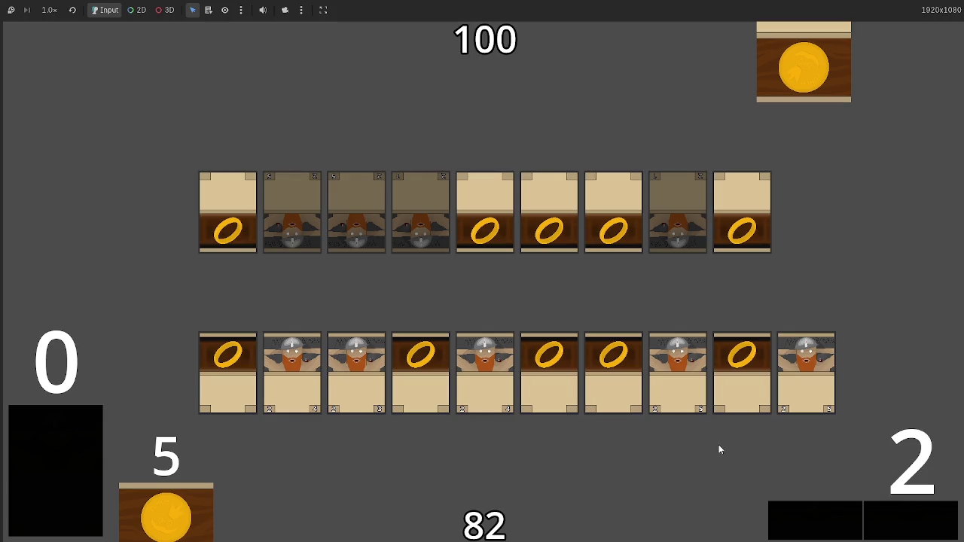
Advance the phase, declare a bottom-row dwarf card as an attacker, and keep advancing phases
{"action": "left_click", "coordinate": [865, 495]}
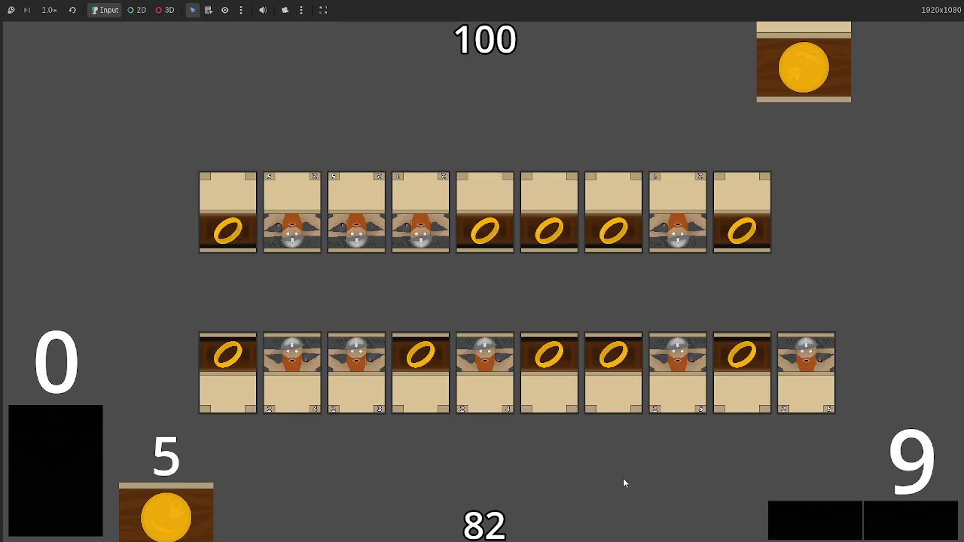
{"action": "left_click", "coordinate": [295, 373]}
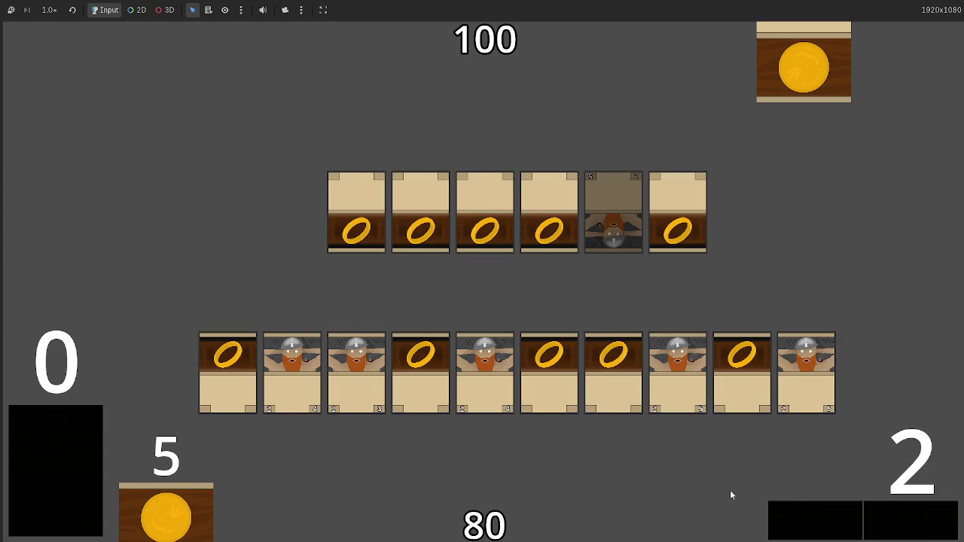
{"action": "left_click", "coordinate": [913, 531]}
{"action": "left_click", "coordinate": [913, 532]}
{"action": "left_click", "coordinate": [913, 532]}
{"action": "left_click", "coordinate": [913, 533]}
{"action": "left_click", "coordinate": [913, 533]}
{"action": "left_click", "coordinate": [913, 532]}
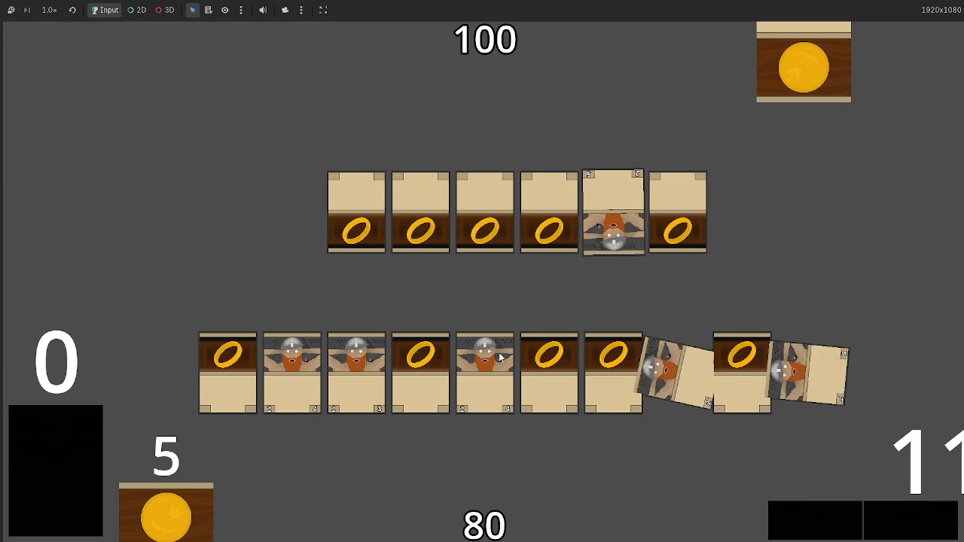
Resolve combat, end the turn to start a new round, then stop the game with F8
{"action": "left_click", "coordinate": [883, 505]}
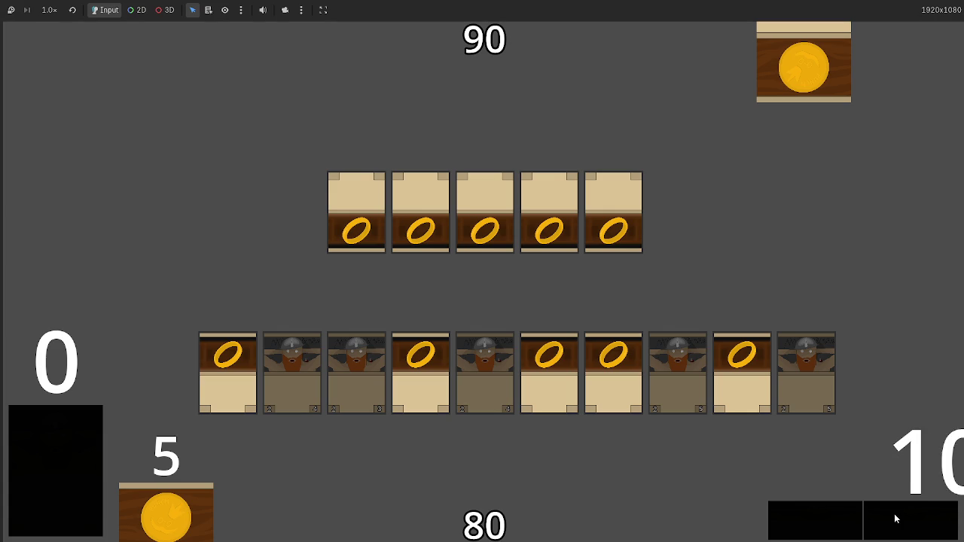
{"action": "left_click", "coordinate": [896, 519]}
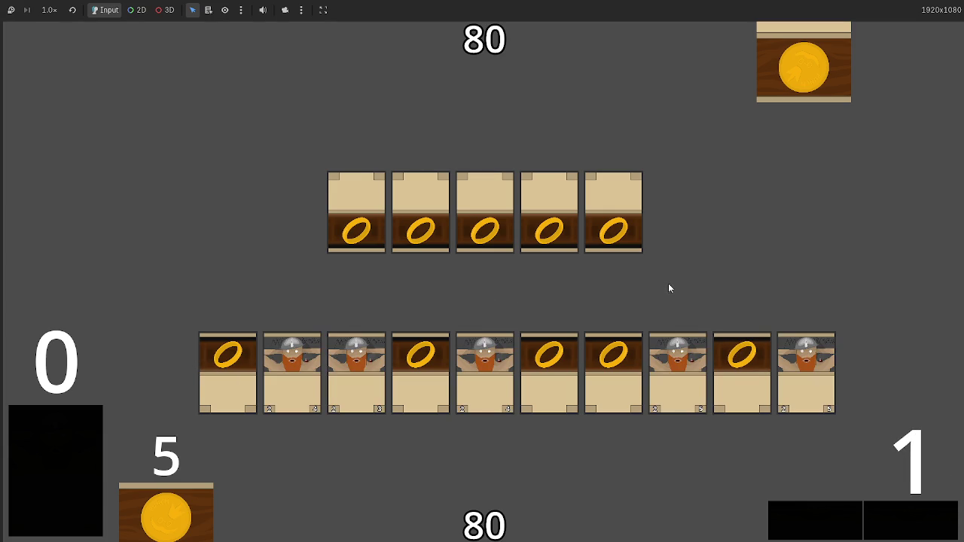
{"action": "key", "text": "F8"}
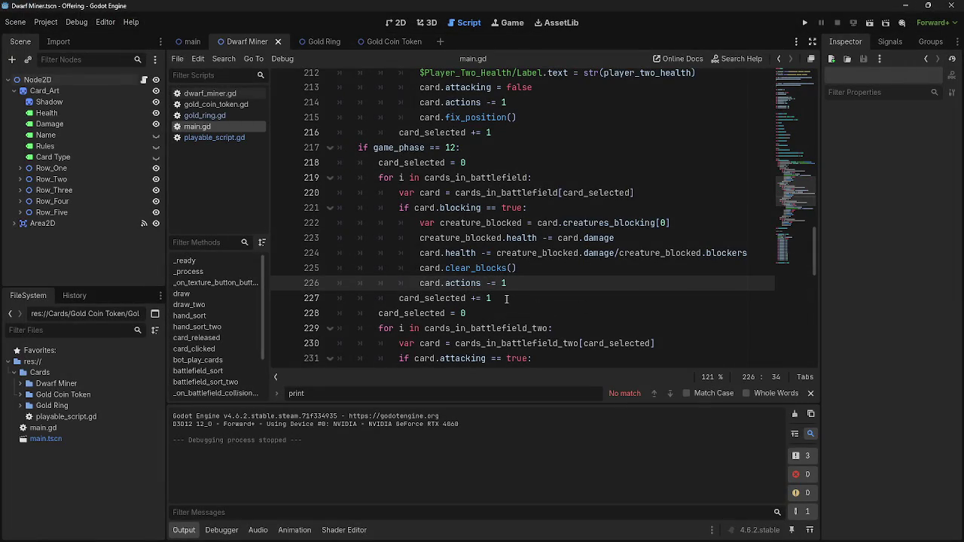
Browse main.gd, gold_ring.gd and playable_script.gd, scrolling through playable_script.gd's code
{"action": "scroll", "coordinate": [507, 299], "scroll_direction": "down", "scroll_amount": 3}
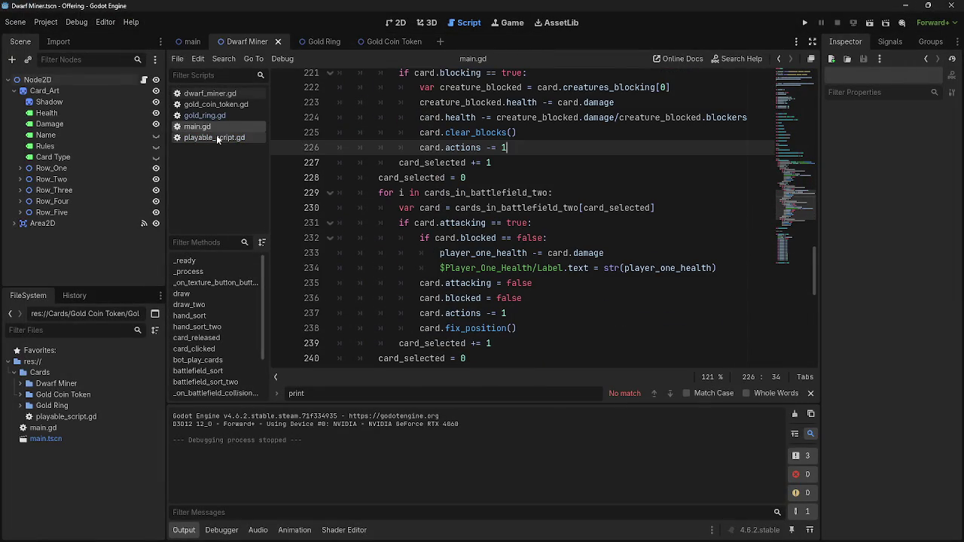
{"action": "left_click", "coordinate": [216, 137]}
{"action": "left_click", "coordinate": [216, 127]}
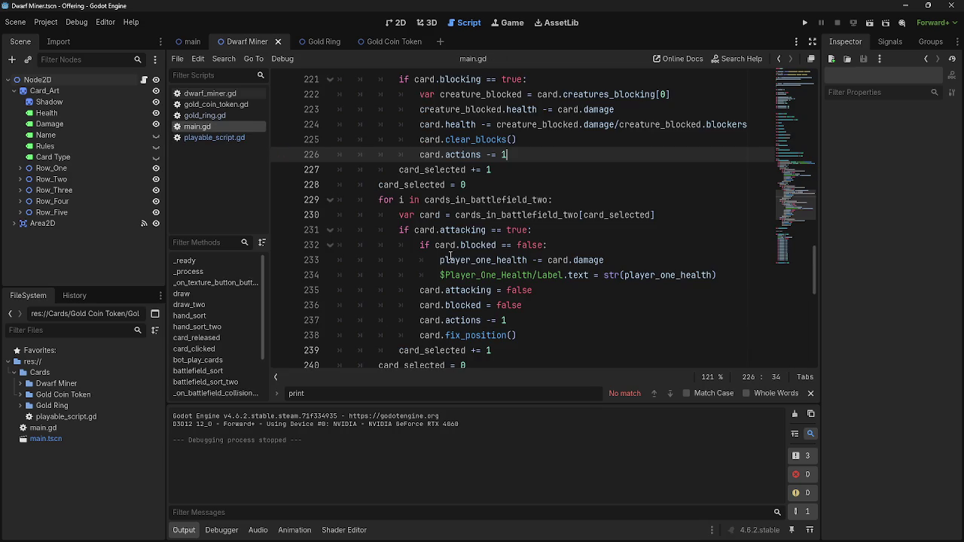
{"action": "scroll", "coordinate": [451, 255], "scroll_direction": "down", "scroll_amount": 10}
{"action": "left_click", "coordinate": [203, 115]}
{"action": "left_click", "coordinate": [197, 126]}
{"action": "left_click", "coordinate": [214, 137]}
{"action": "scroll", "coordinate": [466, 299], "scroll_direction": "down", "scroll_amount": 14}
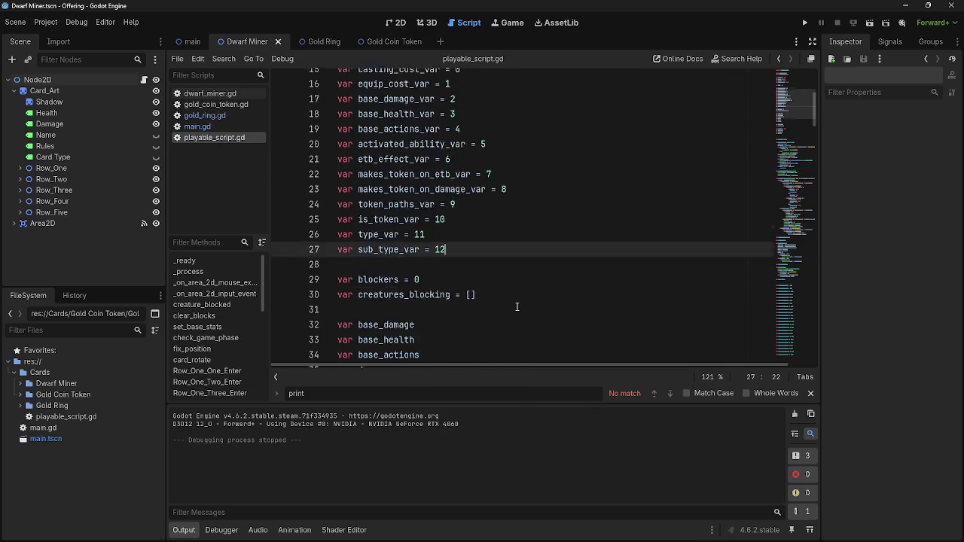
{"action": "scroll", "coordinate": [517, 305], "scroll_direction": "down", "scroll_amount": 10}
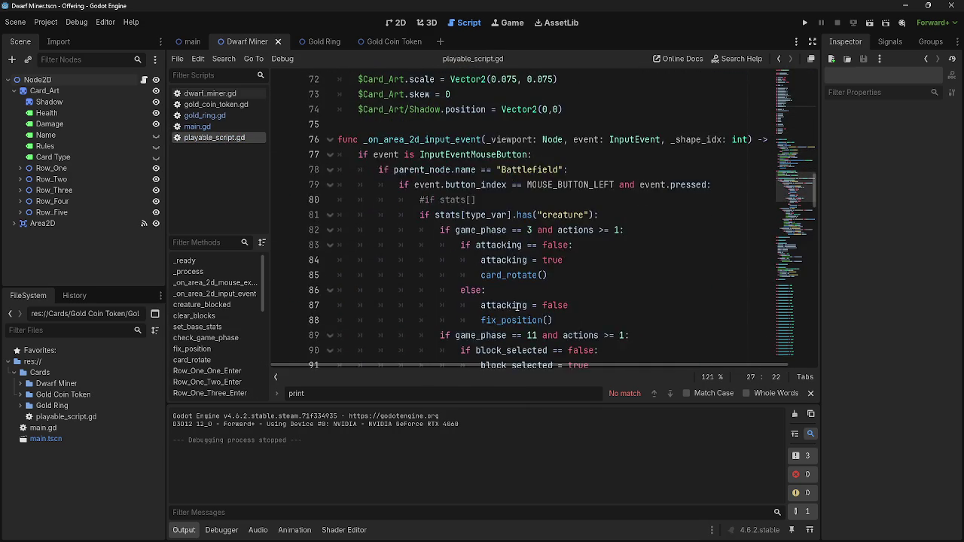
{"action": "scroll", "coordinate": [517, 304], "scroll_direction": "down", "scroll_amount": 6}
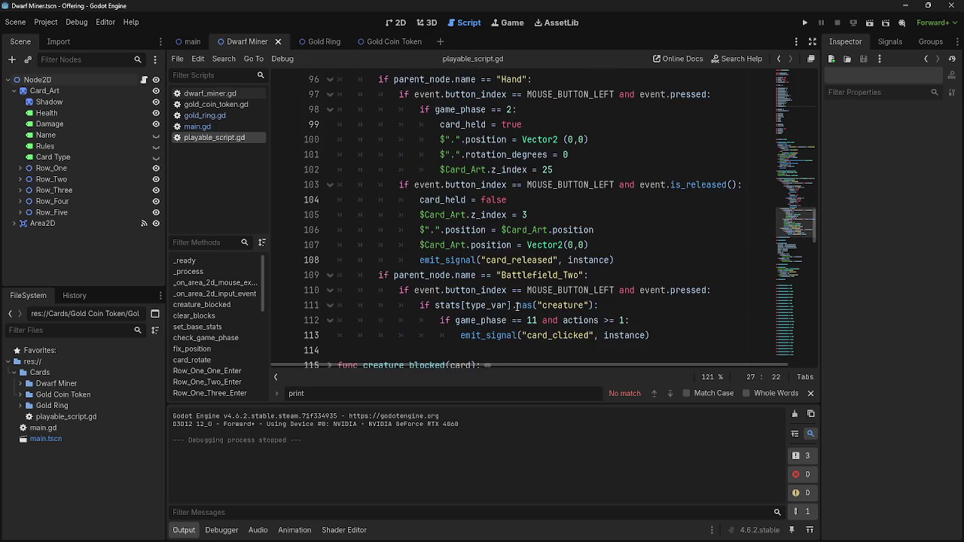
{"action": "scroll", "coordinate": [516, 307], "scroll_direction": "up", "scroll_amount": 20}
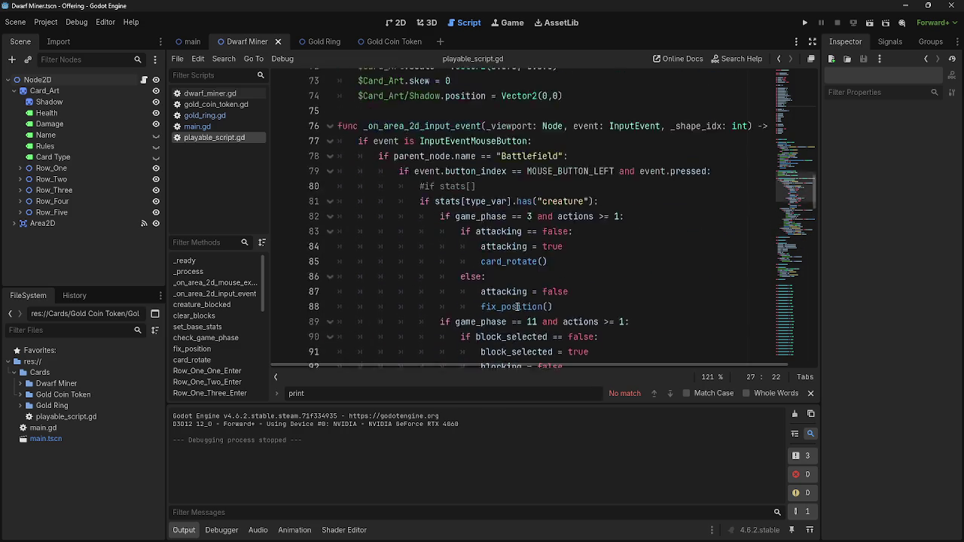
{"action": "scroll", "coordinate": [517, 306], "scroll_direction": "up", "scroll_amount": 10}
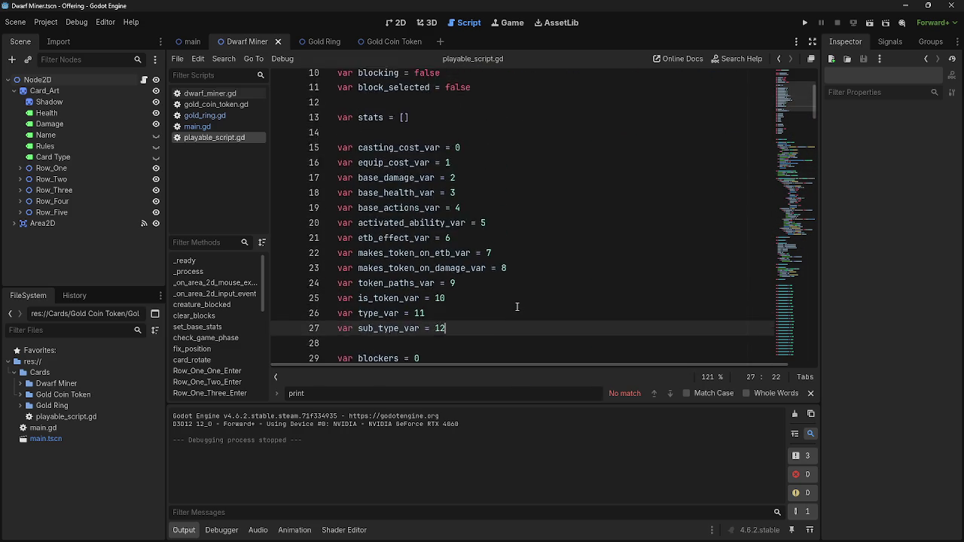
Check the equip costs defined in gold_ring.gd
{"action": "left_click", "coordinate": [202, 126]}
{"action": "left_click", "coordinate": [207, 116]}
{"action": "left_click", "coordinate": [200, 126]}
{"action": "left_click", "coordinate": [205, 116]}
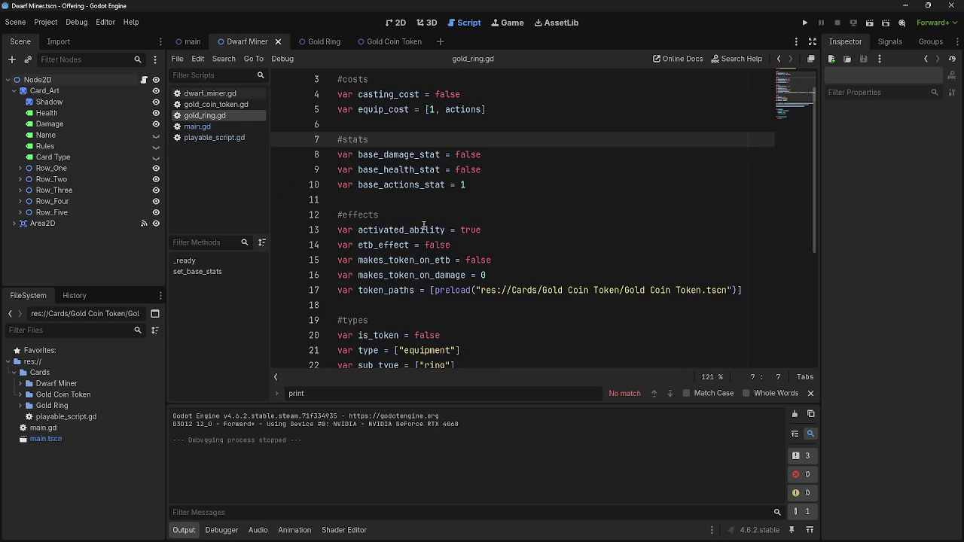
{"action": "scroll", "coordinate": [345, 200], "scroll_direction": "down", "scroll_amount": 5}
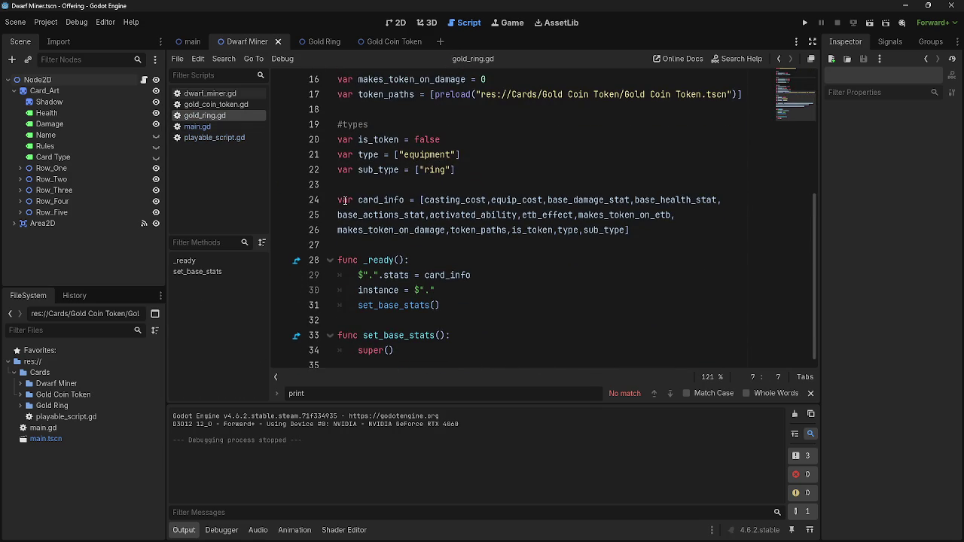
{"action": "scroll", "coordinate": [345, 201], "scroll_direction": "up", "scroll_amount": 3}
{"action": "scroll", "coordinate": [502, 269], "scroll_direction": "up", "scroll_amount": 2}
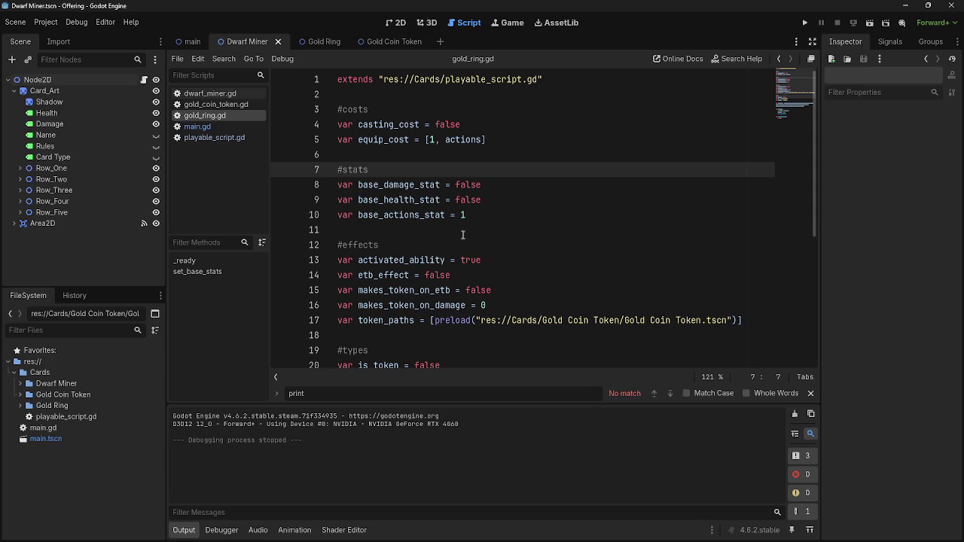
Glance at gold_coin_token.gd and dwarf_miner.gd, then launch the game and play the Gold Ring card
{"action": "left_click", "coordinate": [213, 104]}
{"action": "left_click", "coordinate": [214, 136]}
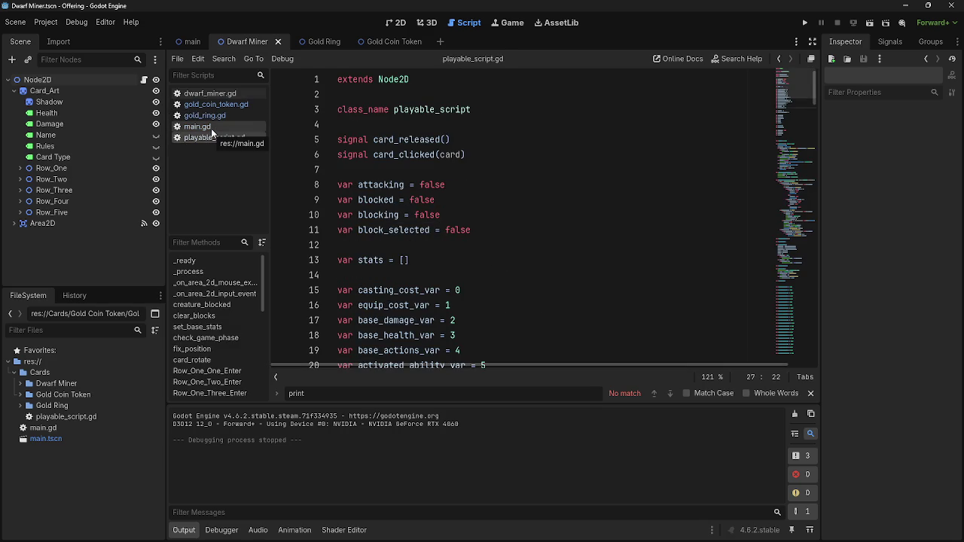
{"action": "left_click", "coordinate": [204, 126]}
{"action": "left_click", "coordinate": [208, 116]}
{"action": "left_click", "coordinate": [212, 104]}
{"action": "left_click", "coordinate": [210, 93]}
{"action": "left_click", "coordinate": [805, 23]}
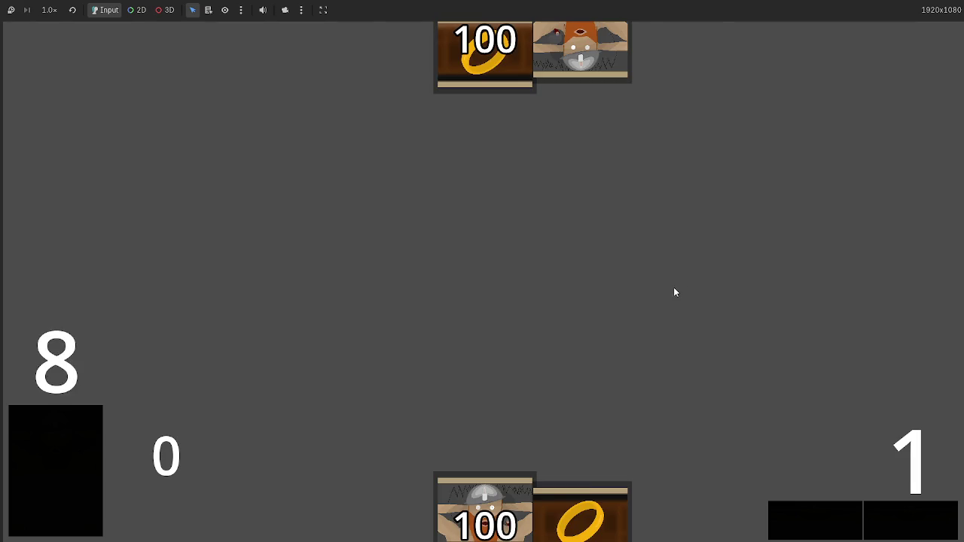
{"action": "left_click", "coordinate": [582, 531]}
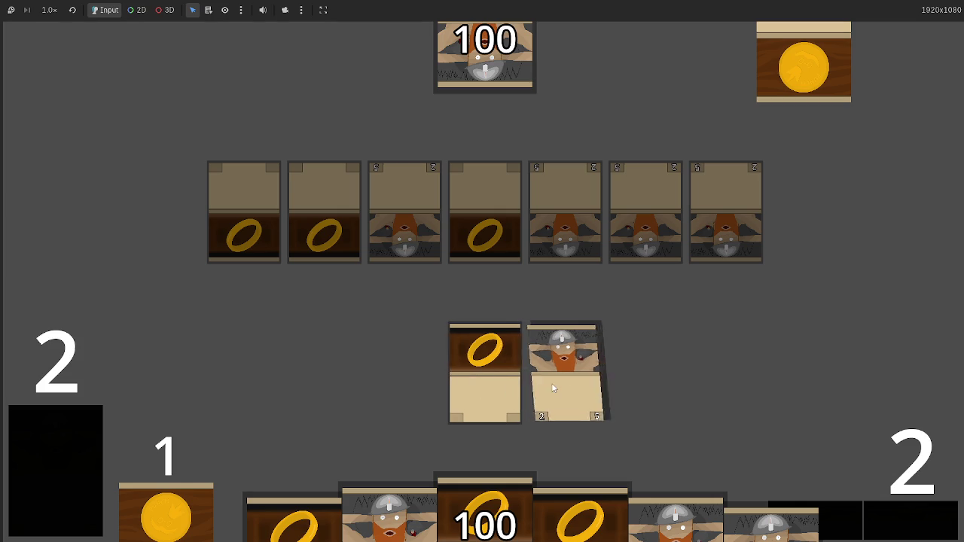
Switch from the running game back to the Godot editor with Alt+Tab
{"action": "key", "text": "alt+Tab"}
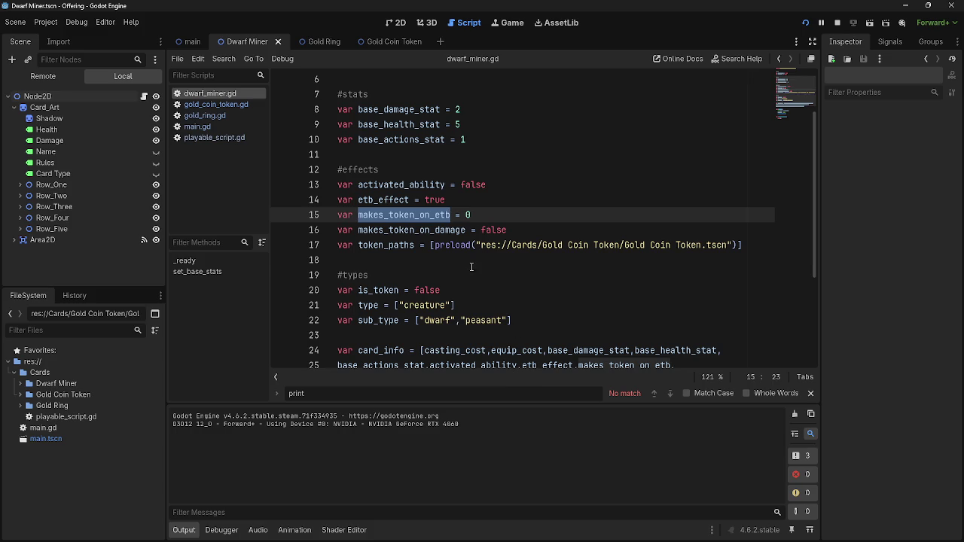
Open playable_script.gd and scroll down to the Battlefield_Two click handler
{"action": "left_click", "coordinate": [472, 266]}
{"action": "left_click", "coordinate": [196, 137]}
{"action": "scroll", "coordinate": [550, 258], "scroll_direction": "down", "scroll_amount": 12}
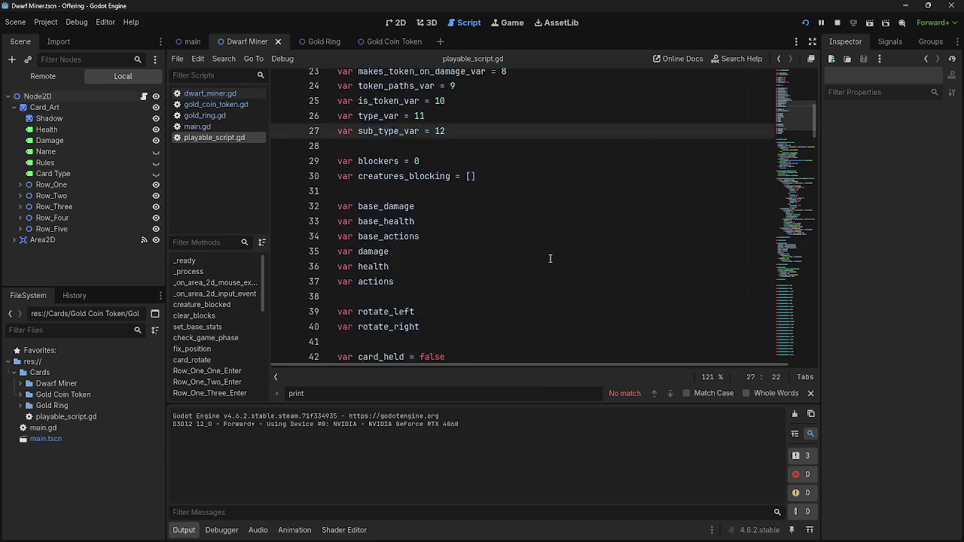
{"action": "scroll", "coordinate": [551, 259], "scroll_direction": "down", "scroll_amount": 3}
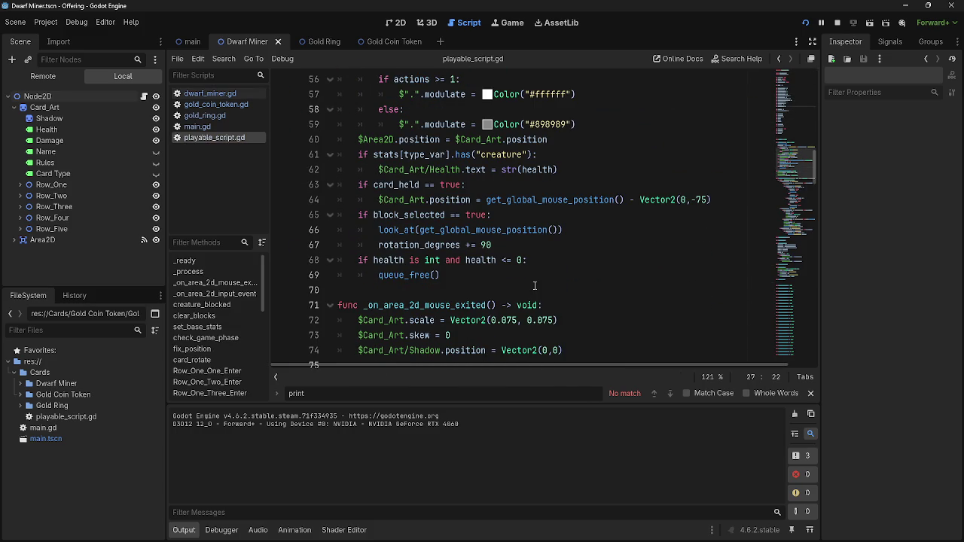
{"action": "scroll", "coordinate": [520, 283], "scroll_direction": "down", "scroll_amount": 9}
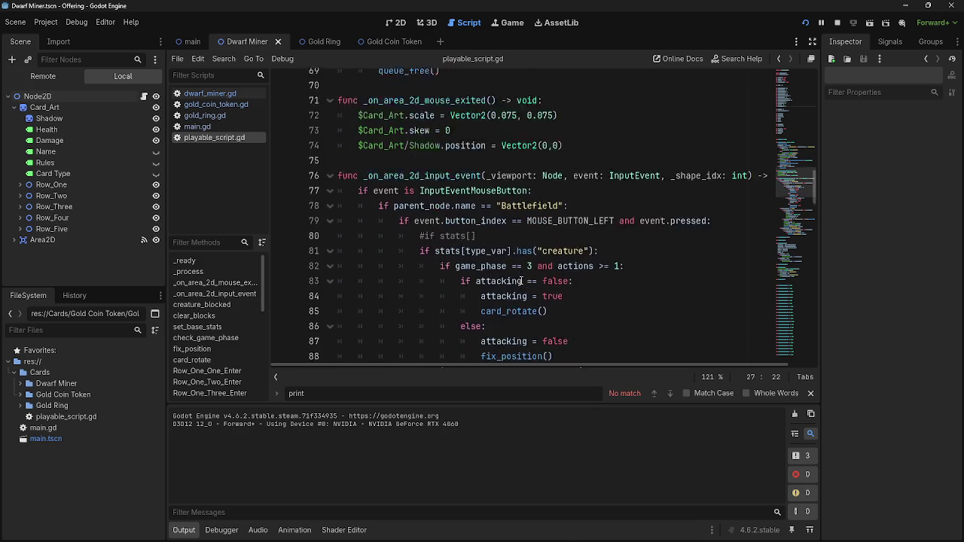
{"action": "scroll", "coordinate": [520, 278], "scroll_direction": "down", "scroll_amount": 5}
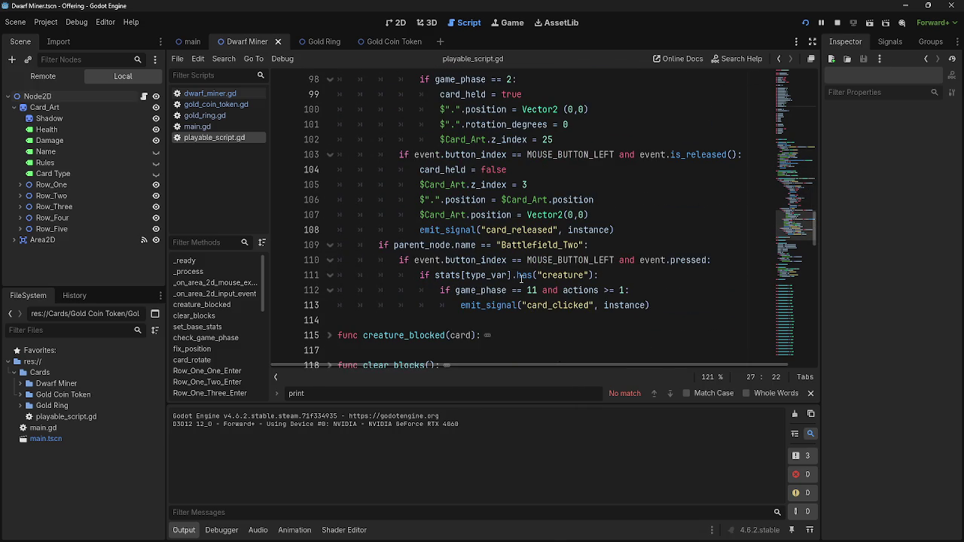
Inspect the emit_signal("card_clicked", instance) call on line 113
{"action": "left_click_drag", "start_coordinate": [650, 305], "coordinate": [459, 305]}
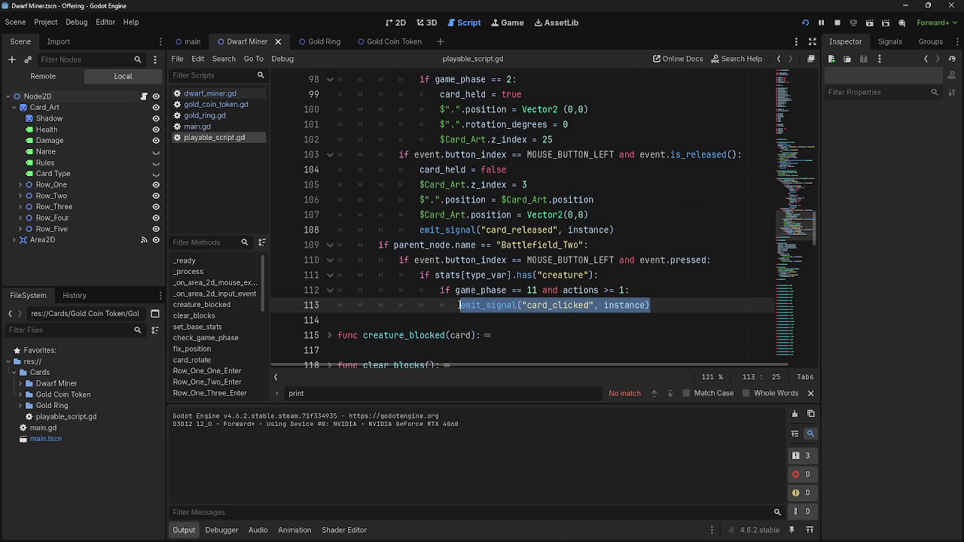
{"action": "left_click", "coordinate": [682, 307]}
{"action": "double_click", "coordinate": [566, 305]}
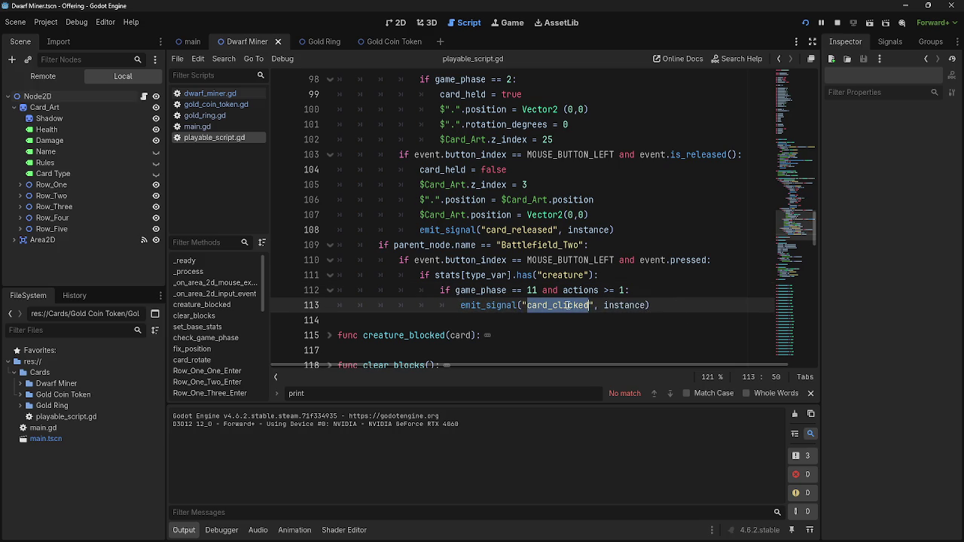
{"action": "left_click", "coordinate": [697, 304]}
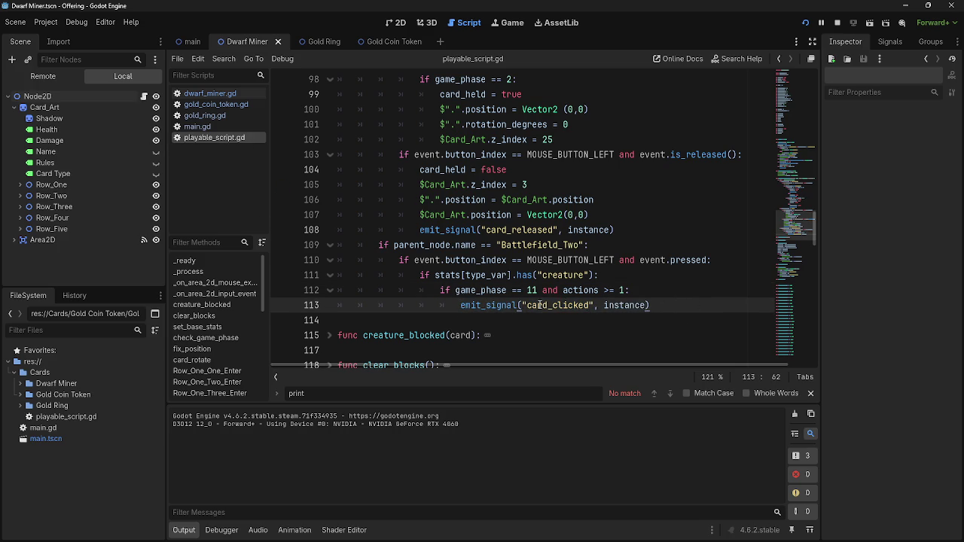
{"action": "key", "text": "Up"}
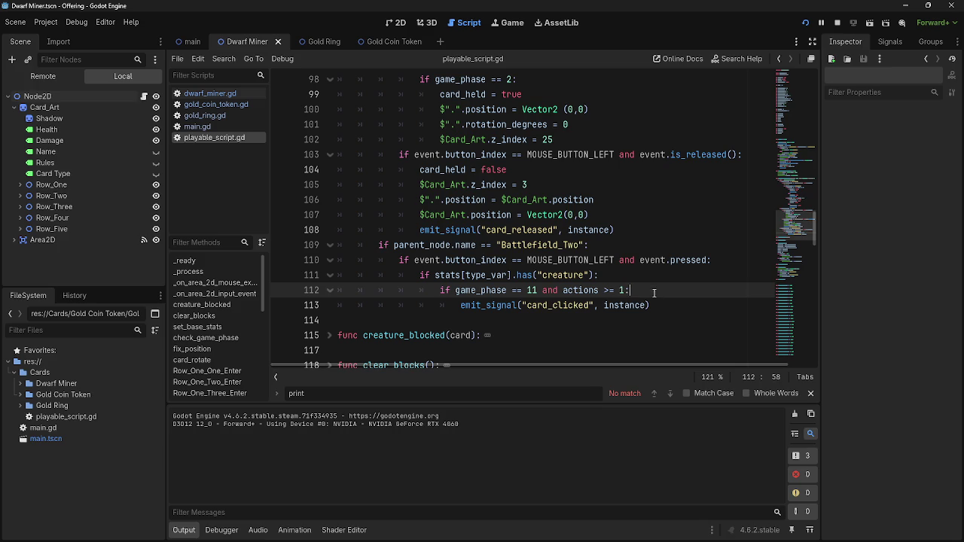
Flip between main.gd, gold_ring.gd and playable_script.gd, ending on main.gd's combat-damage loops
{"action": "left_click", "coordinate": [214, 128]}
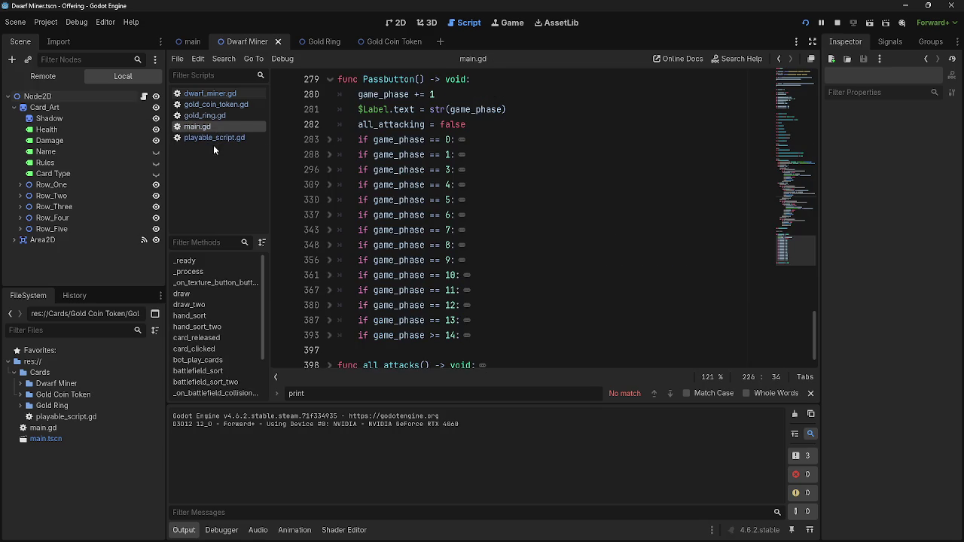
{"action": "left_click", "coordinate": [213, 138]}
{"action": "left_click", "coordinate": [217, 115]}
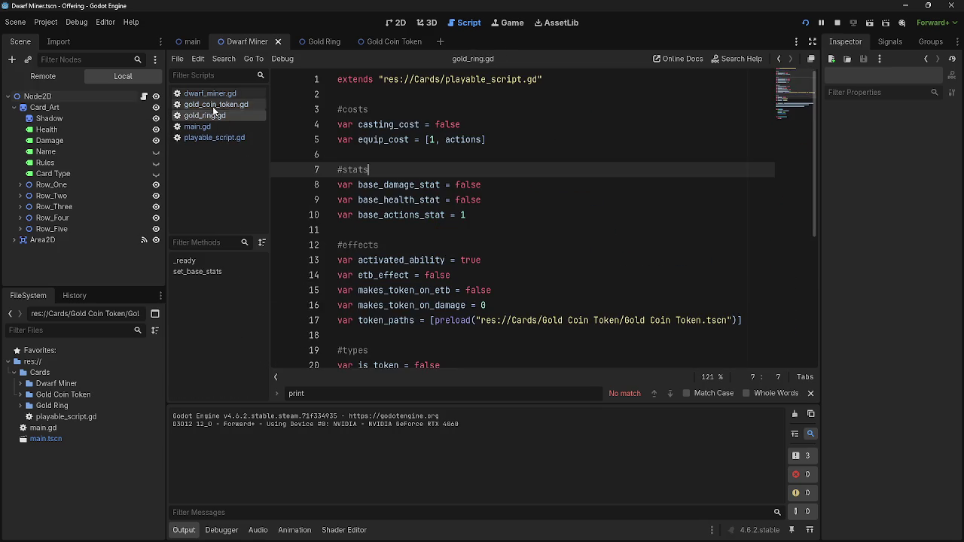
{"action": "left_click", "coordinate": [211, 127]}
{"action": "left_click", "coordinate": [208, 140]}
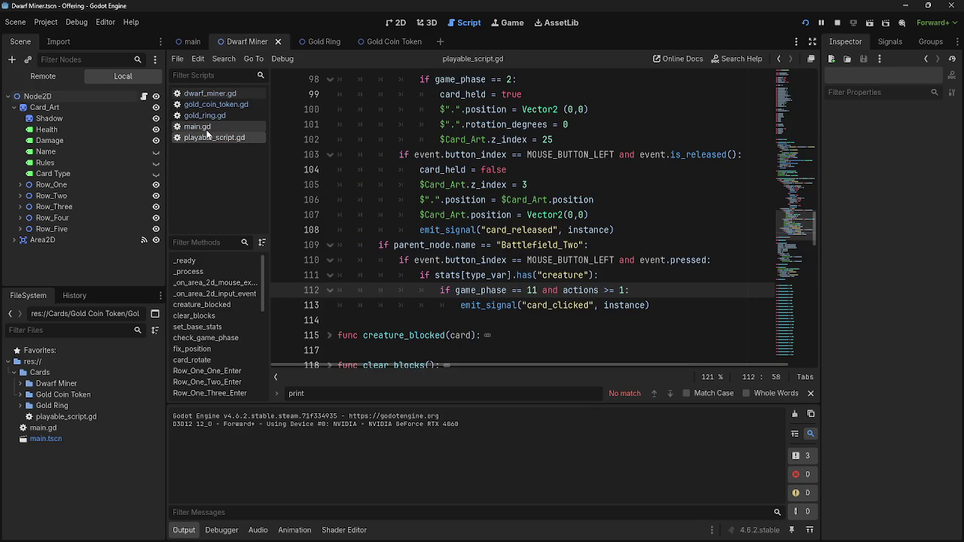
{"action": "left_click", "coordinate": [208, 128]}
{"action": "scroll", "coordinate": [555, 259], "scroll_direction": "down", "scroll_amount": 2}
Search main.gd for 'card_clicked' to reach the card_clicked function definition
{"action": "key", "text": "ctrl+f"}
{"action": "type", "text": "card"}
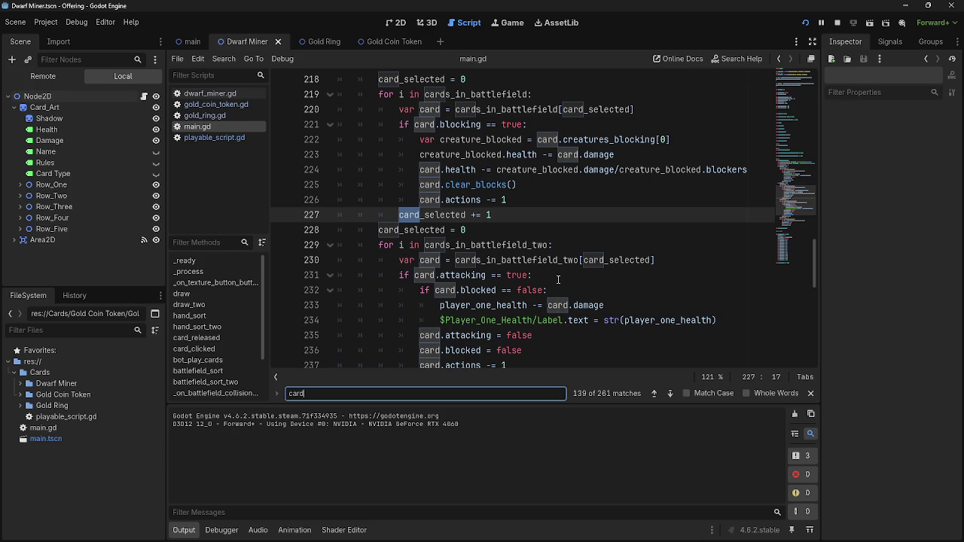
{"action": "type", "text": "_clicked"}
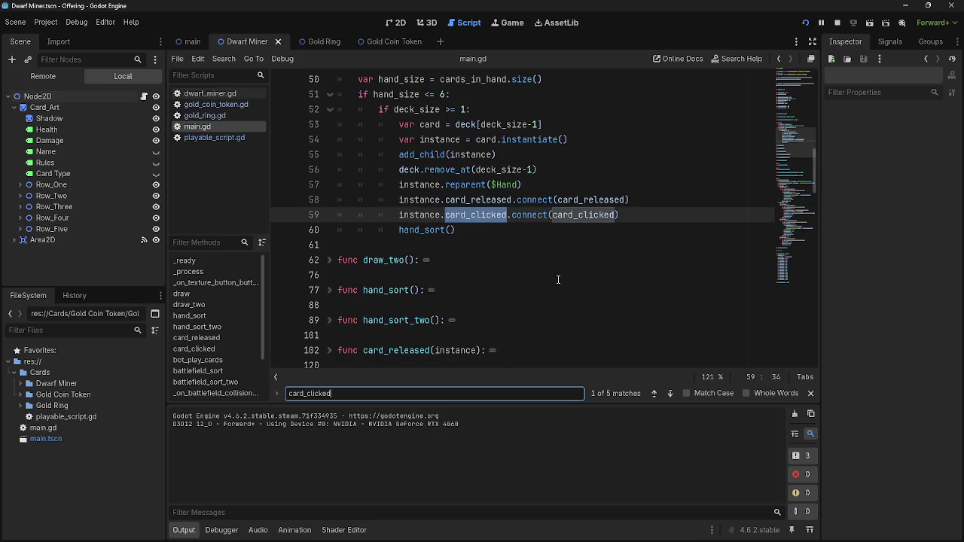
{"action": "left_click", "coordinate": [672, 397]}
{"action": "left_click", "coordinate": [672, 397]}
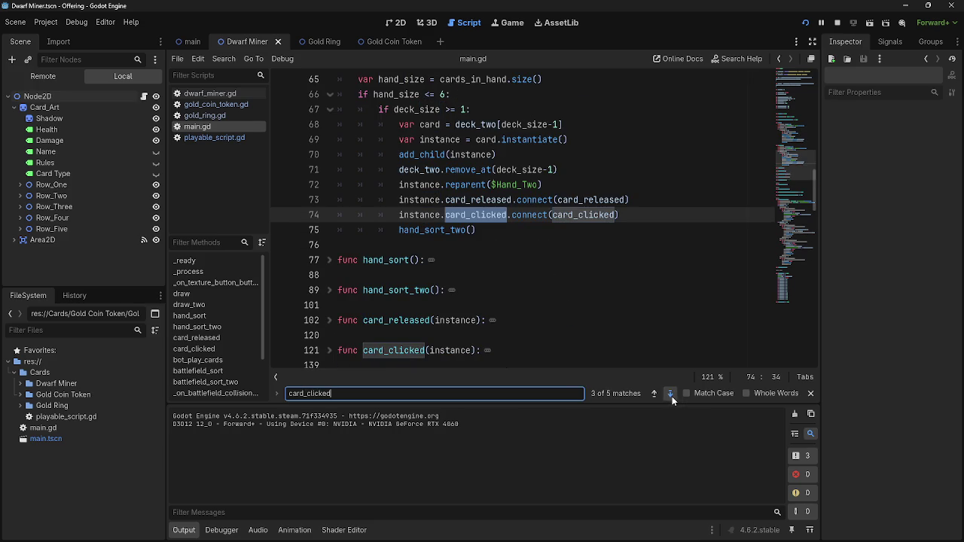
{"action": "left_click", "coordinate": [672, 397]}
{"action": "left_click", "coordinate": [672, 397]}
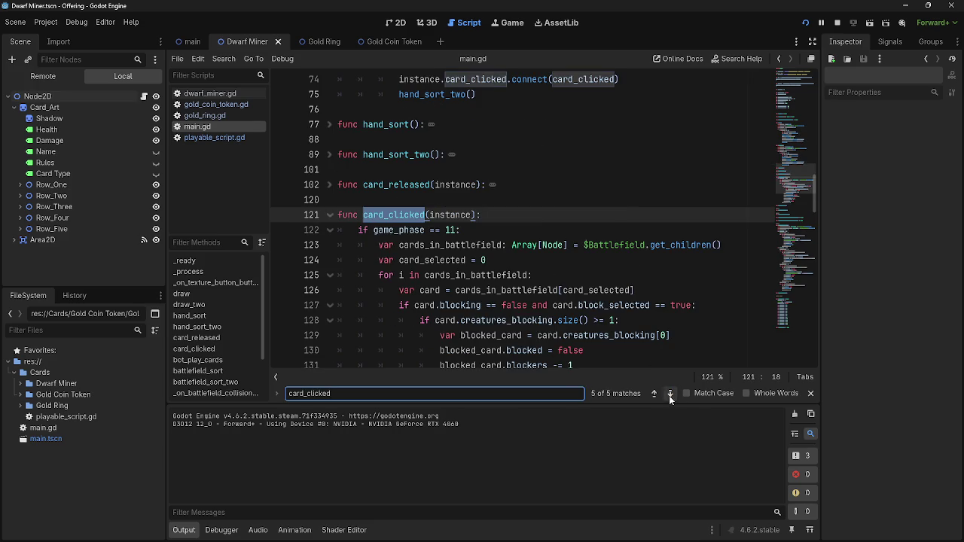
{"action": "left_click", "coordinate": [810, 393]}
Append 'and instance.actions' to line 122's game_phase == 11 check, then compare with playable_script.gd
{"action": "scroll", "coordinate": [565, 317], "scroll_direction": "down", "scroll_amount": 2}
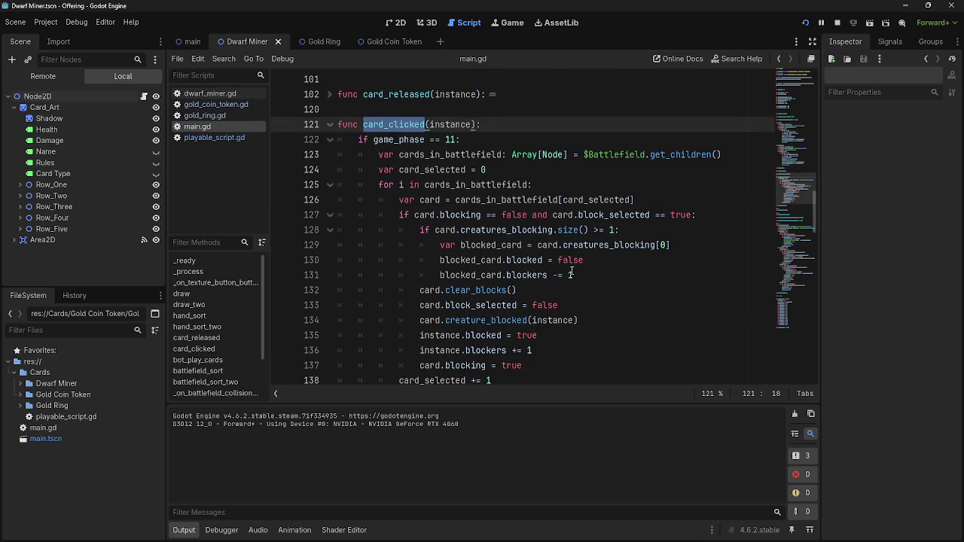
{"action": "left_click", "coordinate": [571, 274]}
{"action": "scroll", "coordinate": [572, 273], "scroll_direction": "down", "scroll_amount": 1}
{"action": "left_click", "coordinate": [619, 287]}
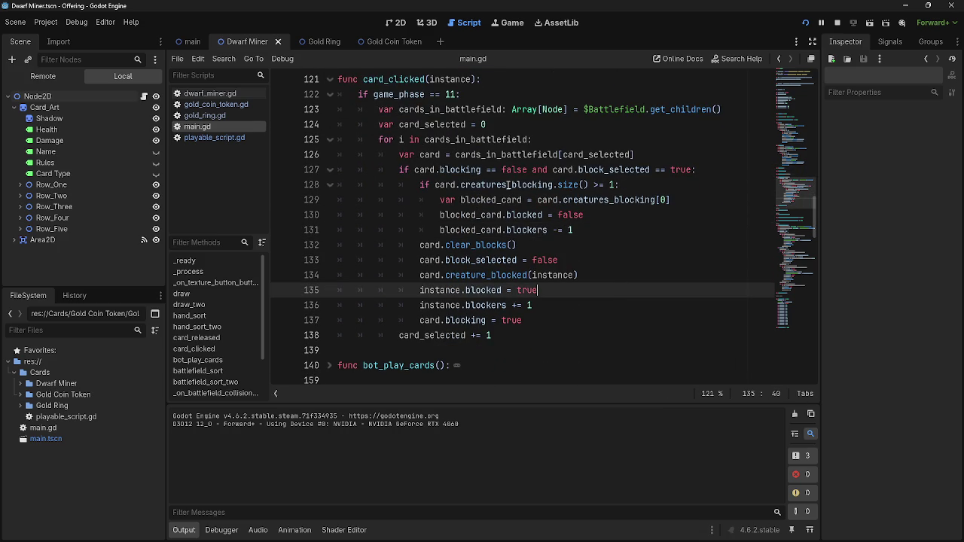
{"action": "left_click", "coordinate": [455, 95]}
{"action": "scroll", "coordinate": [549, 219], "scroll_direction": "up", "scroll_amount": 2}
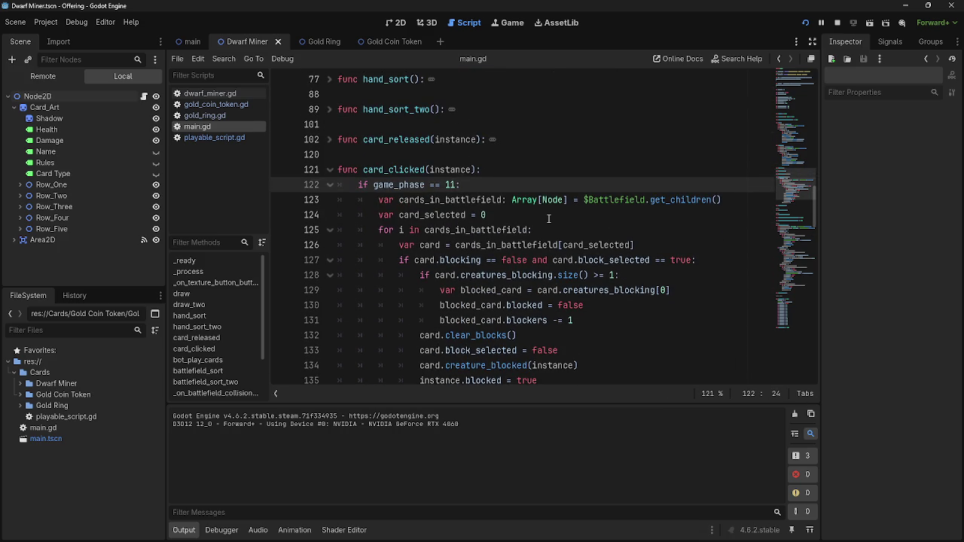
{"action": "type", "text": " and instance"}
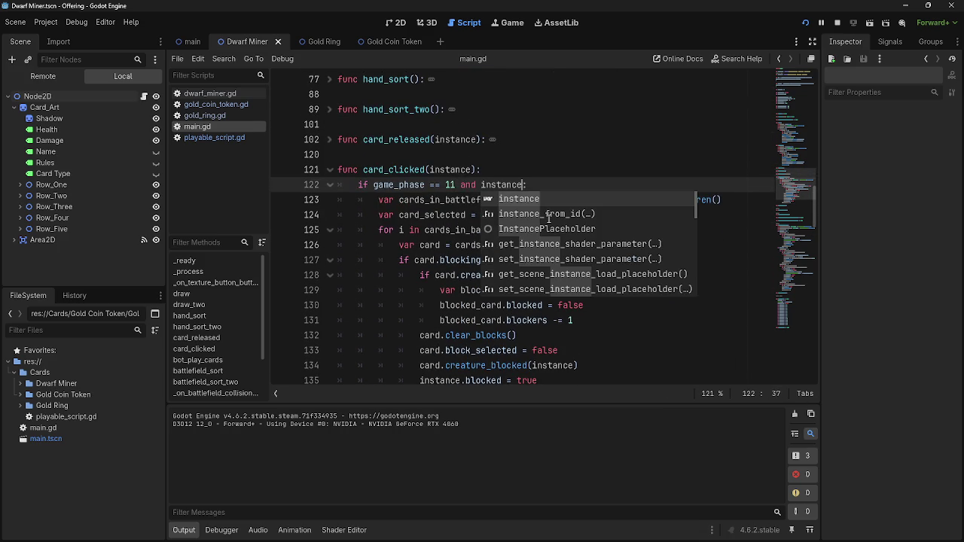
{"action": "key", "text": "Escape"}
{"action": "type", "text": "<="}
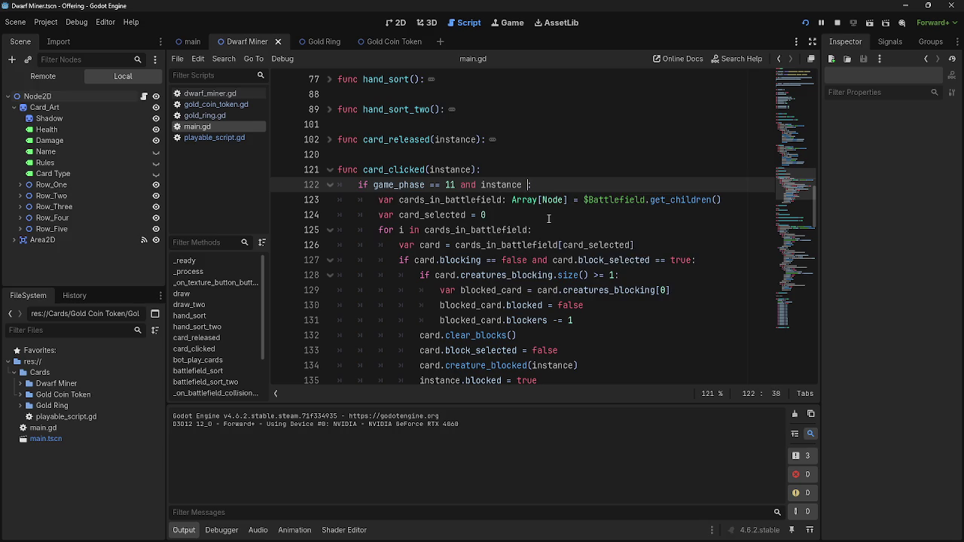
{"action": "type", "text": "actions:"}
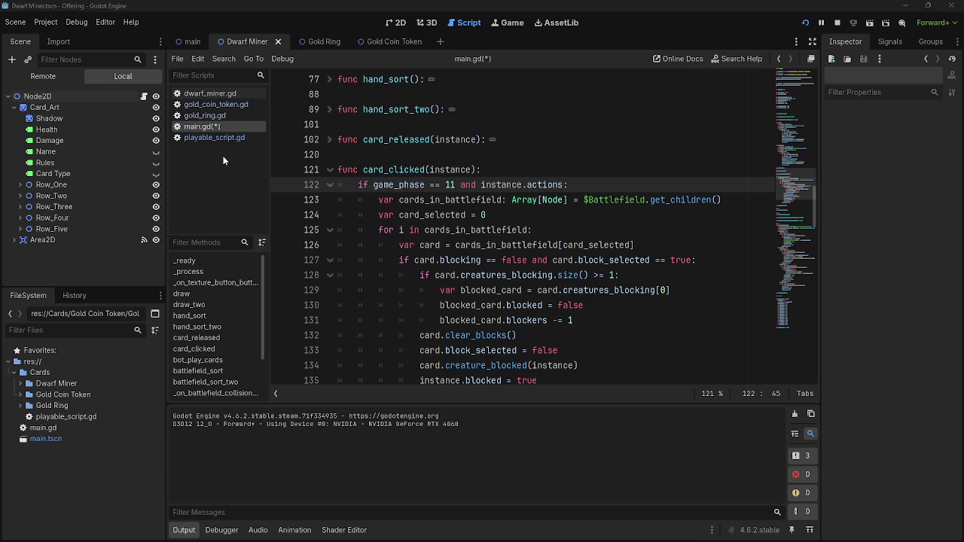
{"action": "left_click", "coordinate": [210, 138]}
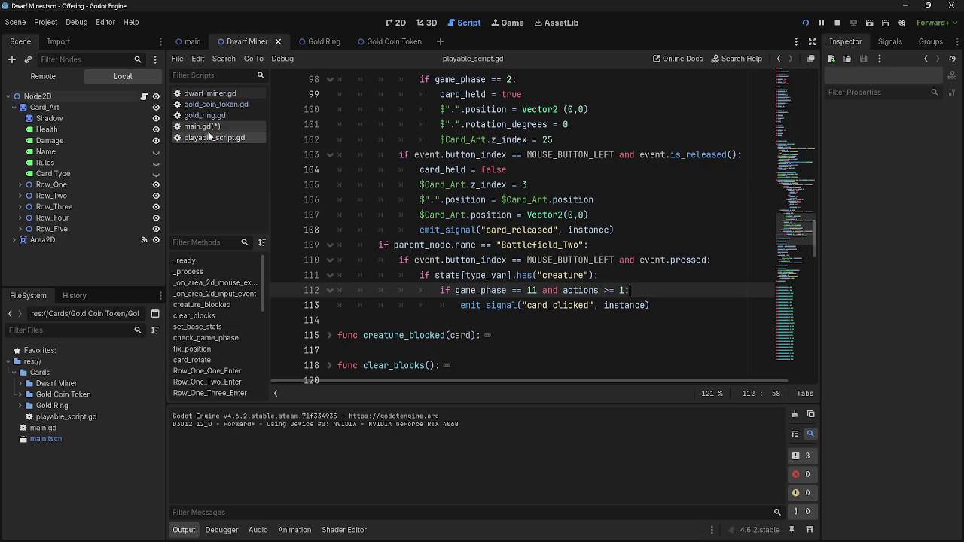
Complete main.gd's card_clicked condition as instance.actions >= 1
{"action": "left_click", "coordinate": [215, 127]}
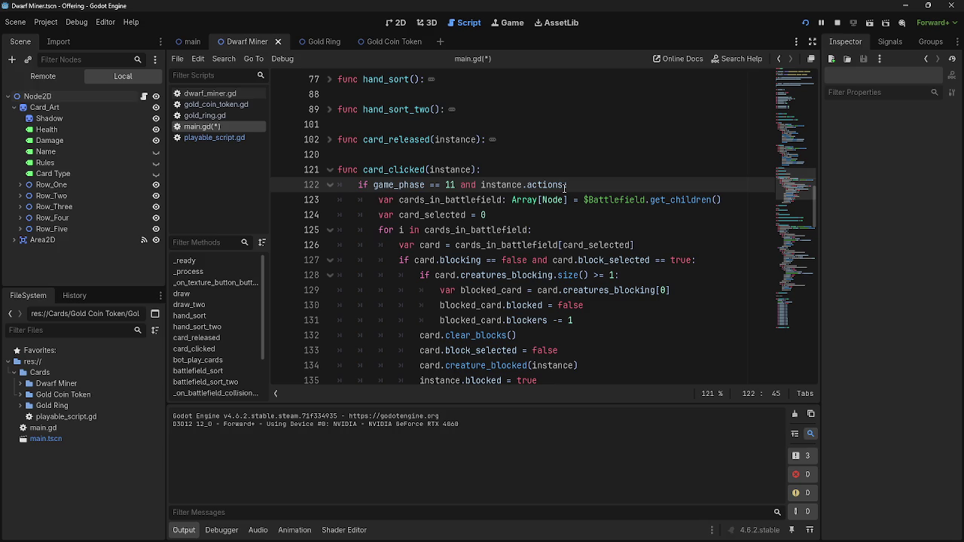
{"action": "type", "text": "="}
{"action": "type", "text": " 1"}
{"action": "left_click", "coordinate": [198, 138]}
Delete playable_script.gd's 'if game_phase == 11 and actions >= 1:' line, unindent emit_signal, and run the game
{"action": "left_click_drag", "start_coordinate": [651, 291], "coordinate": [336, 291]}
{"action": "key", "text": "Delete"}
{"action": "key", "text": "Delete"}
{"action": "left_click", "coordinate": [460, 291]}
{"action": "key", "text": "BackSpace"}
{"action": "key", "text": "End"}
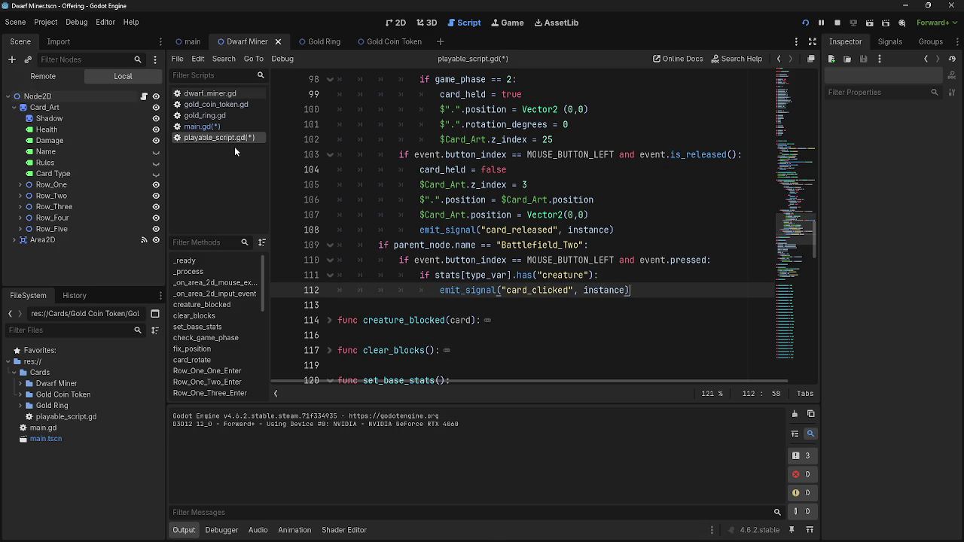
{"action": "left_click", "coordinate": [805, 22]}
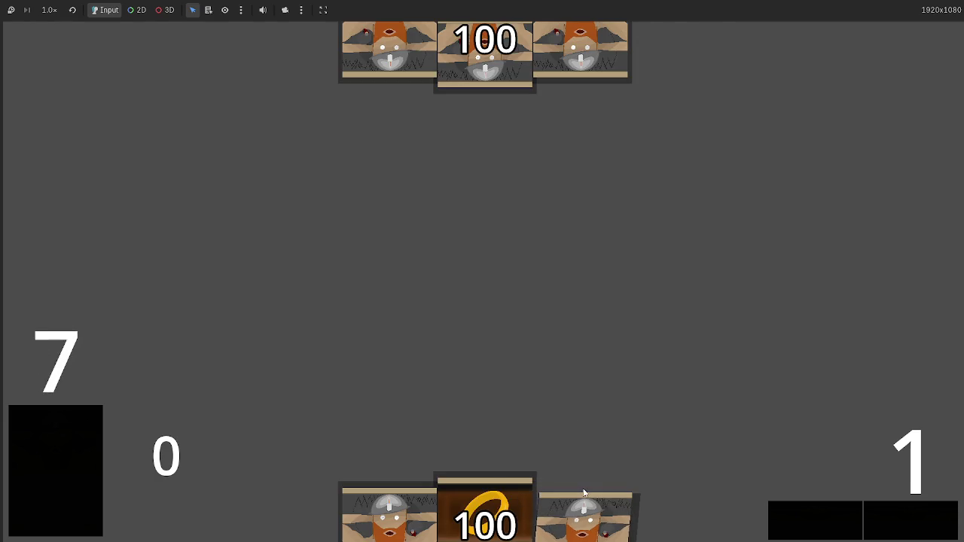
Drag four dwarf cards from the hand onto the battlefield, then stop the game with F8
{"action": "left_click_drag", "start_coordinate": [580, 512], "coordinate": [580, 377]}
{"action": "left_click_drag", "start_coordinate": [653, 520], "coordinate": [573, 369]}
{"action": "mouse_move", "coordinate": [611, 486]}
{"action": "left_mouse_down"}
{"action": "mouse_move", "coordinate": [859, 516]}
{"action": "mouse_move", "coordinate": [722, 386]}
{"action": "left_mouse_up"}
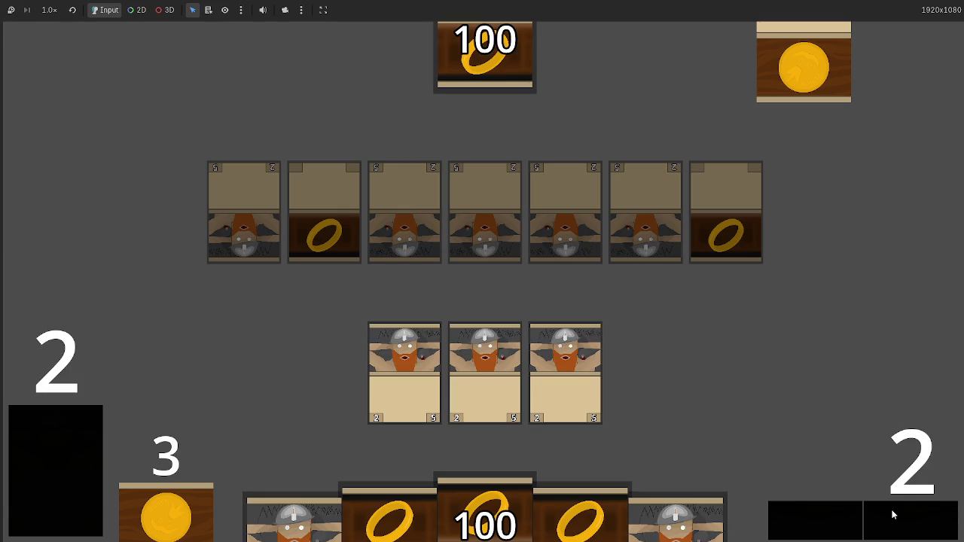
{"action": "left_click_drag", "start_coordinate": [700, 525], "coordinate": [712, 294]}
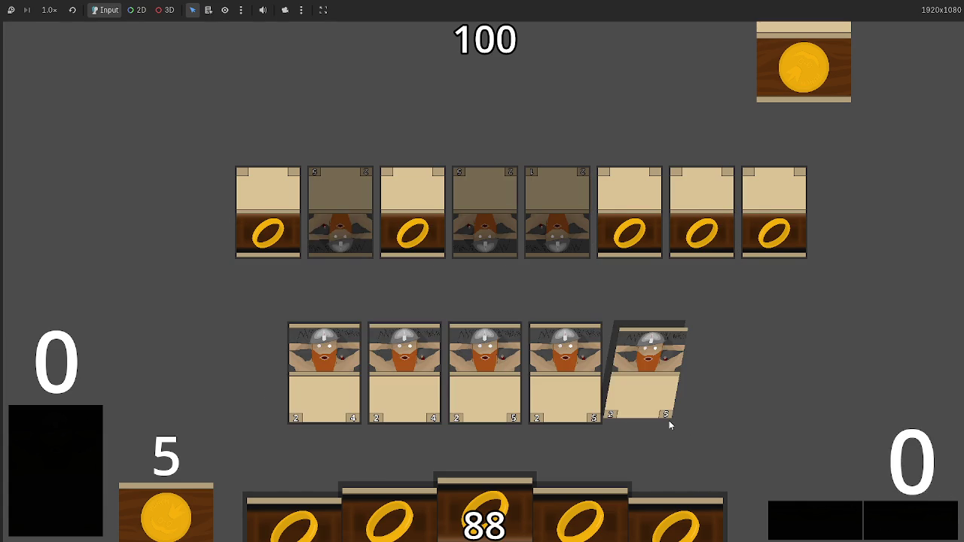
{"action": "key", "text": "F8"}
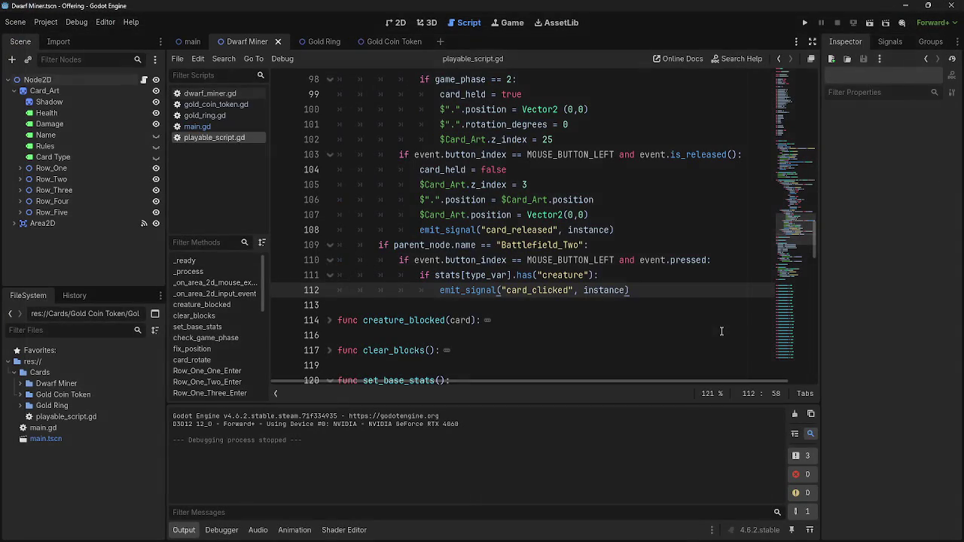
{"action": "key", "text": "Up"}
{"action": "key", "text": "Down"}
{"action": "key", "text": "Up"}
{"action": "key", "text": "Down"}
{"action": "key", "text": "Up"}
{"action": "key", "text": "Down"}
{"action": "key", "text": "Up"}
{"action": "key", "text": "Down"}
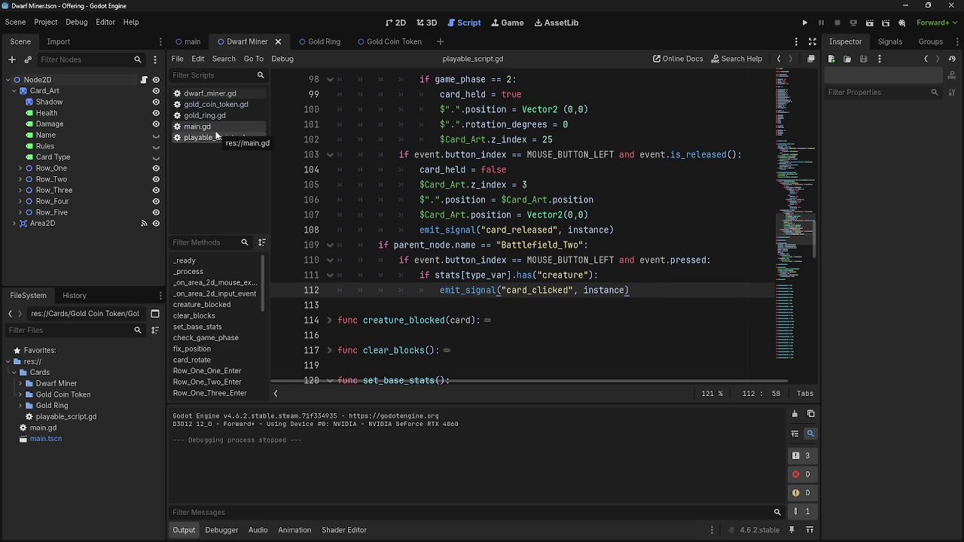
{"action": "left_click", "coordinate": [666, 261]}
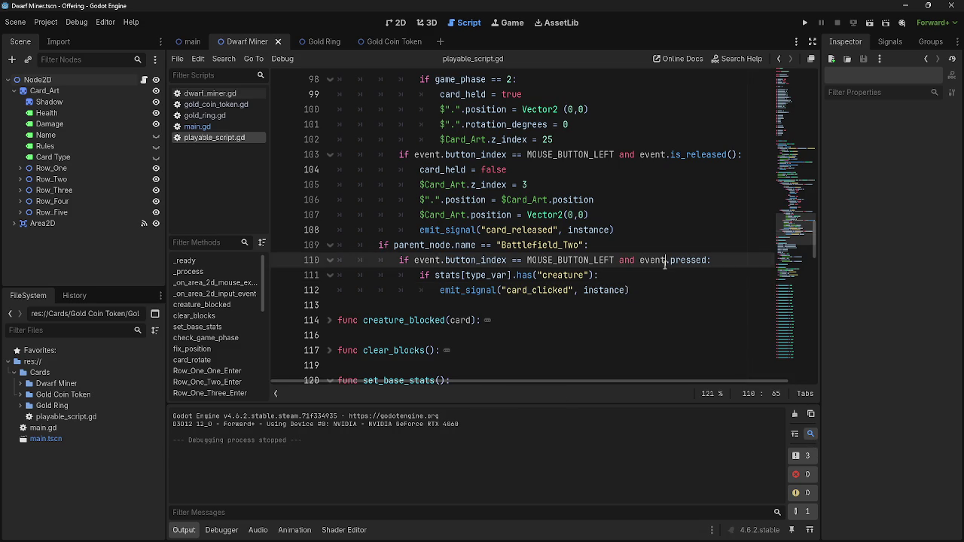
{"action": "key", "text": "Down"}
{"action": "key", "text": "Down"}
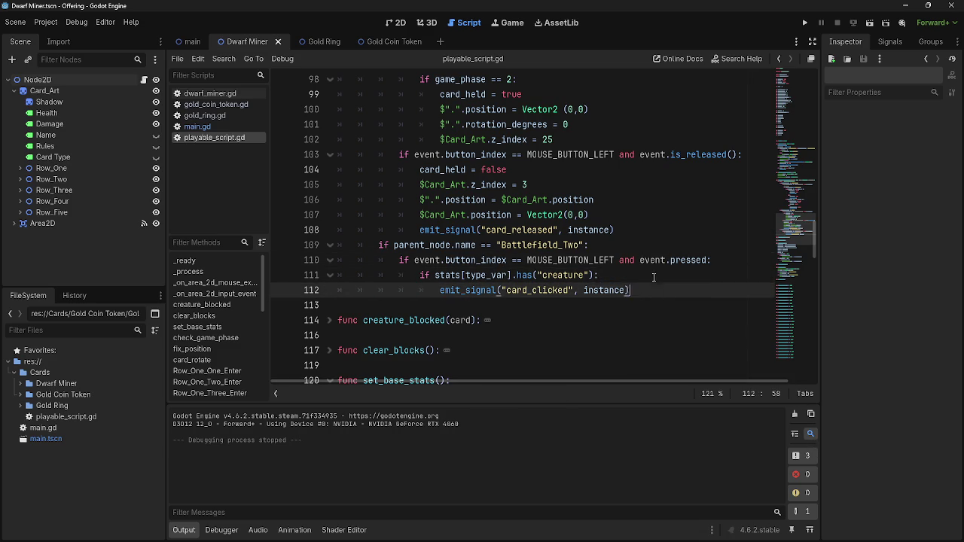
{"action": "left_click", "coordinate": [654, 273]}
{"action": "left_click", "coordinate": [657, 289]}
{"action": "left_click", "coordinate": [595, 200]}
{"action": "left_click", "coordinate": [477, 215]}
{"action": "key", "text": "Up"}
{"action": "key", "text": "Up"}
{"action": "double_click", "coordinate": [472, 200]}
{"action": "double_click", "coordinate": [486, 214]}
{"action": "double_click", "coordinate": [473, 200]}
{"action": "double_click", "coordinate": [494, 212]}
{"action": "left_click", "coordinate": [477, 186]}
{"action": "double_click", "coordinate": [474, 200]}
{"action": "double_click", "coordinate": [486, 214]}
{"action": "double_click", "coordinate": [476, 201]}
{"action": "left_click_drag", "start_coordinate": [472, 200], "coordinate": [486, 215]}
{"action": "double_click", "coordinate": [472, 200]}
{"action": "double_click", "coordinate": [486, 215]}
{"action": "double_click", "coordinate": [473, 199]}
{"action": "double_click", "coordinate": [485, 214]}
{"action": "double_click", "coordinate": [472, 199]}
{"action": "double_click", "coordinate": [484, 215]}
{"action": "double_click", "coordinate": [472, 199]}
{"action": "double_click", "coordinate": [482, 216]}
{"action": "double_click", "coordinate": [473, 200]}
{"action": "double_click", "coordinate": [484, 215]}
{"action": "left_click", "coordinate": [640, 290]}
{"action": "left_click", "coordinate": [564, 275]}
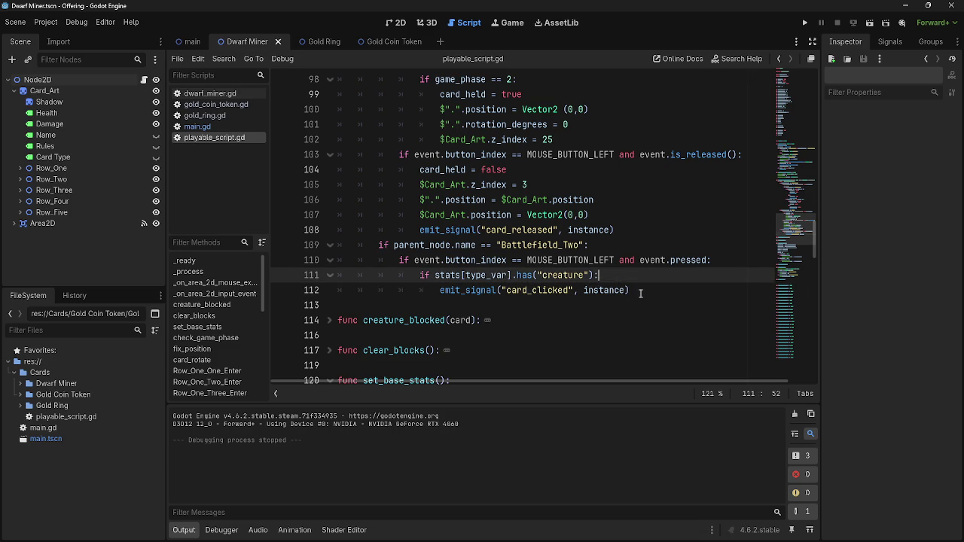
{"action": "left_click", "coordinate": [663, 290]}
{"action": "double_click", "coordinate": [564, 275]}
{"action": "double_click", "coordinate": [534, 290]}
{"action": "double_click", "coordinate": [563, 275]}
{"action": "double_click", "coordinate": [534, 290]}
{"action": "left_click", "coordinate": [655, 291]}
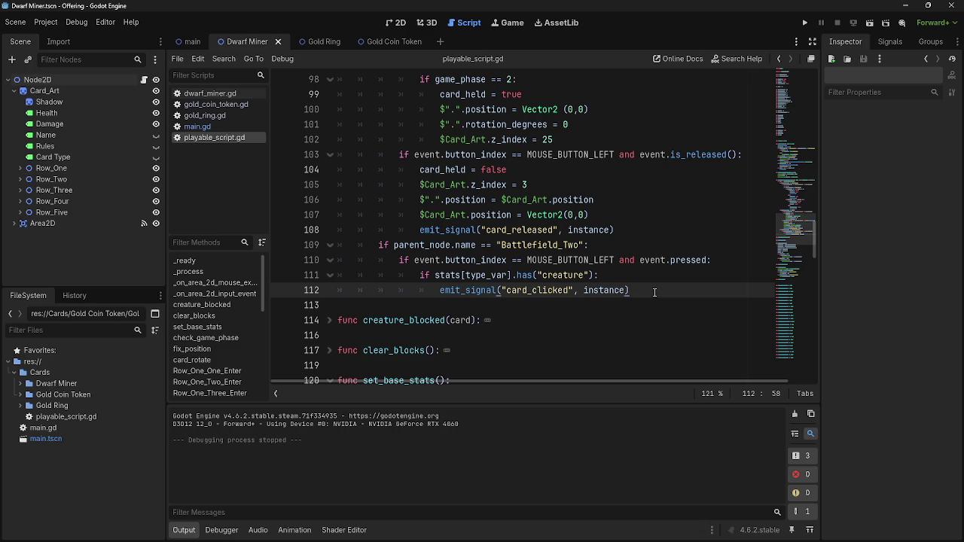
{"action": "key", "text": "alt+Tab"}
{"action": "key", "text": "Escape"}
{"action": "left_click", "coordinate": [660, 301]}
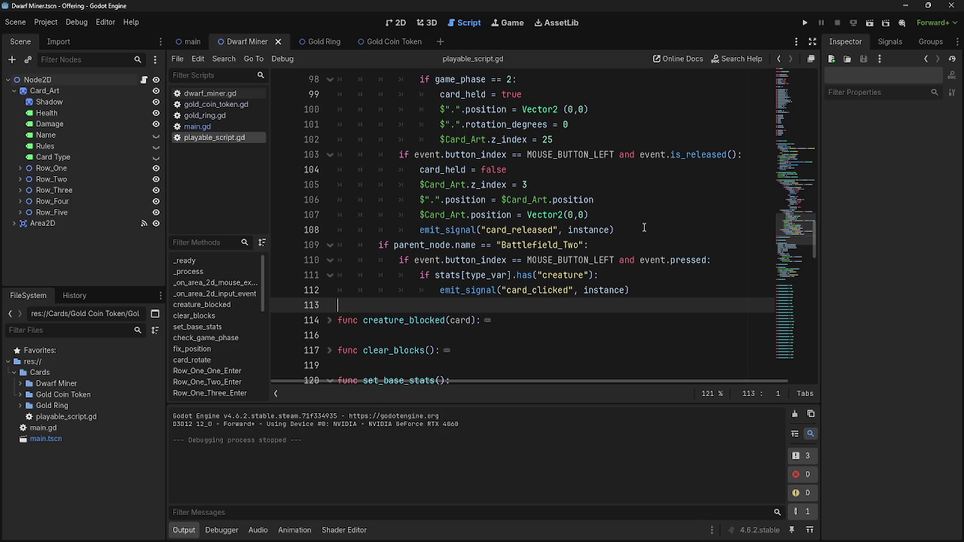
{"action": "left_click", "coordinate": [660, 271]}
{"action": "left_click", "coordinate": [669, 284]}
{"action": "left_click", "coordinate": [516, 275]}
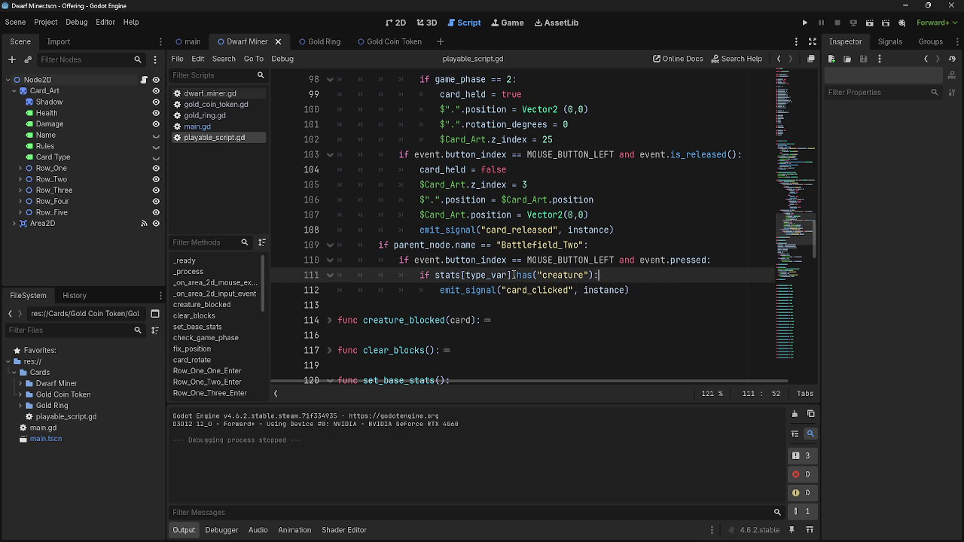
{"action": "double_click", "coordinate": [449, 275]}
{"action": "double_click", "coordinate": [483, 275]}
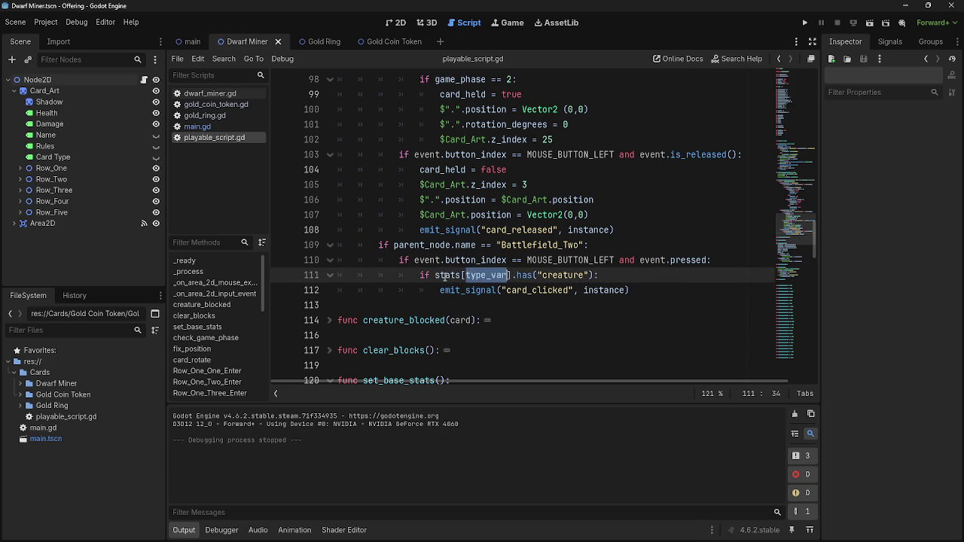
{"action": "left_click", "coordinate": [482, 275]}
{"action": "left_click", "coordinate": [651, 290]}
{"action": "scroll", "coordinate": [682, 320], "scroll_direction": "up", "scroll_amount": 3}
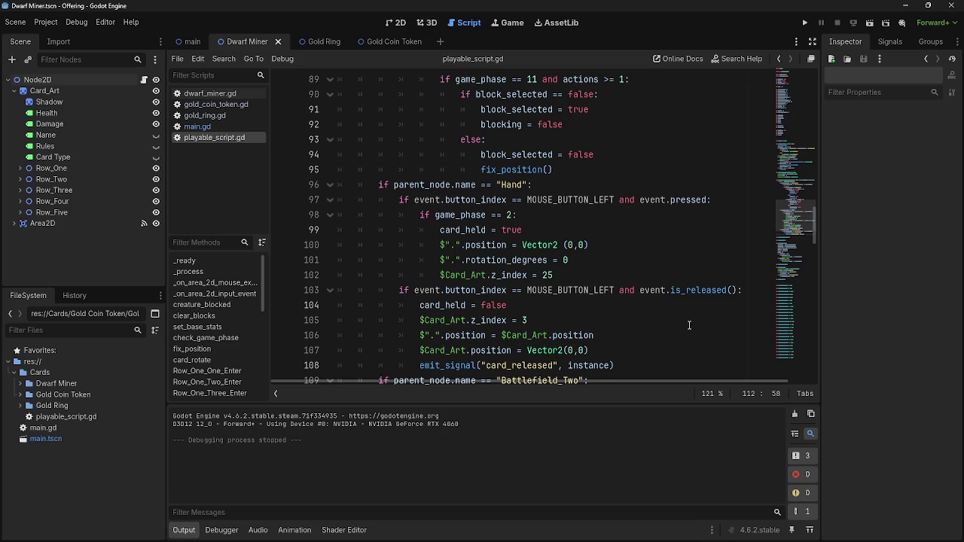
{"action": "double_click", "coordinate": [561, 335]}
{"action": "double_click", "coordinate": [528, 336]}
{"action": "double_click", "coordinate": [565, 335]}
{"action": "double_click", "coordinate": [527, 335]}
{"action": "left_click", "coordinate": [517, 336]}
{"action": "left_click", "coordinate": [568, 336]}
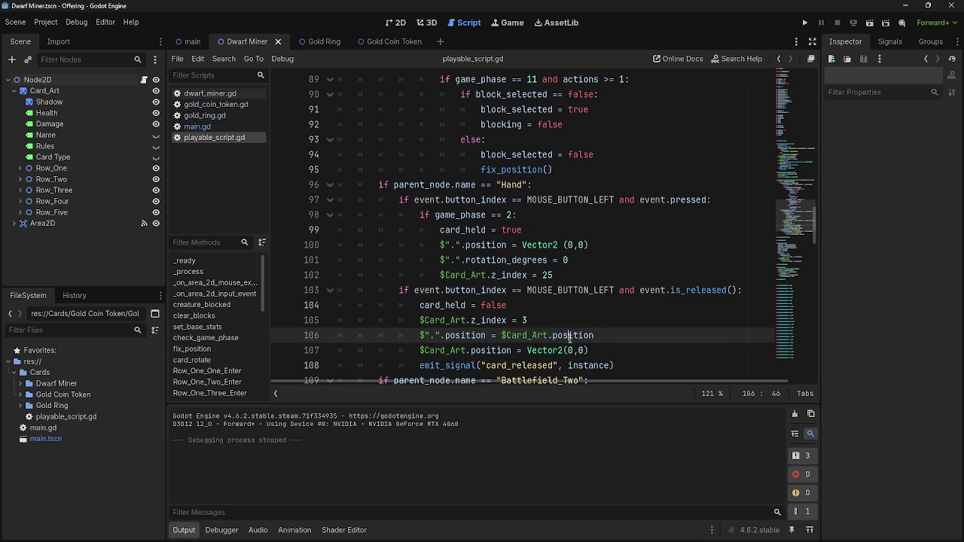
{"action": "scroll", "coordinate": [605, 340], "scroll_direction": "down", "scroll_amount": 2}
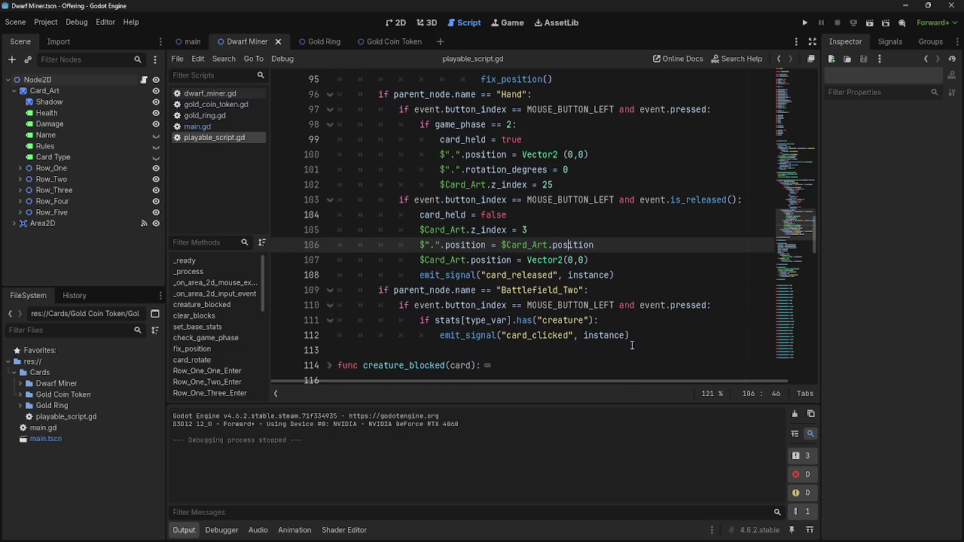
{"action": "scroll", "coordinate": [656, 349], "scroll_direction": "up", "scroll_amount": 4}
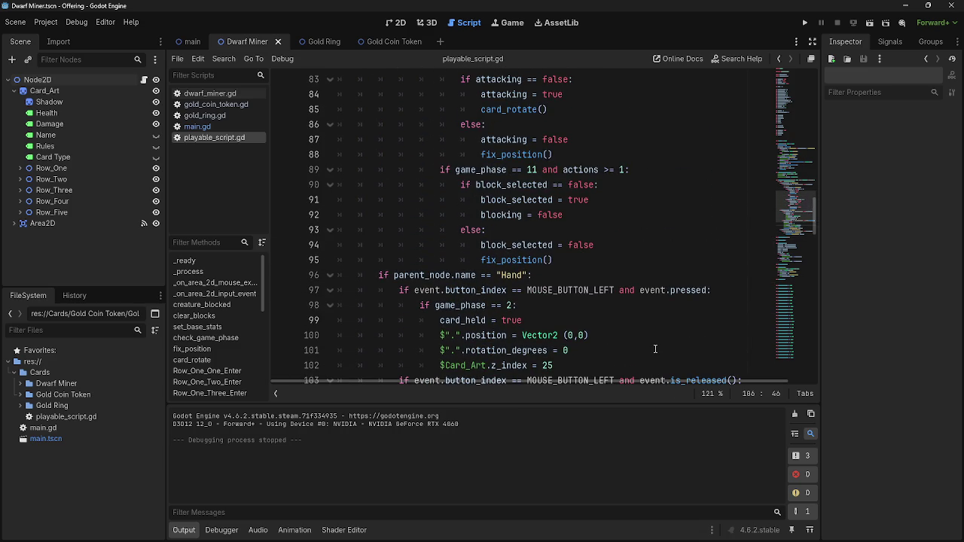
{"action": "left_click", "coordinate": [602, 308]}
{"action": "scroll", "coordinate": [572, 296], "scroll_direction": "down", "scroll_amount": 3}
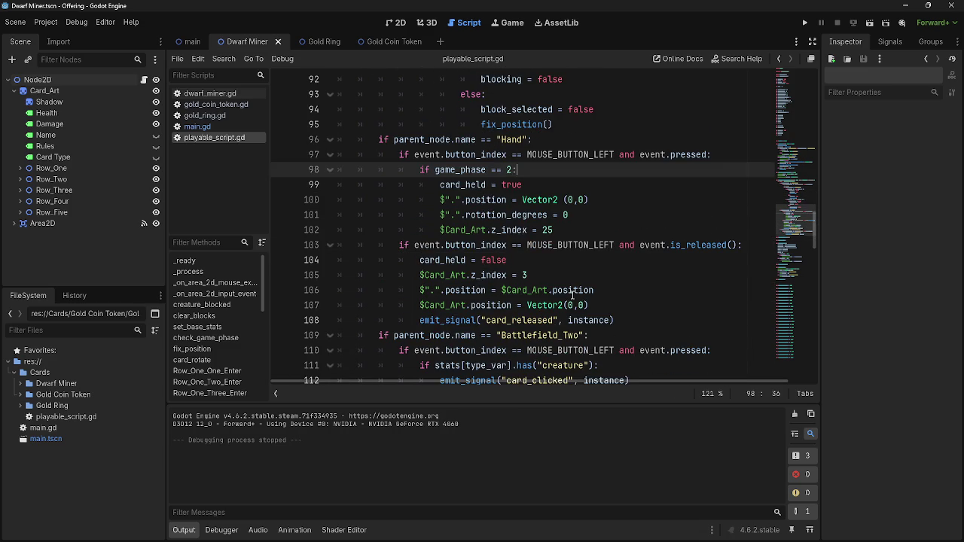
{"action": "scroll", "coordinate": [573, 295], "scroll_direction": "up", "scroll_amount": 6}
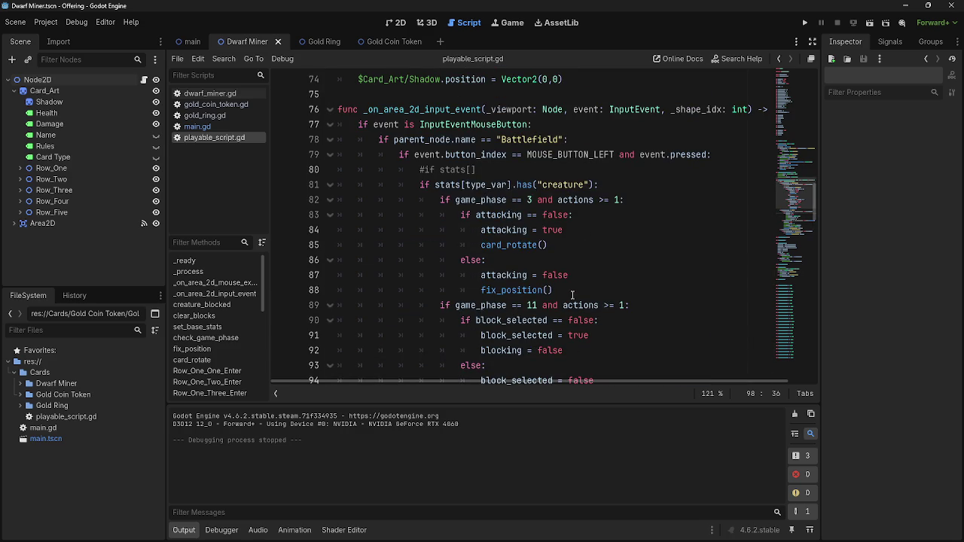
{"action": "scroll", "coordinate": [573, 296], "scroll_direction": "down", "scroll_amount": 2}
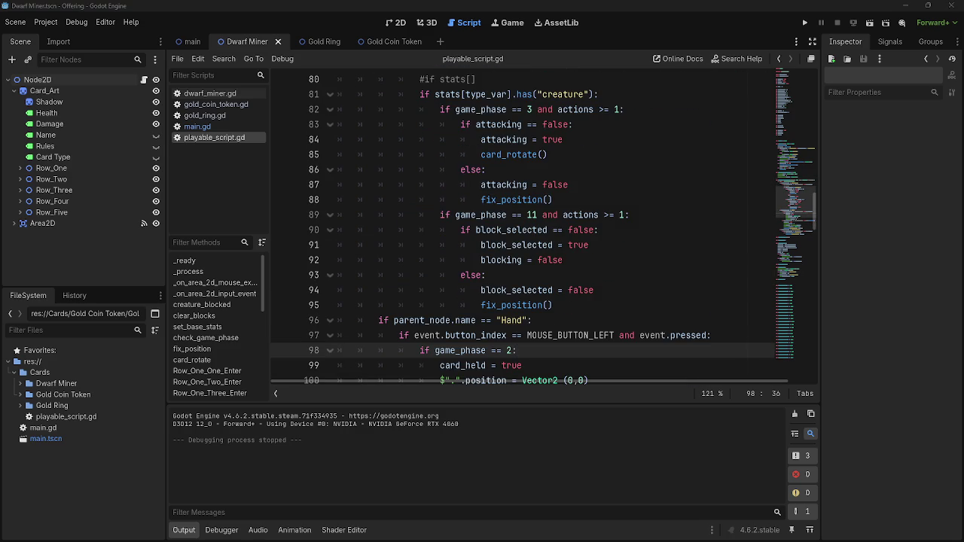
{"action": "key", "text": "alt+Tab"}
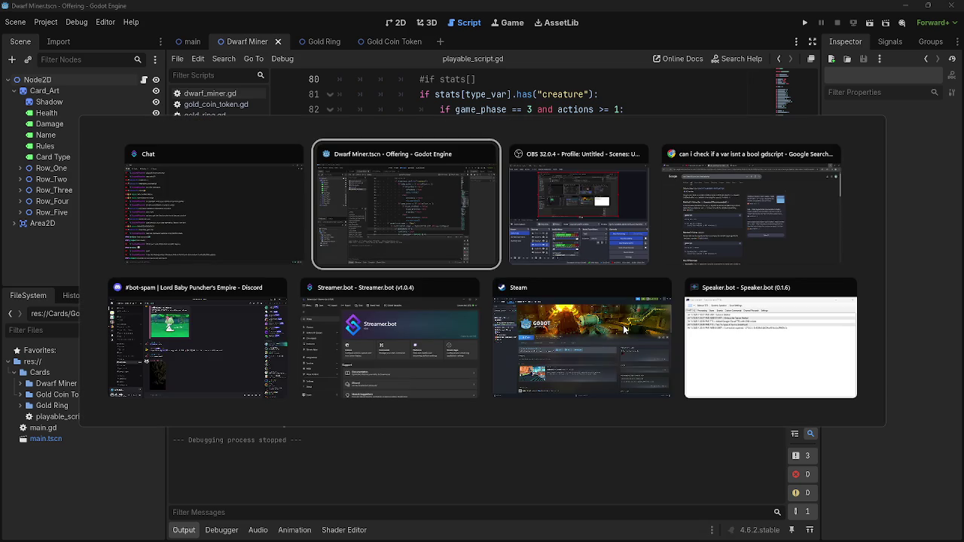
{"action": "key", "text": "alt+Tab"}
{"action": "key", "text": "Escape"}
{"action": "left_click", "coordinate": [648, 226]}
{"action": "scroll", "coordinate": [651, 298], "scroll_direction": "up", "scroll_amount": 3}
{"action": "scroll", "coordinate": [651, 298], "scroll_direction": "down", "scroll_amount": 1}
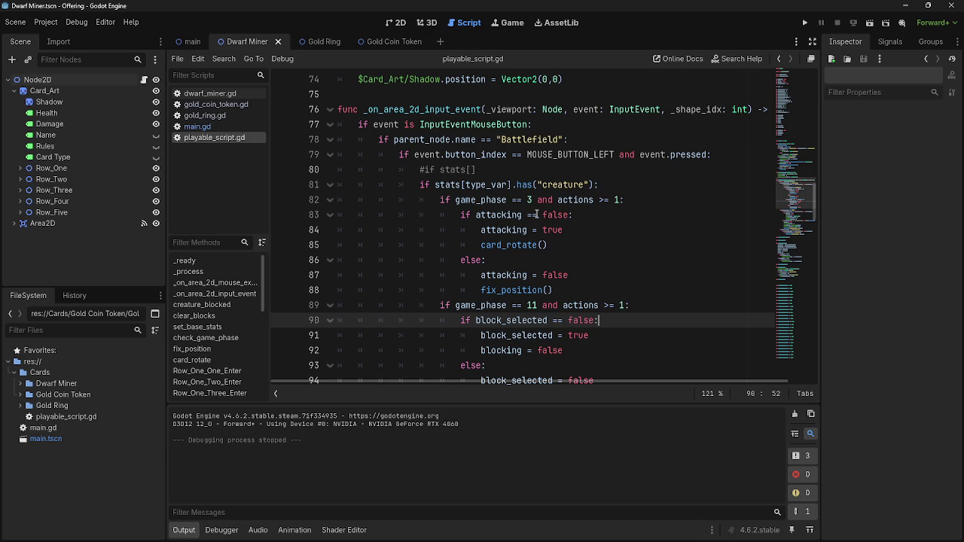
{"action": "left_click", "coordinate": [473, 170]}
Remove the # on line 80 to uncomment the stats check
{"action": "key", "text": "Home"}
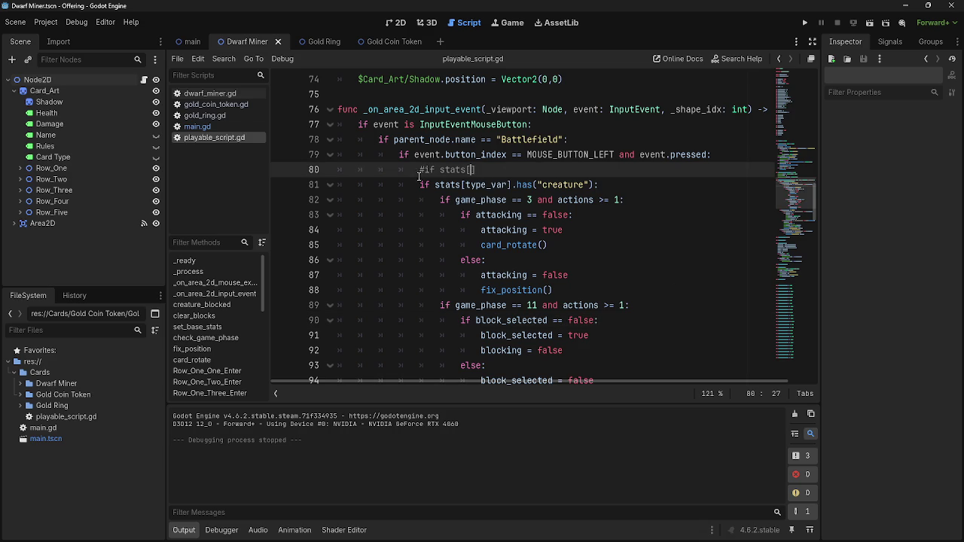
{"action": "key", "text": "Delete"}
{"action": "key", "text": "End"}
{"action": "key", "text": "Left"}
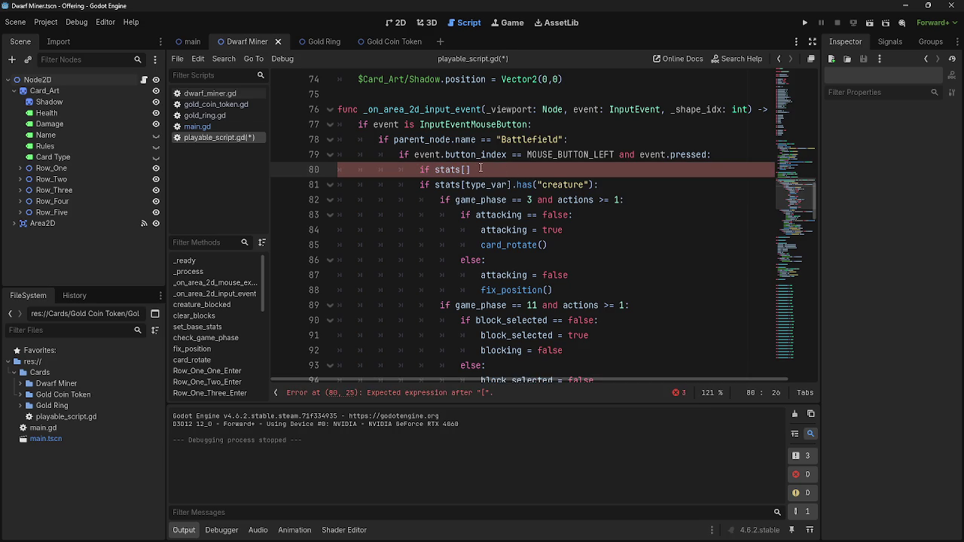
Fill line 80's stats brackets with activated_ability_var, defined on line 20, then view main.gd
{"action": "scroll", "coordinate": [510, 260], "scroll_direction": "up", "scroll_amount": 10}
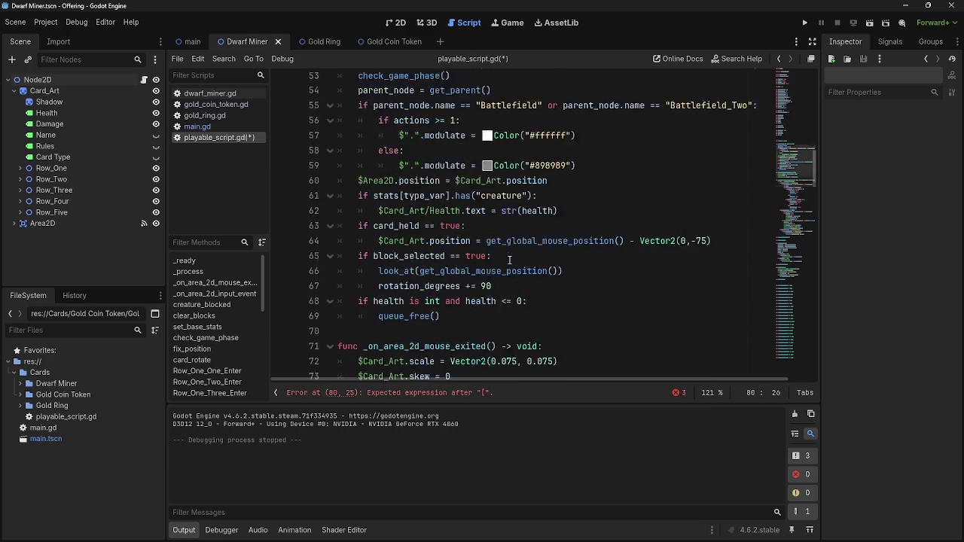
{"action": "scroll", "coordinate": [509, 260], "scroll_direction": "up", "scroll_amount": 5}
{"action": "scroll", "coordinate": [510, 260], "scroll_direction": "up", "scroll_amount": 3}
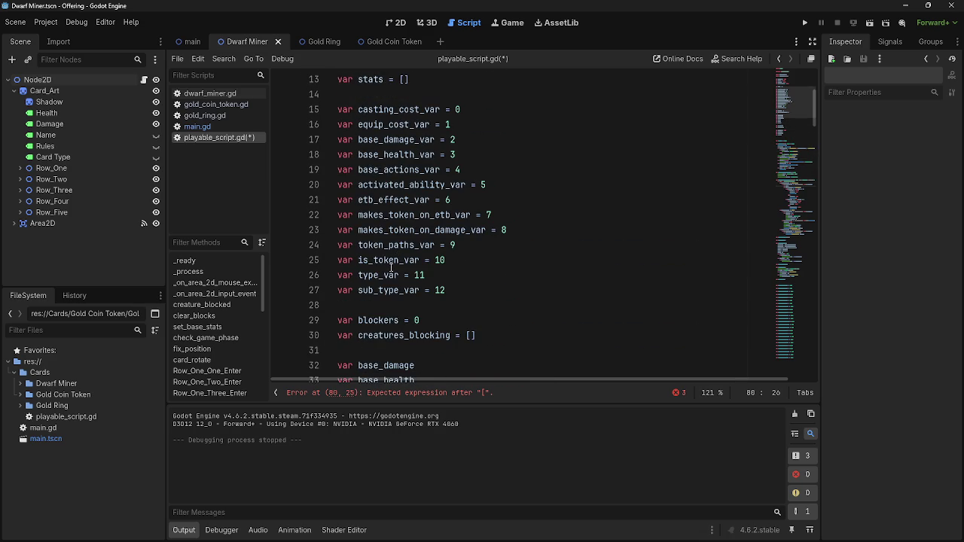
{"action": "left_click", "coordinate": [397, 189]}
{"action": "scroll", "coordinate": [569, 278], "scroll_direction": "down", "scroll_amount": 10}
{"action": "scroll", "coordinate": [547, 267], "scroll_direction": "down", "scroll_amount": 7}
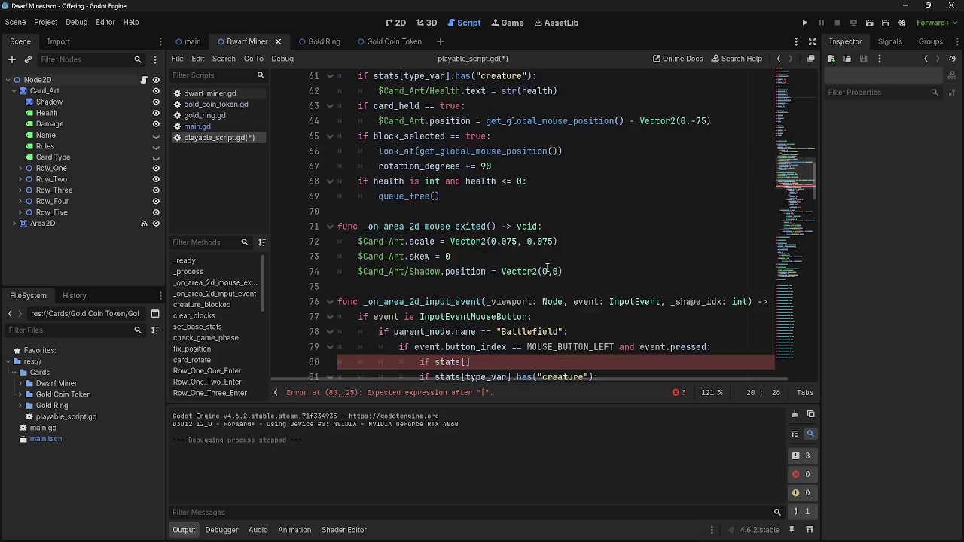
{"action": "left_click", "coordinate": [467, 215]}
{"action": "type", "text": "activated_ability_var"}
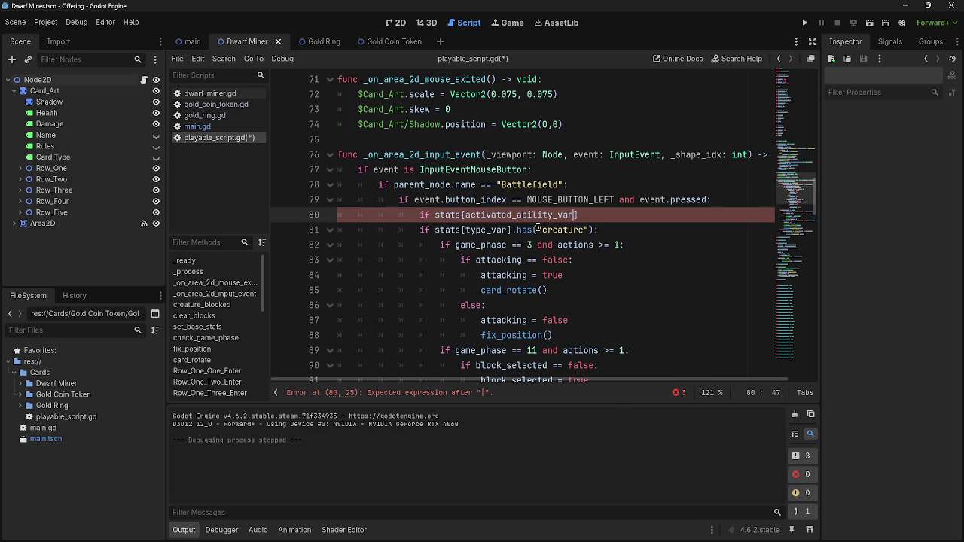
{"action": "left_click", "coordinate": [211, 126]}
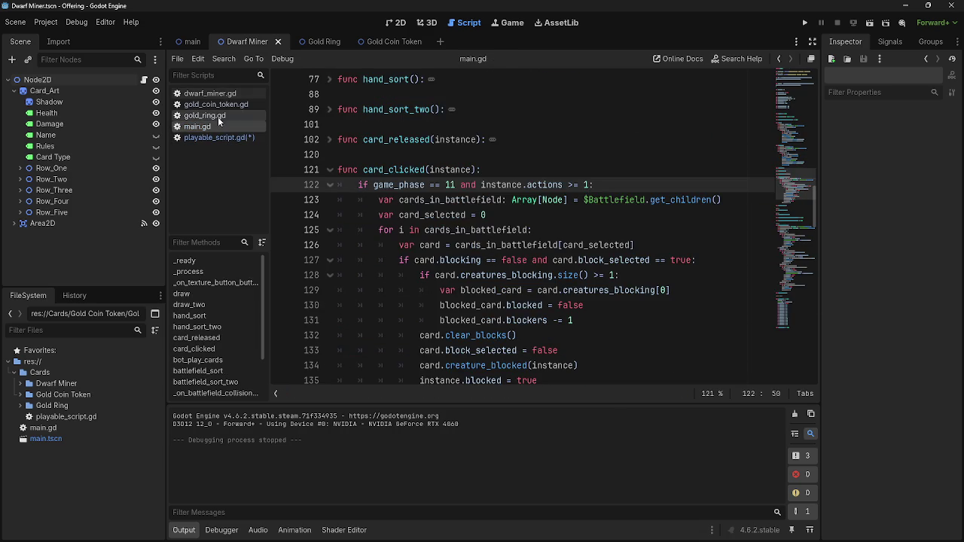
Confirm gold_ring.gd's activated_ability is true, comparing with dwarf_miner.gd and gold_coin_token.gd
{"action": "left_click", "coordinate": [208, 115]}
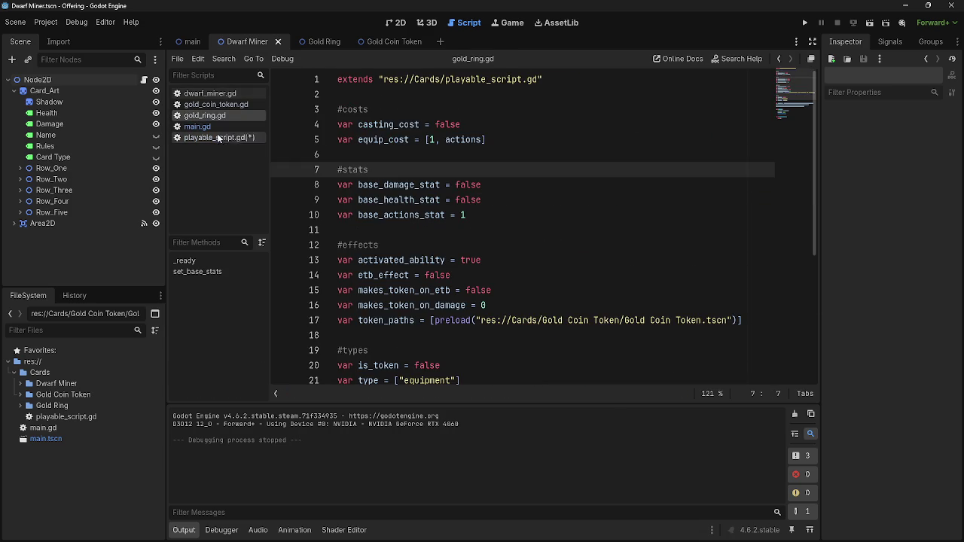
{"action": "scroll", "coordinate": [492, 305], "scroll_direction": "down", "scroll_amount": 2}
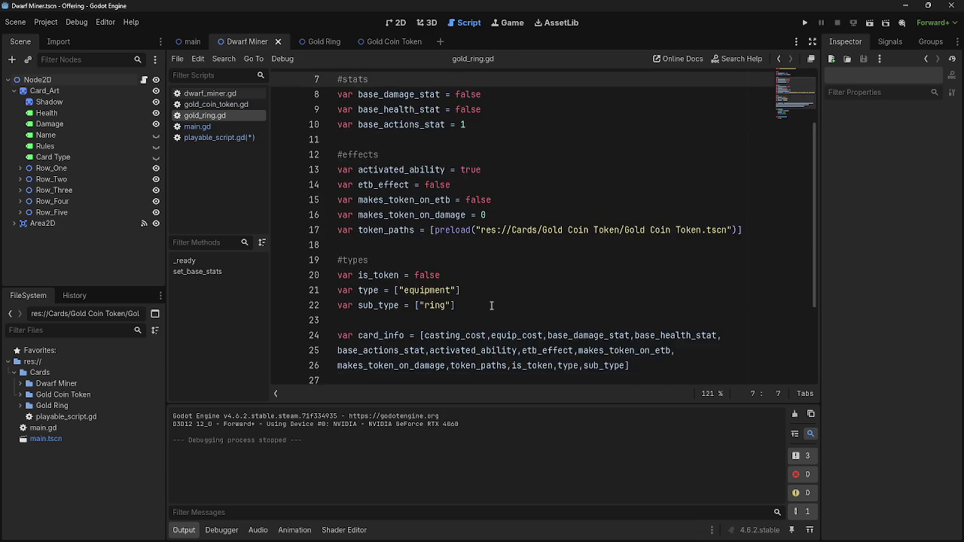
{"action": "scroll", "coordinate": [492, 305], "scroll_direction": "up", "scroll_amount": 1}
{"action": "left_click", "coordinate": [223, 98]}
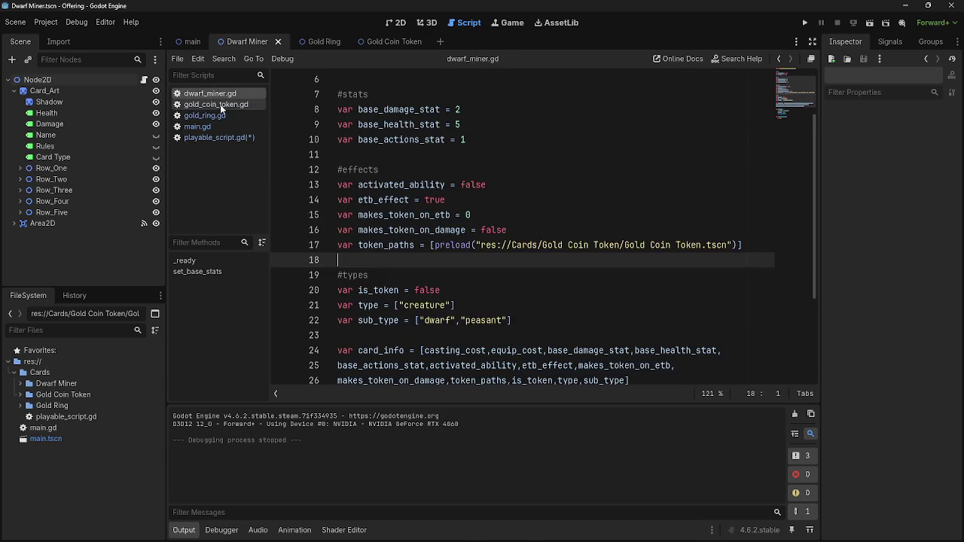
{"action": "left_click", "coordinate": [220, 105]}
{"action": "left_click", "coordinate": [215, 116]}
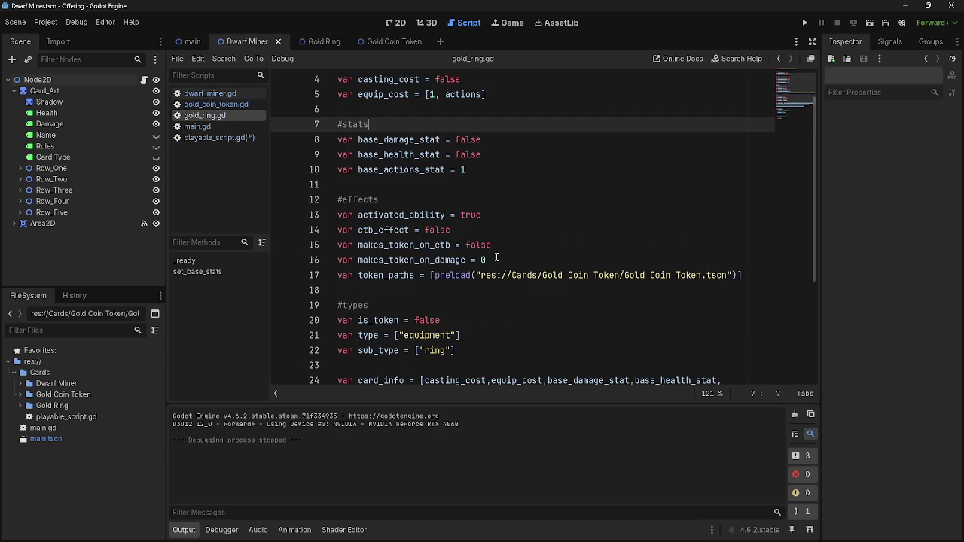
{"action": "double_click", "coordinate": [471, 215]}
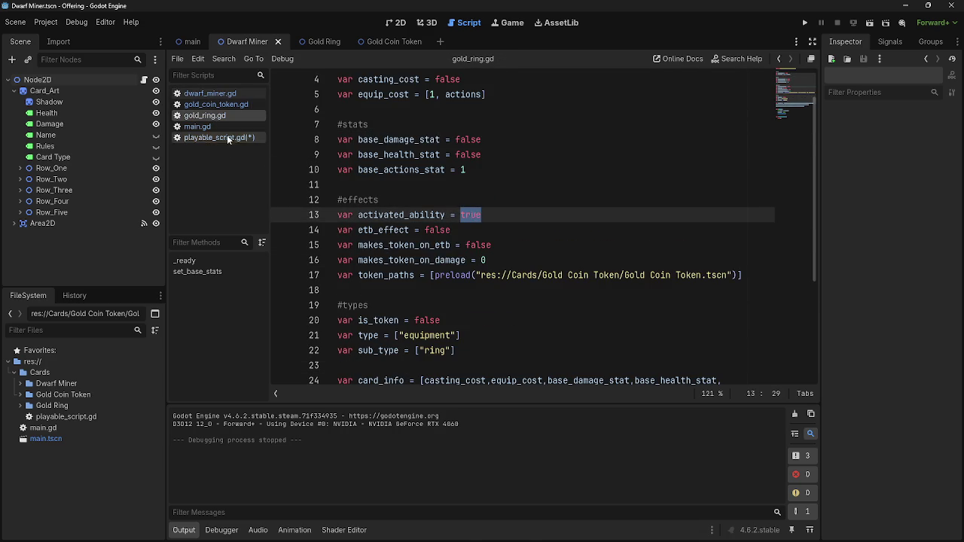
Flip between main.gd and playable_script.gd, ending on playable_script.gd
{"action": "left_click", "coordinate": [217, 125]}
{"action": "left_click", "coordinate": [216, 137]}
{"action": "left_click", "coordinate": [216, 126]}
{"action": "left_click", "coordinate": [230, 138]}
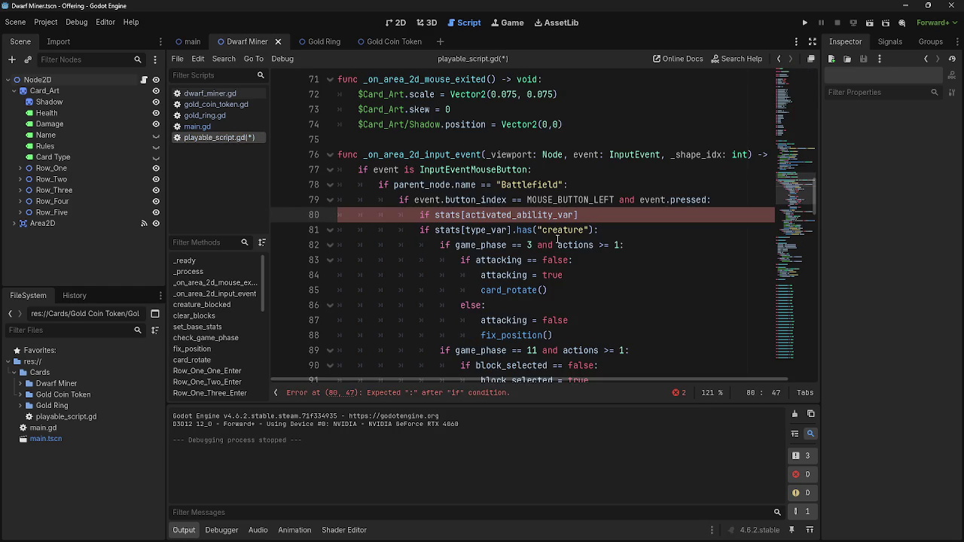
End line 80's check with '== true:' and paste the card_clicked emit statement onto line 81
{"action": "left_click", "coordinate": [590, 216]}
{"action": "type", "text": "== t"}
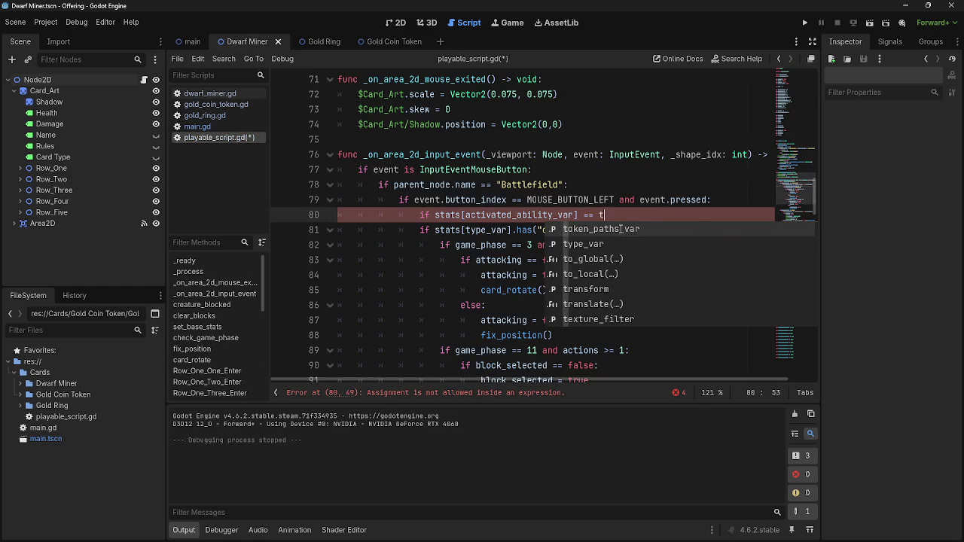
{"action": "type", "text": "rue:"}
{"action": "key", "text": "Return"}
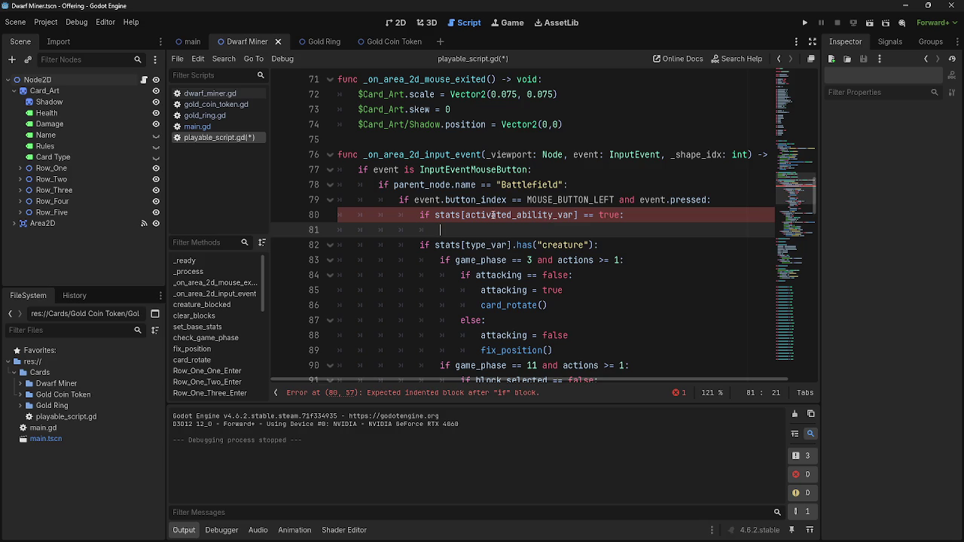
{"action": "scroll", "coordinate": [452, 241], "scroll_direction": "down", "scroll_amount": 10}
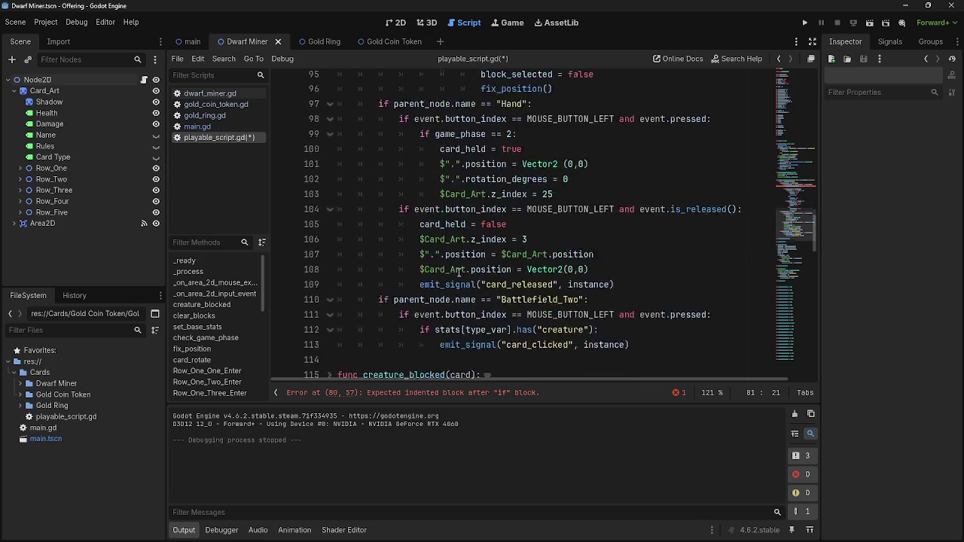
{"action": "left_click_drag", "start_coordinate": [630, 215], "coordinate": [439, 218]}
{"action": "key", "text": "ctrl+c"}
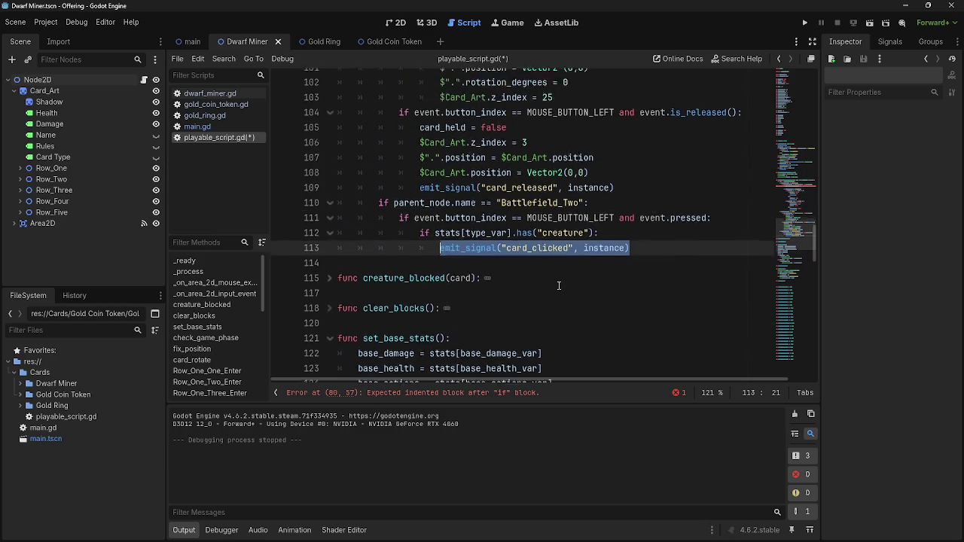
{"action": "scroll", "coordinate": [500, 286], "scroll_direction": "up", "scroll_amount": 12}
{"action": "left_click", "coordinate": [532, 278]}
{"action": "key", "text": "ctrl+v"}
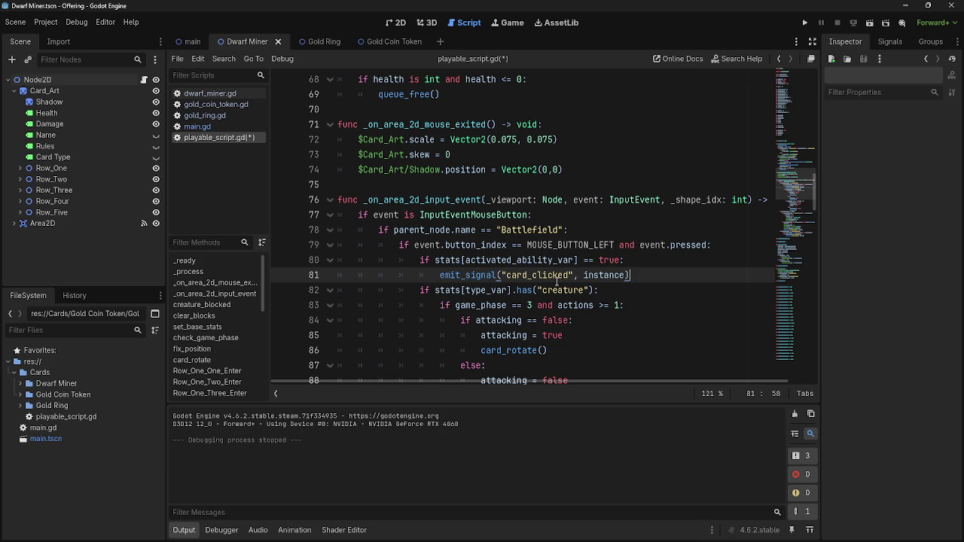
Examine the new card_clicked emit statement on line 81 against the rest of playable_script.gd
{"action": "left_click_drag", "start_coordinate": [644, 276], "coordinate": [429, 273]}
{"action": "left_click", "coordinate": [450, 275]}
{"action": "left_click", "coordinate": [456, 276]}
{"action": "double_click", "coordinate": [456, 276]}
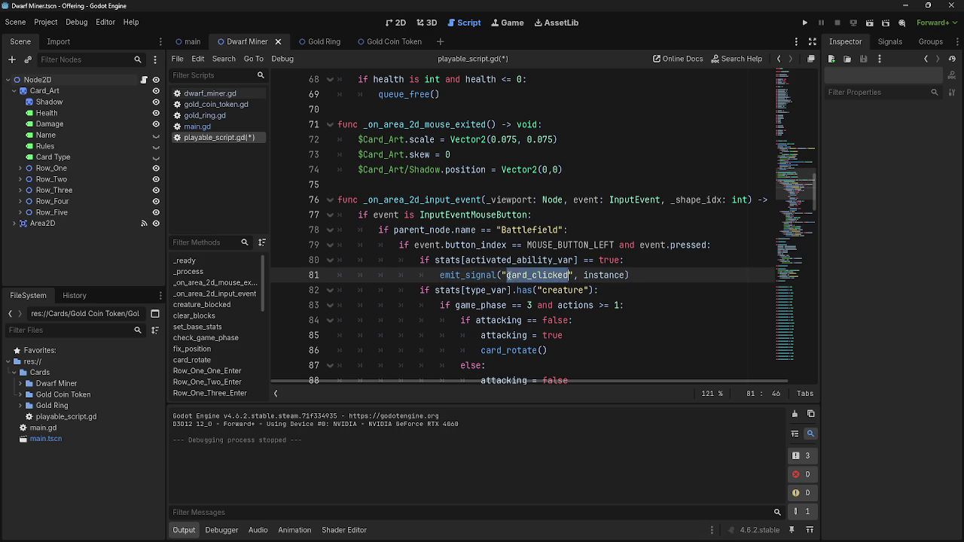
{"action": "double_click", "coordinate": [515, 276]}
{"action": "double_click", "coordinate": [467, 276]}
{"action": "double_click", "coordinate": [531, 275]}
{"action": "left_click", "coordinate": [776, 285]}
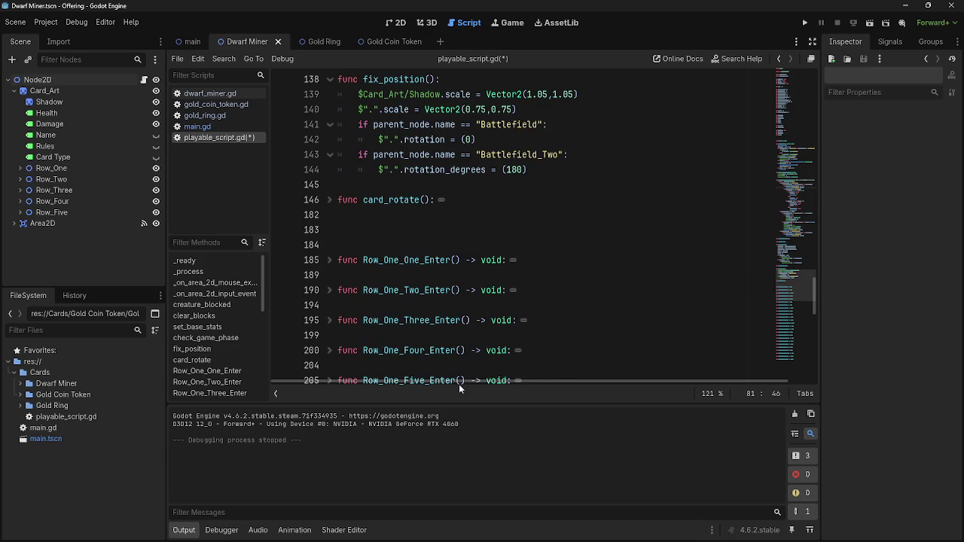
{"action": "scroll", "coordinate": [324, 376], "scroll_direction": "up", "scroll_amount": 20}
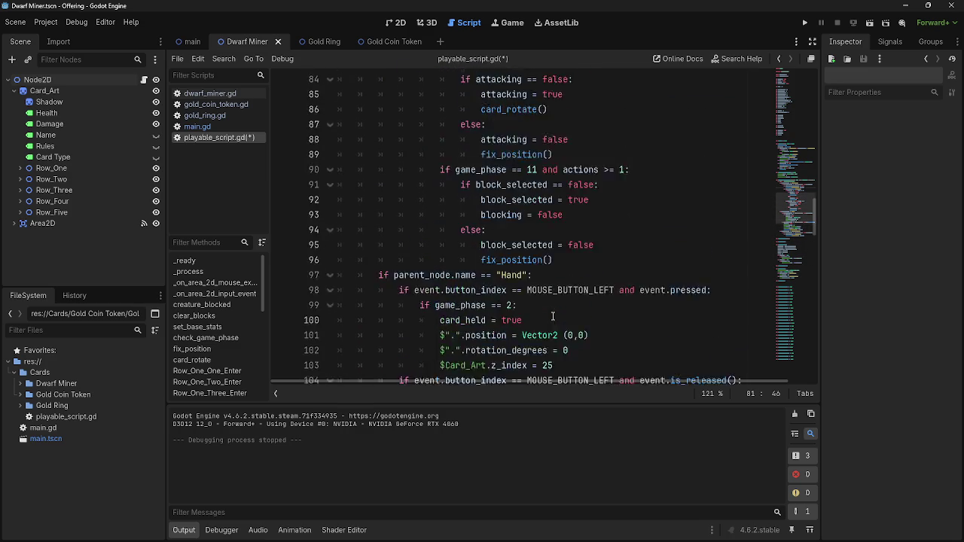
{"action": "scroll", "coordinate": [553, 314], "scroll_direction": "up", "scroll_amount": 2}
{"action": "mouse_move", "coordinate": [630, 306]}
{"action": "left_mouse_down"}
{"action": "mouse_move", "coordinate": [654, 313]}
{"action": "mouse_move", "coordinate": [452, 320]}
{"action": "mouse_move", "coordinate": [441, 305]}
{"action": "left_mouse_up"}
{"action": "left_click_drag", "start_coordinate": [630, 305], "coordinate": [440, 305]}
{"action": "left_click", "coordinate": [636, 305]}
{"action": "left_click_drag", "start_coordinate": [611, 305], "coordinate": [440, 305]}
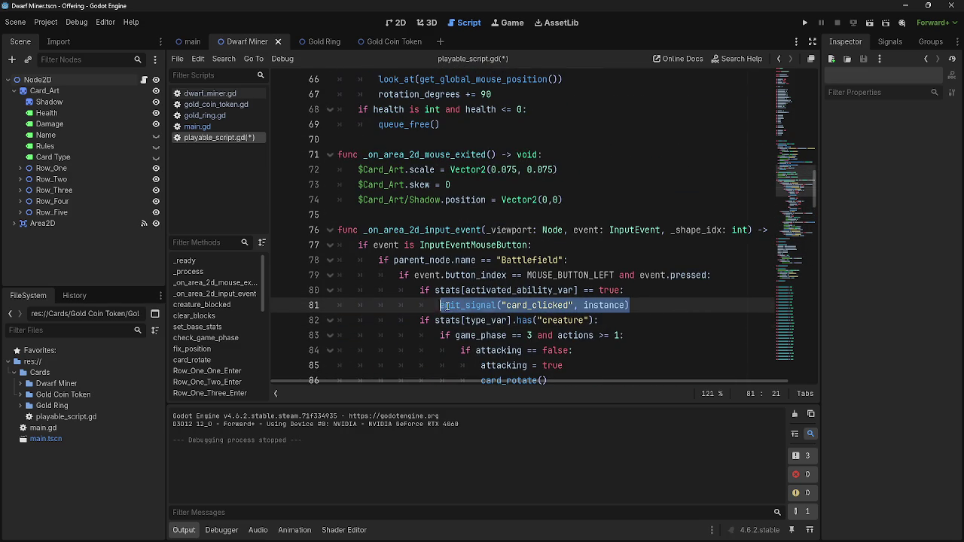
{"action": "double_click", "coordinate": [473, 305]}
{"action": "left_click", "coordinate": [497, 305]}
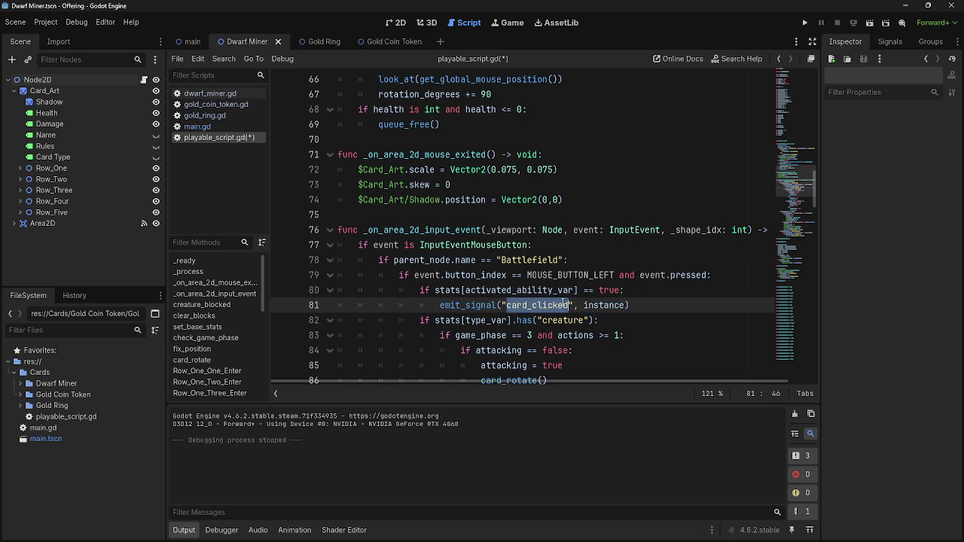
{"action": "left_click_drag", "start_coordinate": [629, 305], "coordinate": [446, 306]}
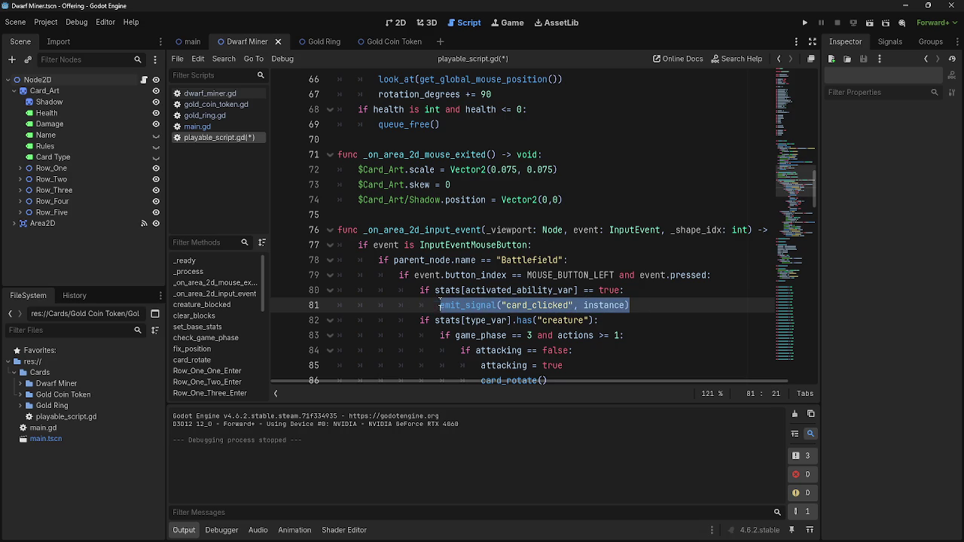
{"action": "left_click", "coordinate": [464, 305]}
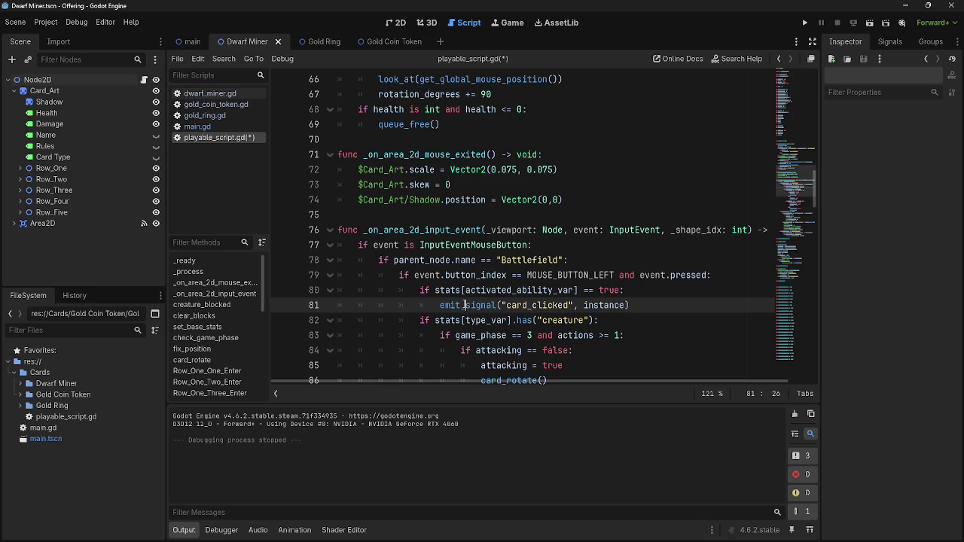
{"action": "left_click", "coordinate": [663, 305]}
{"action": "scroll", "coordinate": [659, 304], "scroll_direction": "down", "scroll_amount": 2}
{"action": "scroll", "coordinate": [652, 302], "scroll_direction": "up", "scroll_amount": 2}
{"action": "scroll", "coordinate": [650, 300], "scroll_direction": "down", "scroll_amount": 2}
{"action": "scroll", "coordinate": [650, 300], "scroll_direction": "up", "scroll_amount": 1}
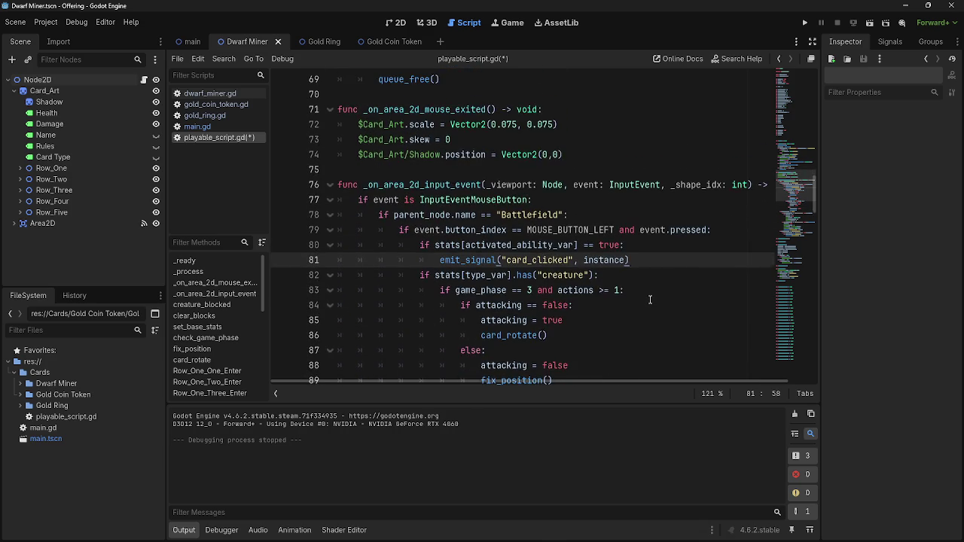
{"action": "scroll", "coordinate": [651, 299], "scroll_direction": "up", "scroll_amount": 3}
{"action": "scroll", "coordinate": [650, 300], "scroll_direction": "down", "scroll_amount": 4}
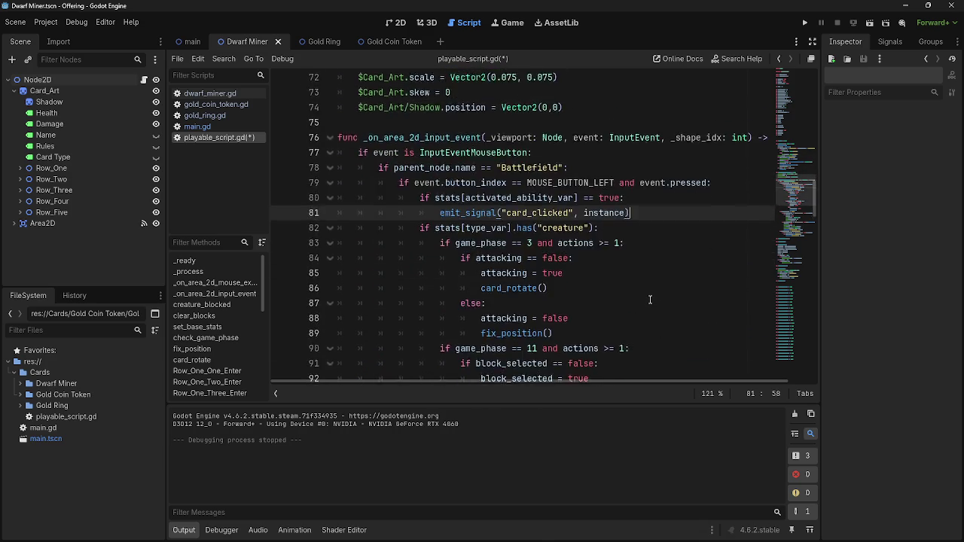
{"action": "scroll", "coordinate": [651, 300], "scroll_direction": "up", "scroll_amount": 2}
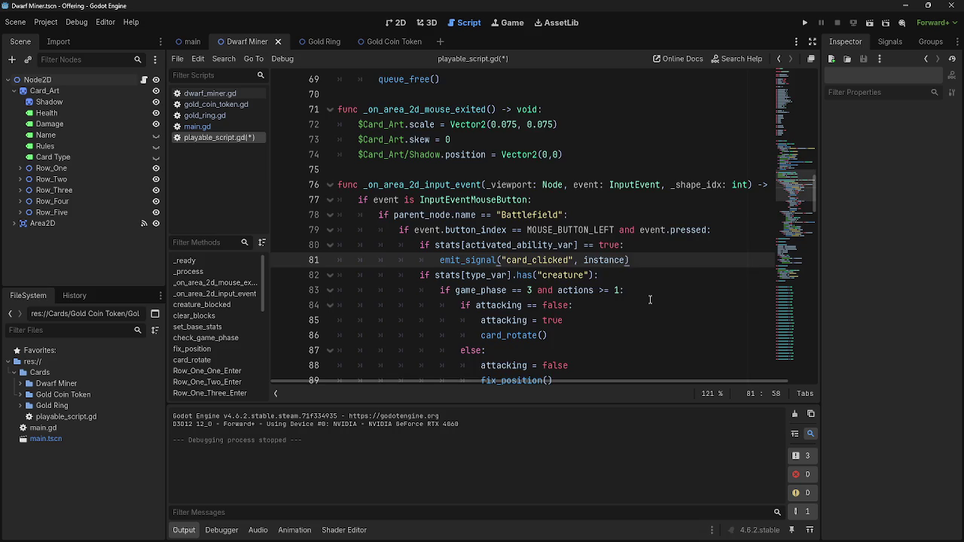
{"action": "scroll", "coordinate": [650, 300], "scroll_direction": "down", "scroll_amount": 2}
{"action": "scroll", "coordinate": [650, 300], "scroll_direction": "up", "scroll_amount": 1}
{"action": "scroll", "coordinate": [650, 300], "scroll_direction": "down", "scroll_amount": 1}
{"action": "scroll", "coordinate": [650, 300], "scroll_direction": "up", "scroll_amount": 1}
{"action": "scroll", "coordinate": [650, 299], "scroll_direction": "down", "scroll_amount": 1}
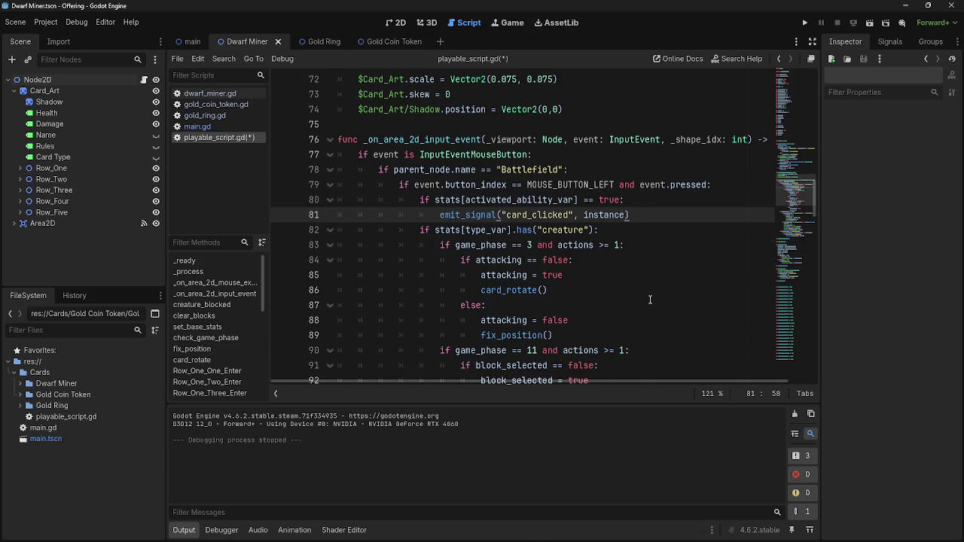
{"action": "scroll", "coordinate": [650, 300], "scroll_direction": "up", "scroll_amount": 1}
{"action": "scroll", "coordinate": [651, 300], "scroll_direction": "down", "scroll_amount": 1}
{"action": "scroll", "coordinate": [650, 300], "scroll_direction": "up", "scroll_amount": 1}
{"action": "scroll", "coordinate": [651, 299], "scroll_direction": "down", "scroll_amount": 1}
{"action": "scroll", "coordinate": [651, 299], "scroll_direction": "up", "scroll_amount": 1}
{"action": "scroll", "coordinate": [650, 300], "scroll_direction": "down", "scroll_amount": 1}
{"action": "scroll", "coordinate": [650, 300], "scroll_direction": "up", "scroll_amount": 1}
{"action": "scroll", "coordinate": [651, 300], "scroll_direction": "down", "scroll_amount": 1}
{"action": "scroll", "coordinate": [650, 300], "scroll_direction": "up", "scroll_amount": 1}
{"action": "scroll", "coordinate": [650, 300], "scroll_direction": "down", "scroll_amount": 1}
{"action": "scroll", "coordinate": [672, 217], "scroll_direction": "up", "scroll_amount": 1}
{"action": "scroll", "coordinate": [672, 217], "scroll_direction": "down", "scroll_amount": 1}
{"action": "scroll", "coordinate": [650, 256], "scroll_direction": "up", "scroll_amount": 2}
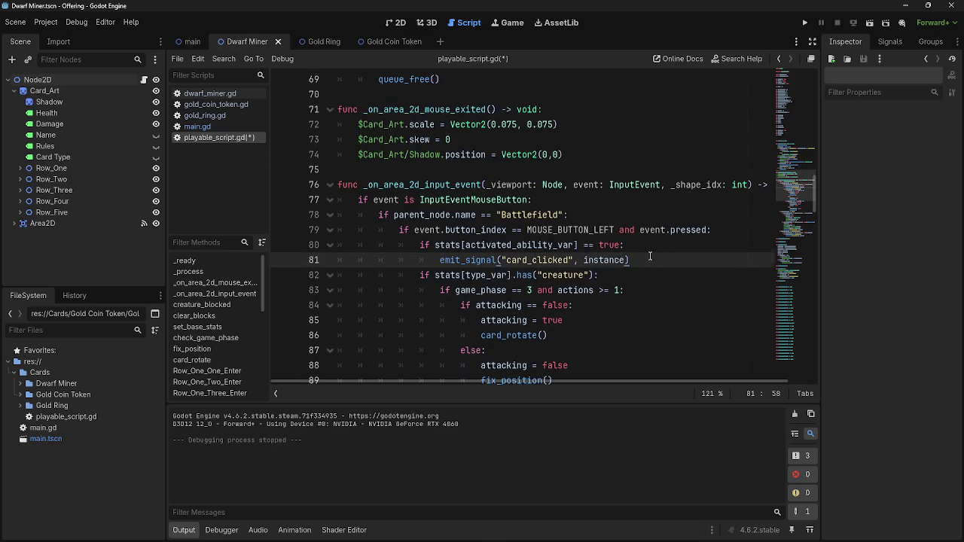
{"action": "scroll", "coordinate": [650, 257], "scroll_direction": "down", "scroll_amount": 2}
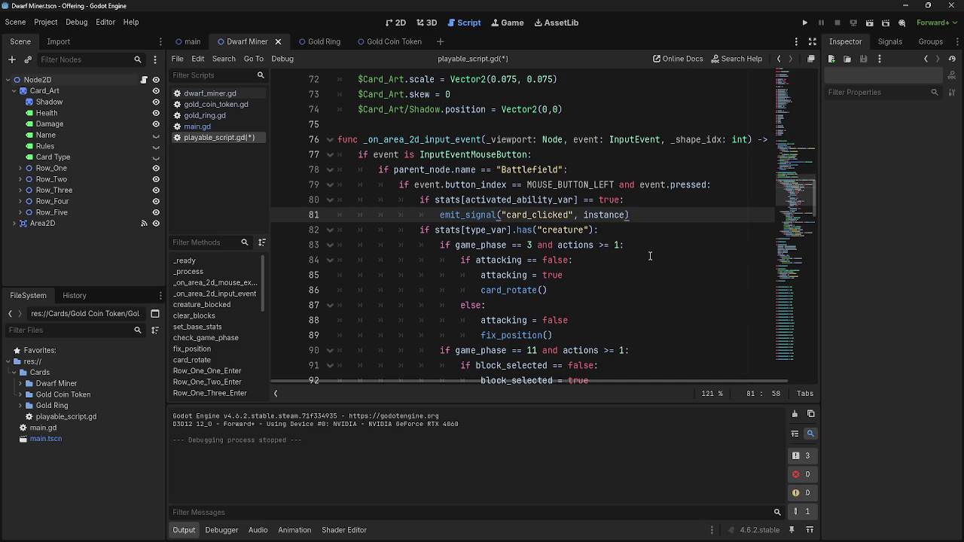
{"action": "scroll", "coordinate": [650, 256], "scroll_direction": "up", "scroll_amount": 1}
{"action": "scroll", "coordinate": [650, 256], "scroll_direction": "down", "scroll_amount": 1}
Check the card_clicked signal name and activated_ability_var, then go to main.gd's card_clicked
{"action": "left_click", "coordinate": [642, 219]}
{"action": "key", "text": "shift+Home"}
{"action": "left_click", "coordinate": [660, 214]}
{"action": "key", "text": "shift+Home"}
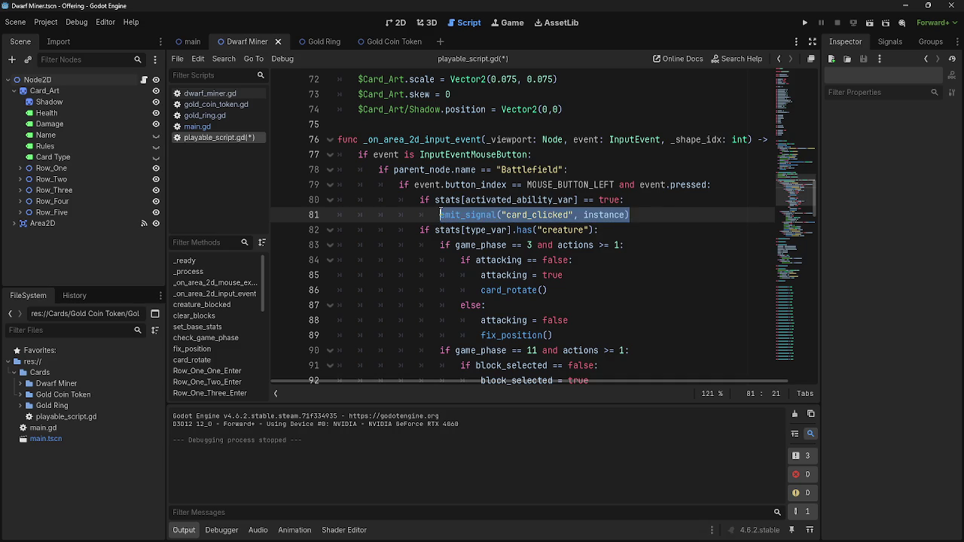
{"action": "left_click", "coordinate": [669, 214]}
{"action": "key", "text": "shift+Home"}
{"action": "left_click", "coordinate": [651, 217]}
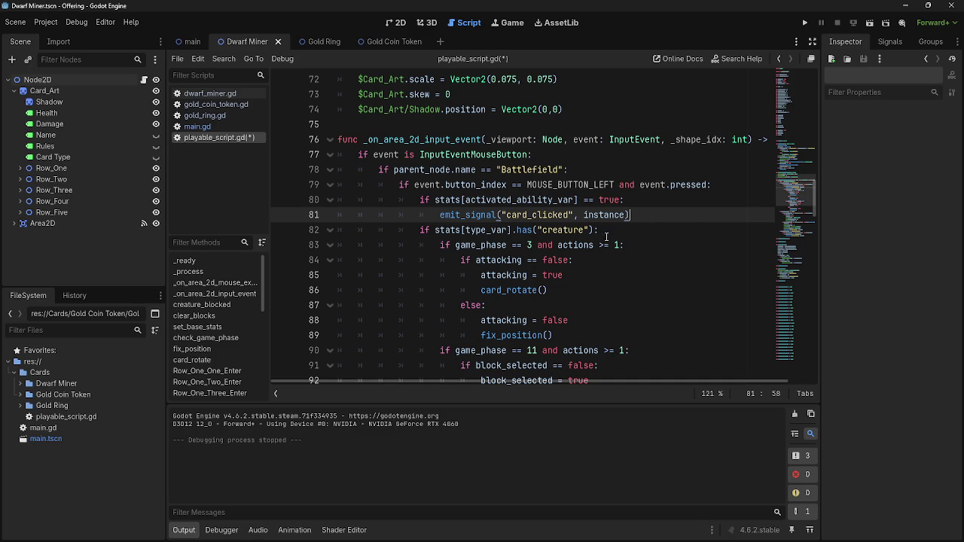
{"action": "double_click", "coordinate": [521, 217]}
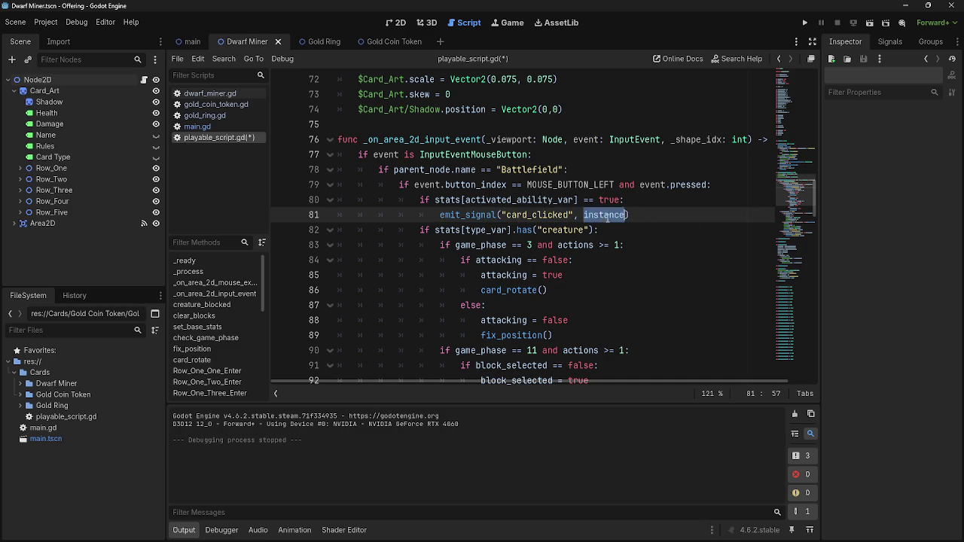
{"action": "double_click", "coordinate": [513, 201]}
{"action": "left_click", "coordinate": [532, 214]}
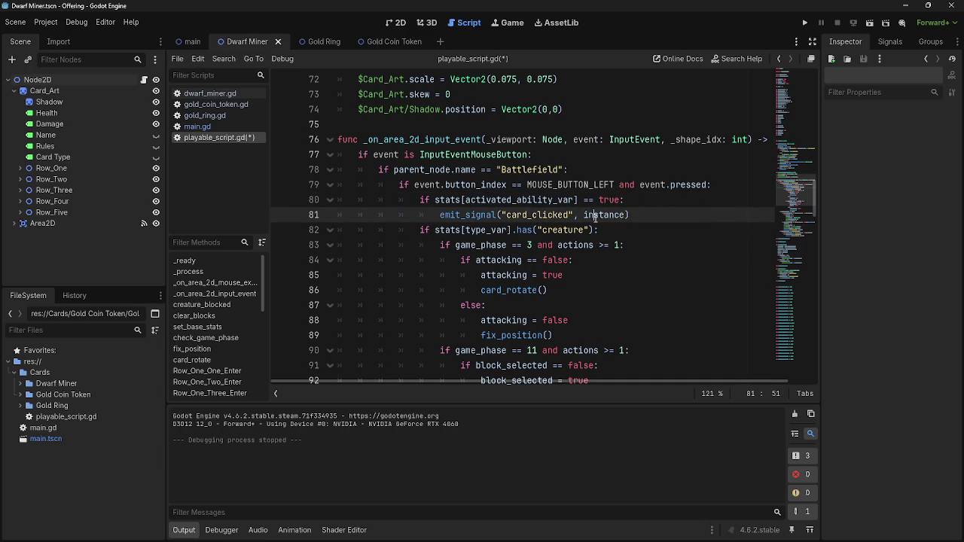
{"action": "left_click", "coordinate": [231, 126]}
{"action": "left_click", "coordinate": [544, 173]}
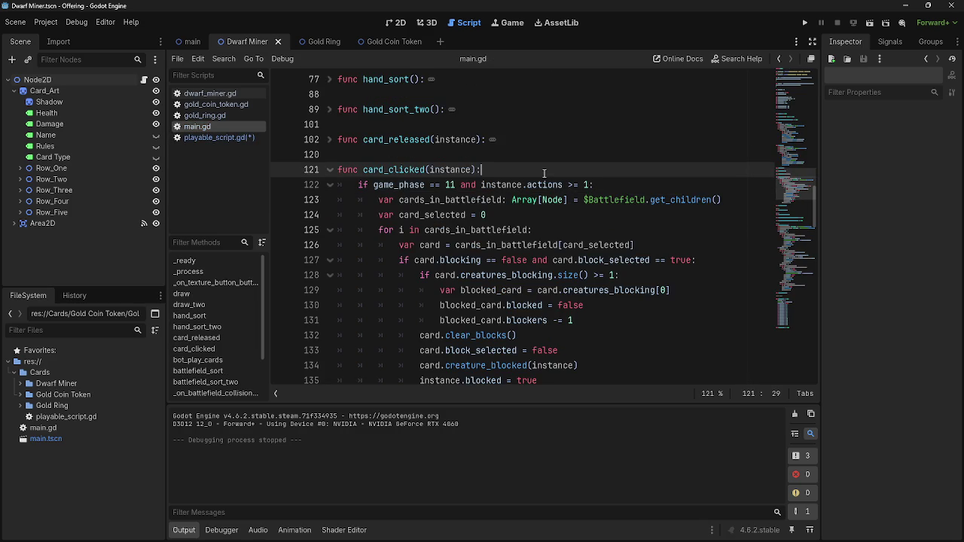
Add an empty line in main.gd's card_clicked, then try and remove an 'and game' condition on line 80
{"action": "key", "text": "Return"}
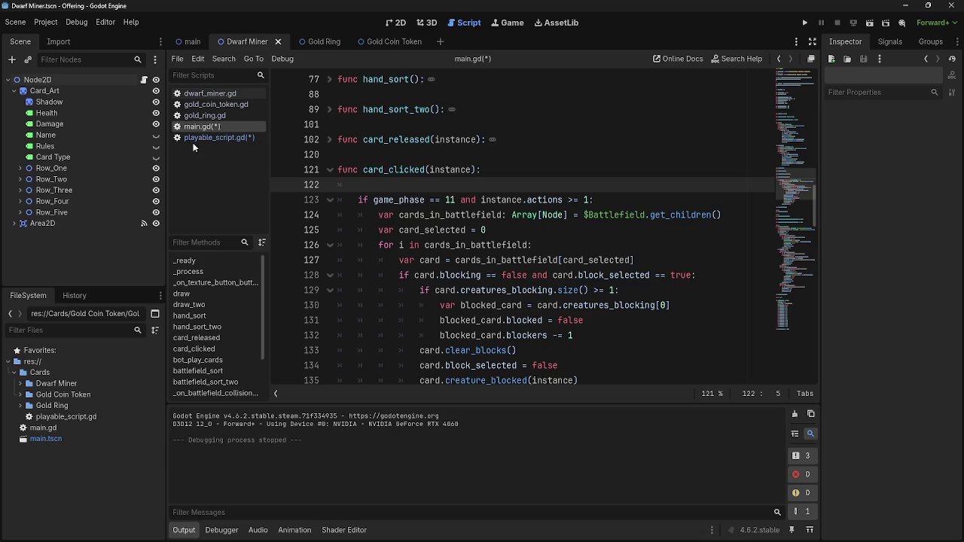
{"action": "left_click", "coordinate": [234, 137]}
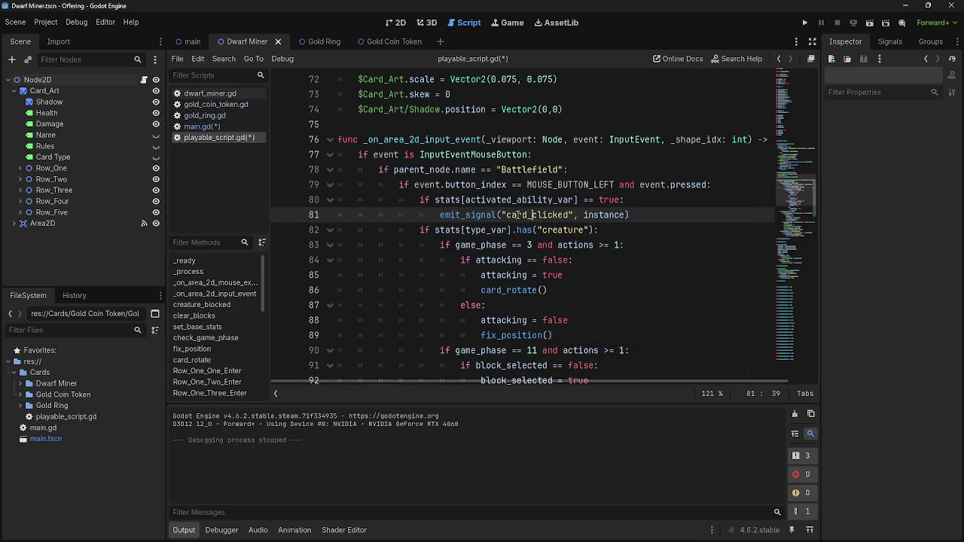
{"action": "left_click", "coordinate": [635, 200]}
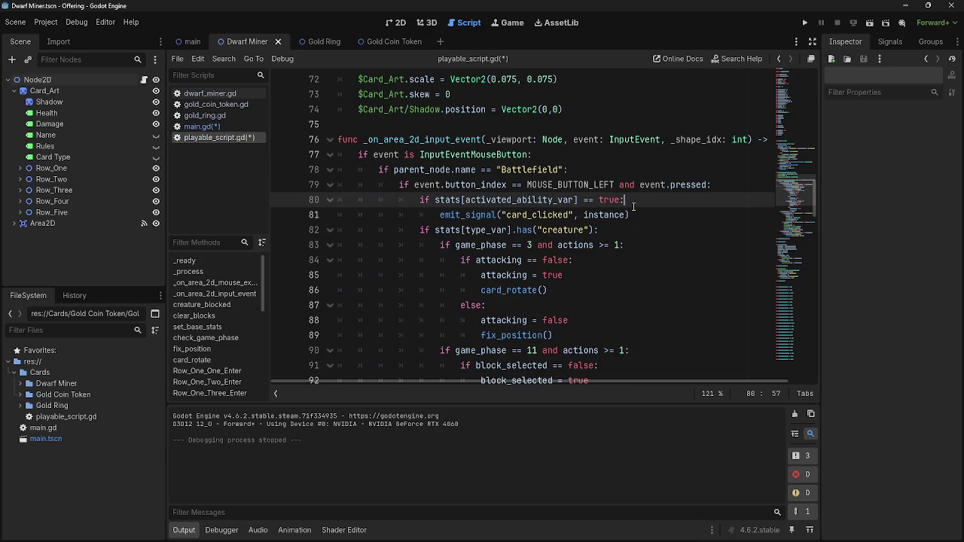
{"action": "key", "text": "Left"}
{"action": "type", "text": "and "}
{"action": "type", "text": "game+"}
{"action": "key", "text": "BackSpace"}
{"action": "key", "text": "BackSpace"}
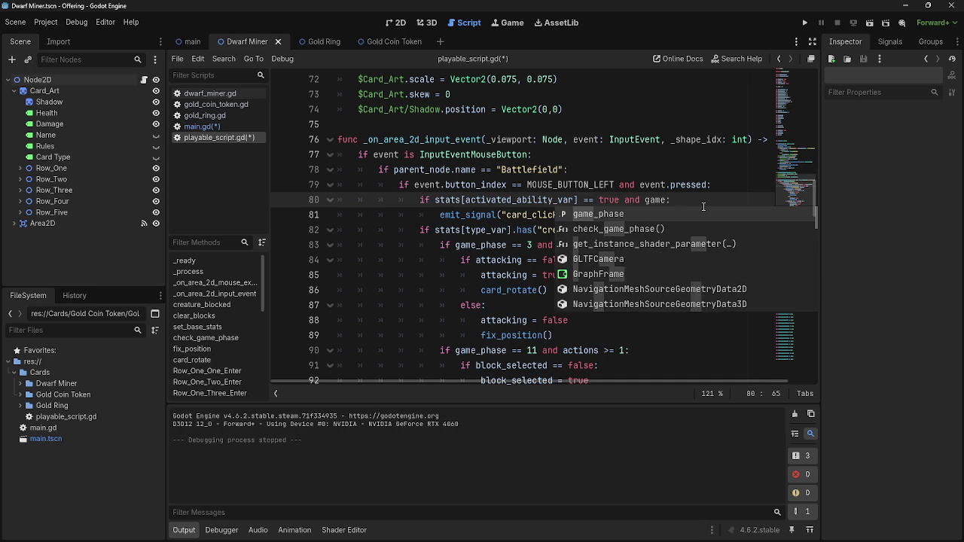
{"action": "key", "text": "BackSpace"}
{"action": "key", "text": "BackSpace"}
{"action": "key", "text": "BackSpace"}
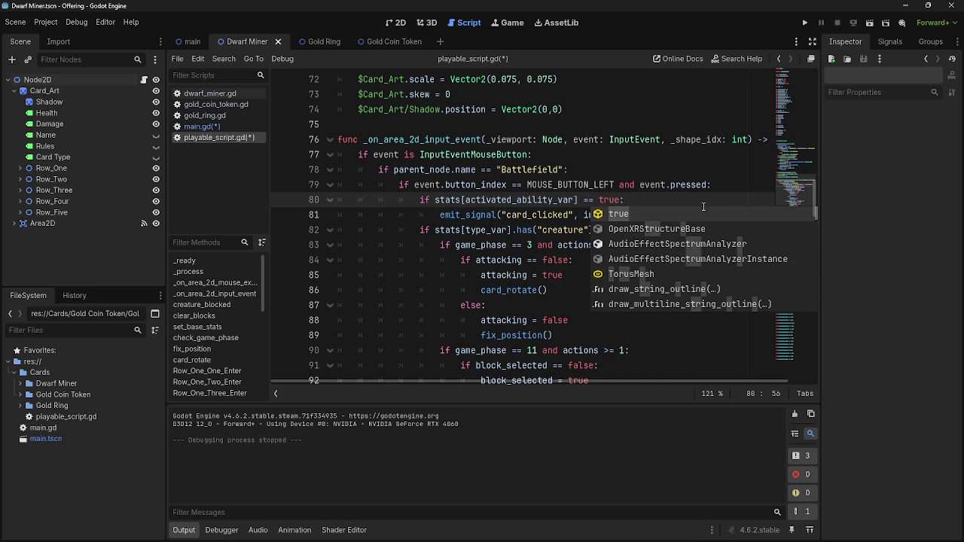
{"action": "key", "text": "Right"}
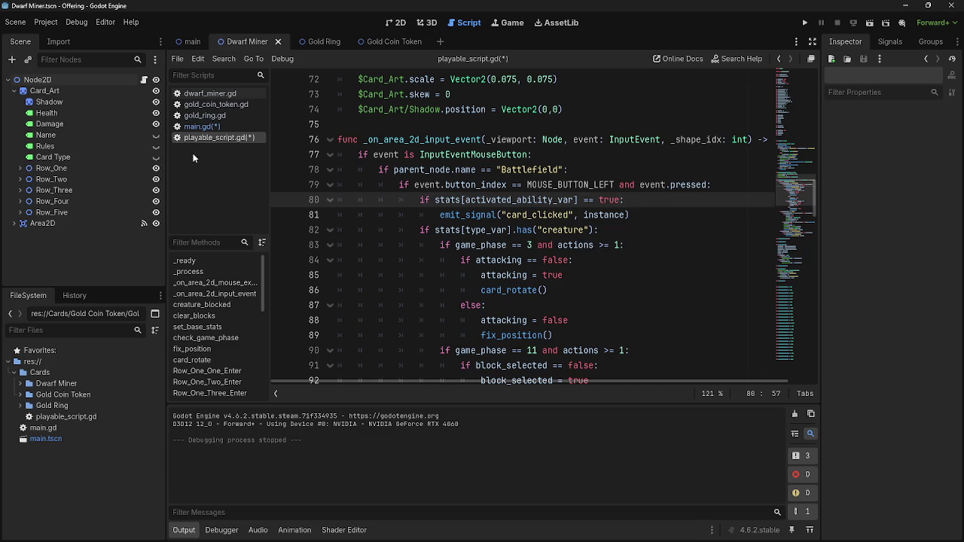
Move from main.gd and playable_script.gd to gold_coin_token.gd in the Scripts list
{"action": "left_click", "coordinate": [202, 127]}
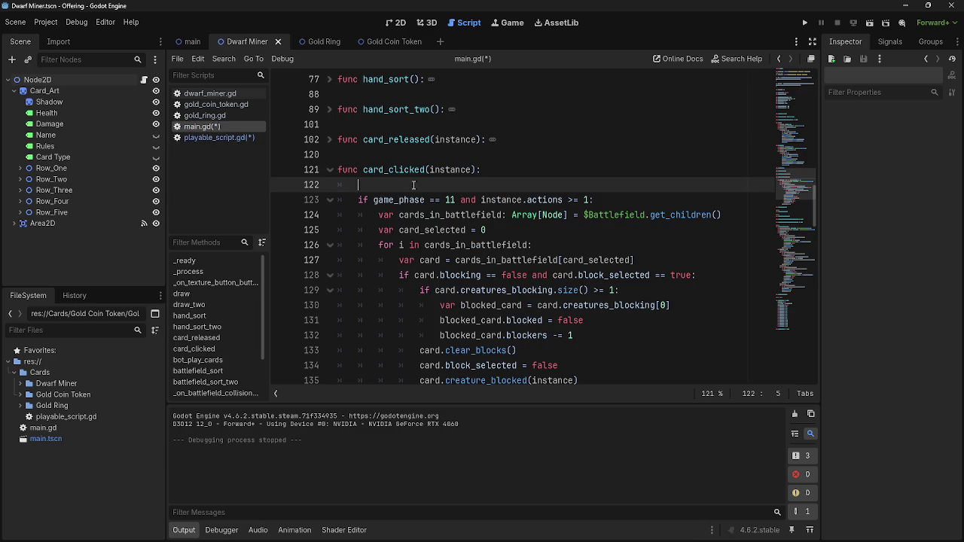
{"action": "left_click", "coordinate": [208, 137]}
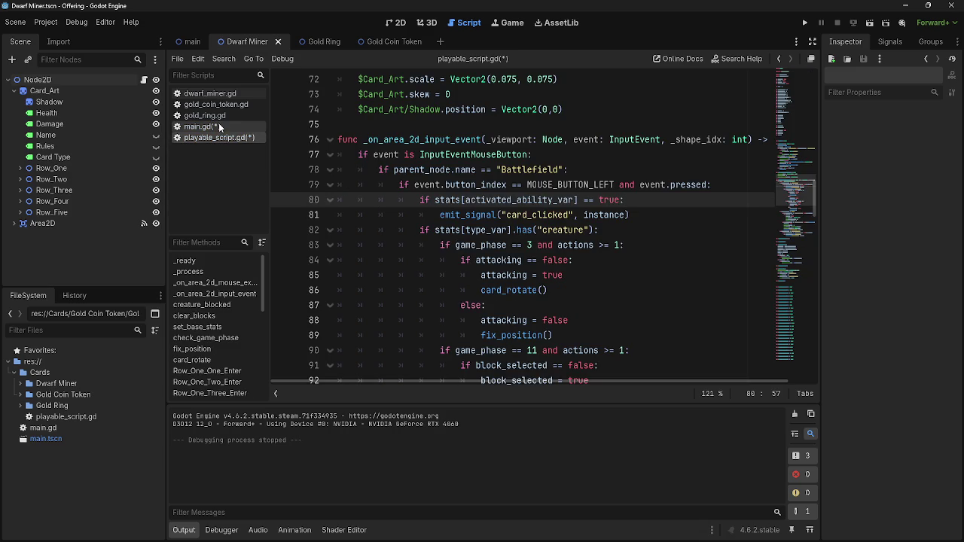
{"action": "left_click", "coordinate": [215, 104]}
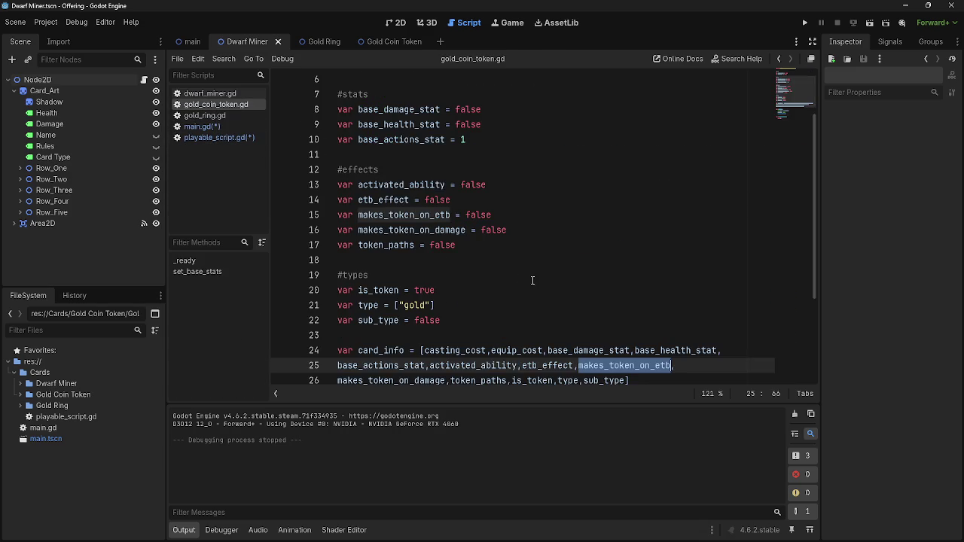
Look over gold_coin_token.gd's variables and gold_ring.gd, then return to playable_script.gd
{"action": "scroll", "coordinate": [532, 280], "scroll_direction": "down", "scroll_amount": 2}
{"action": "scroll", "coordinate": [532, 281], "scroll_direction": "up", "scroll_amount": 1}
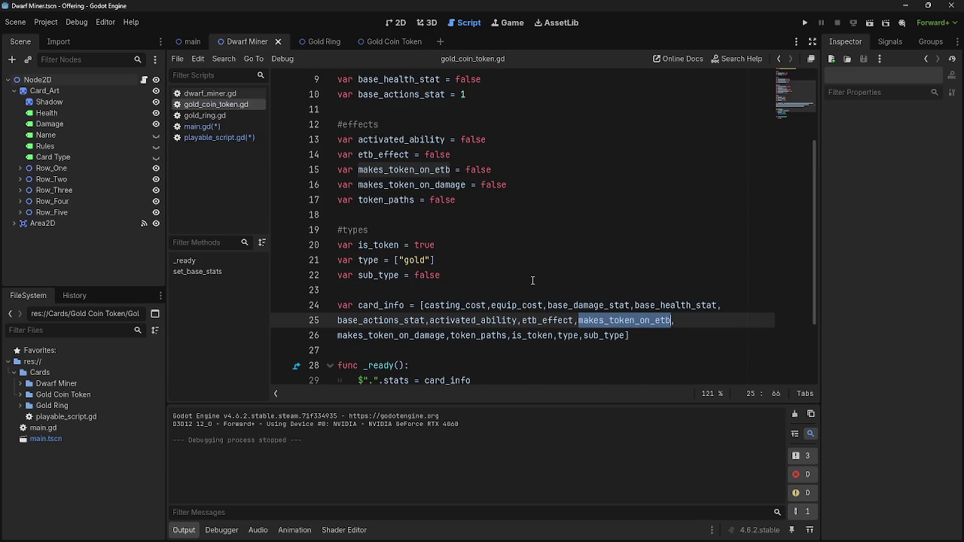
{"action": "left_click", "coordinate": [205, 115]}
{"action": "left_click", "coordinate": [215, 105]}
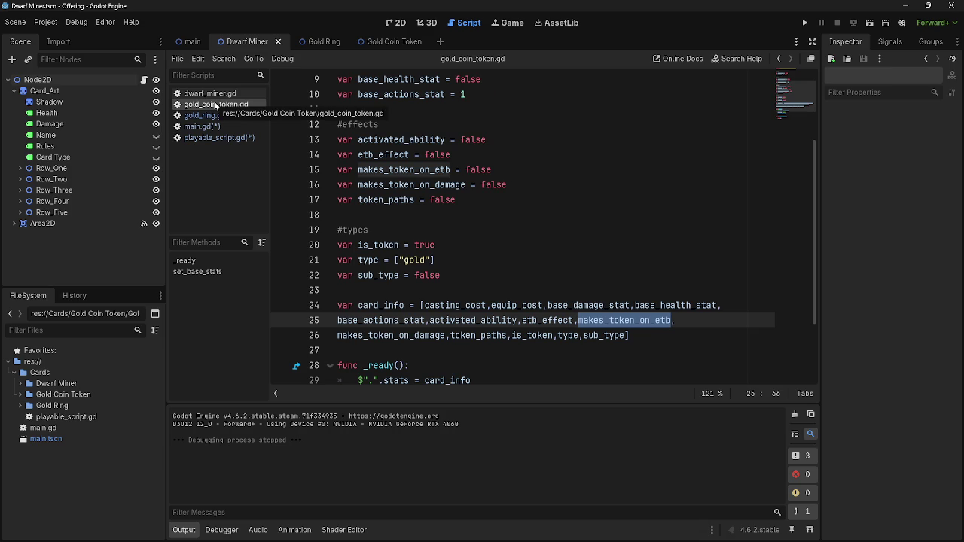
{"action": "left_click", "coordinate": [473, 214]}
{"action": "left_click", "coordinate": [432, 112]}
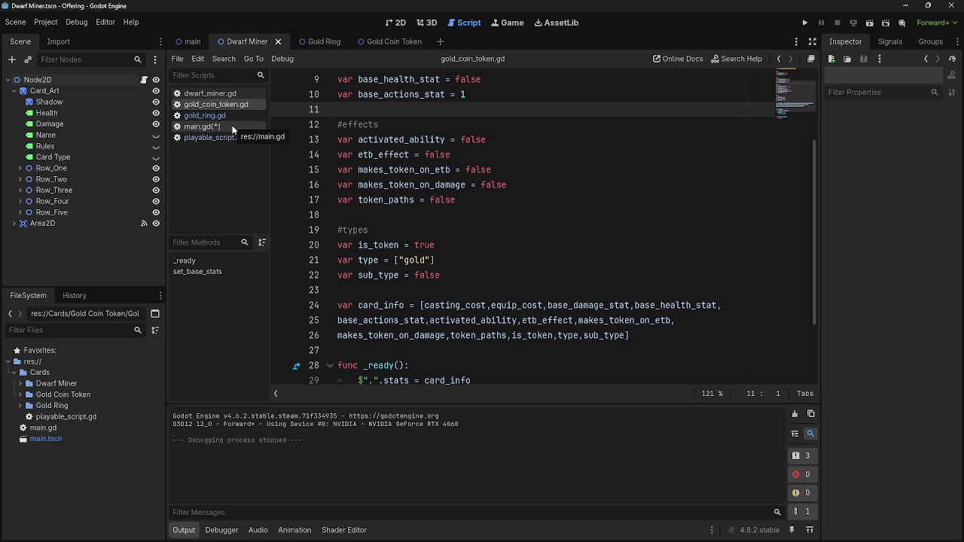
{"action": "scroll", "coordinate": [536, 284], "scroll_direction": "up", "scroll_amount": 3}
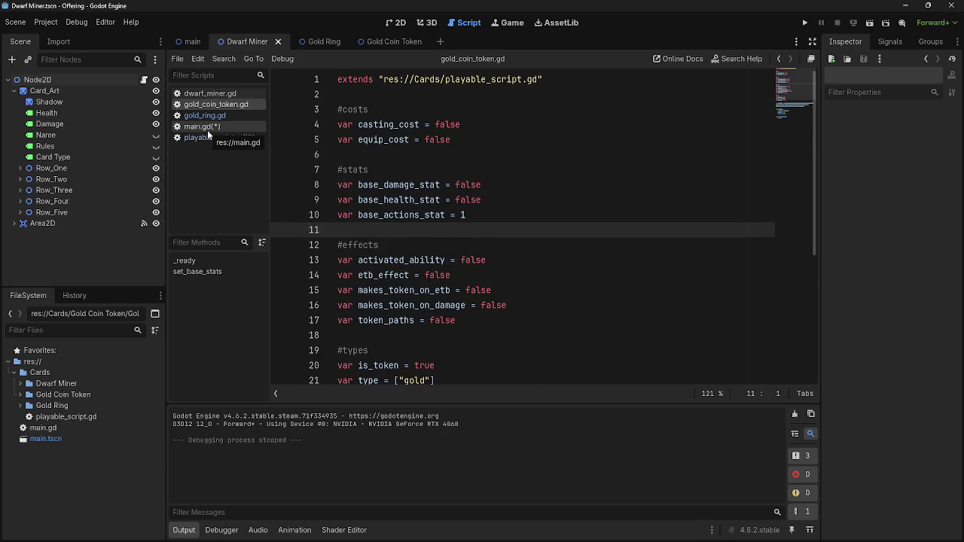
{"action": "left_click", "coordinate": [208, 128]}
{"action": "left_click", "coordinate": [224, 138]}
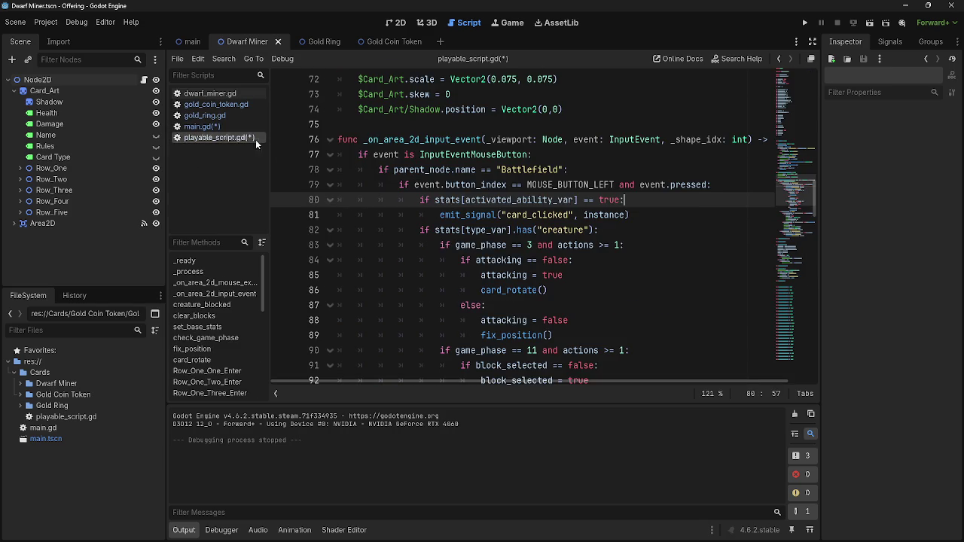
Write 'if game_phase == 2:' on line 122 at the top of main.gd's card_clicked
{"action": "left_click", "coordinate": [218, 126]}
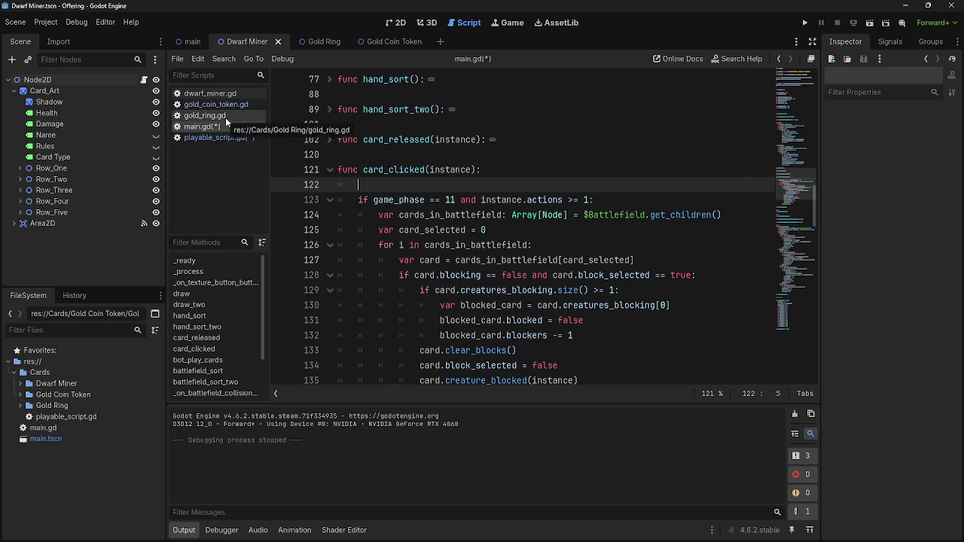
{"action": "left_click", "coordinate": [559, 200]}
{"action": "left_click", "coordinate": [530, 182]}
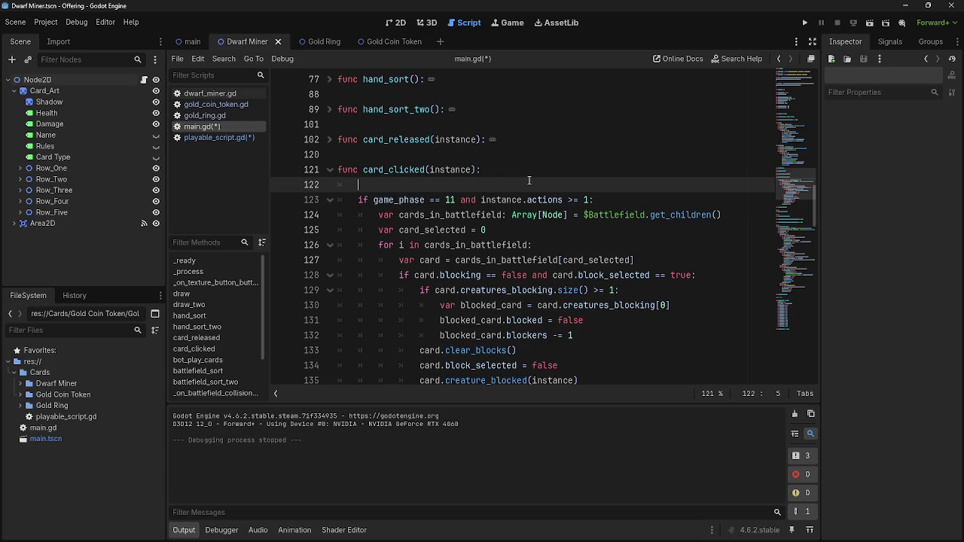
{"action": "type", "text": "if game+"}
{"action": "type", "text": "_phj"}
{"action": "type", "text": "ase"}
{"action": "key", "text": "BackSpace"}
{"action": "key", "text": "BackSpace"}
{"action": "key", "text": "BackSpace"}
{"action": "type", "text": "ase"}
{"action": "type", "text": " == 2"}
{"action": "key", "text": "Return"}
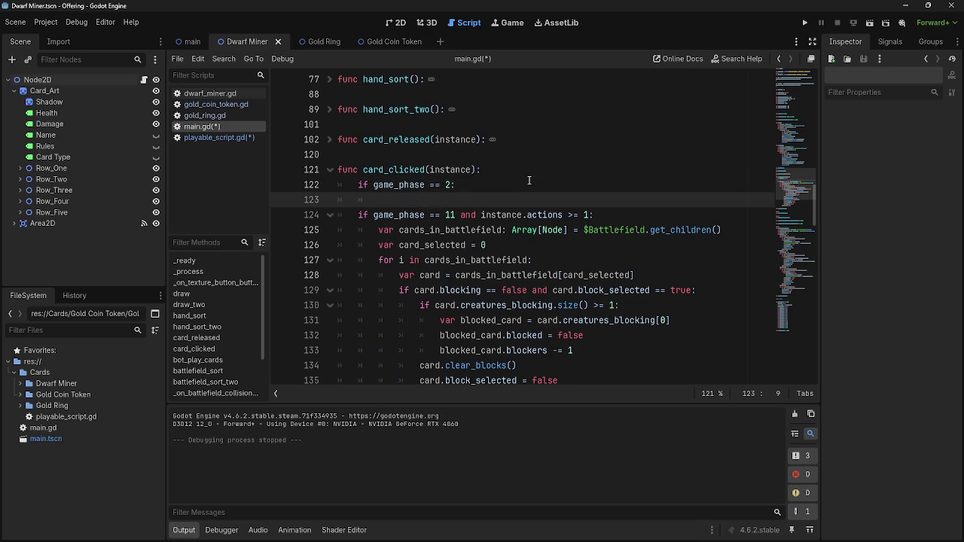
{"action": "left_click", "coordinate": [449, 185]}
{"action": "type", "text": "and"}
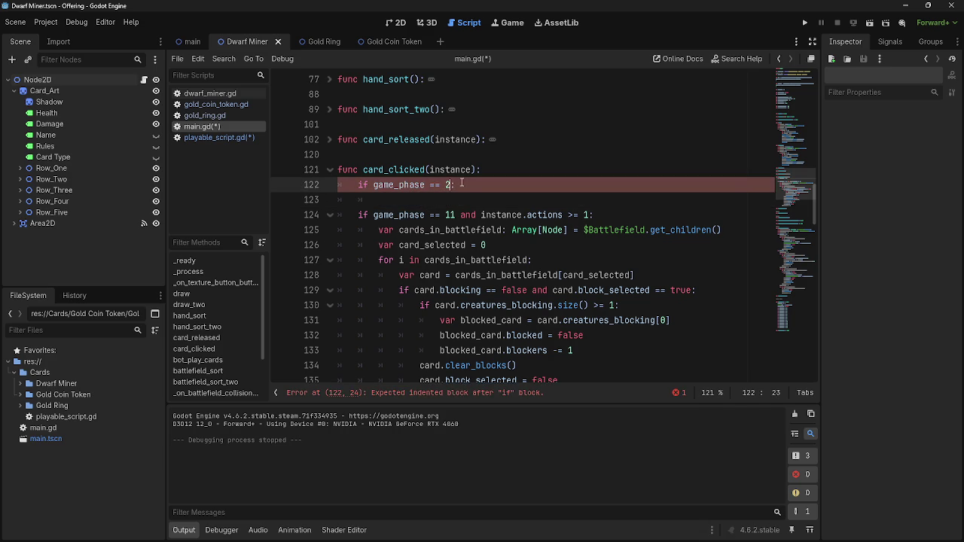
{"action": "type", "text": "ance"}
{"action": "key", "text": "BackSpace"}
{"action": "key", "text": "BackSpace"}
{"action": "key", "text": "BackSpace"}
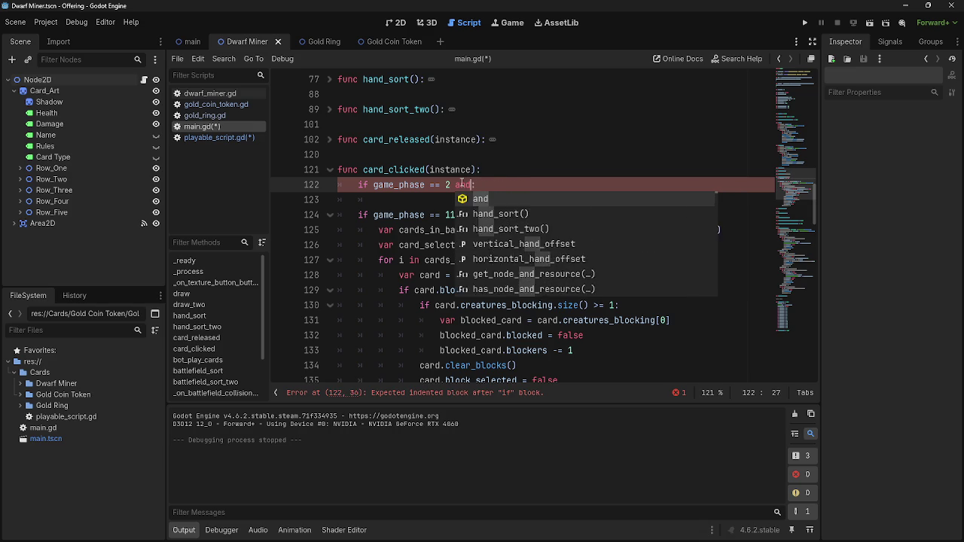
After checking line 80 in playable_script.gd, put 'pass' on line 123 under the game_phase check
{"action": "left_click", "coordinate": [201, 137]}
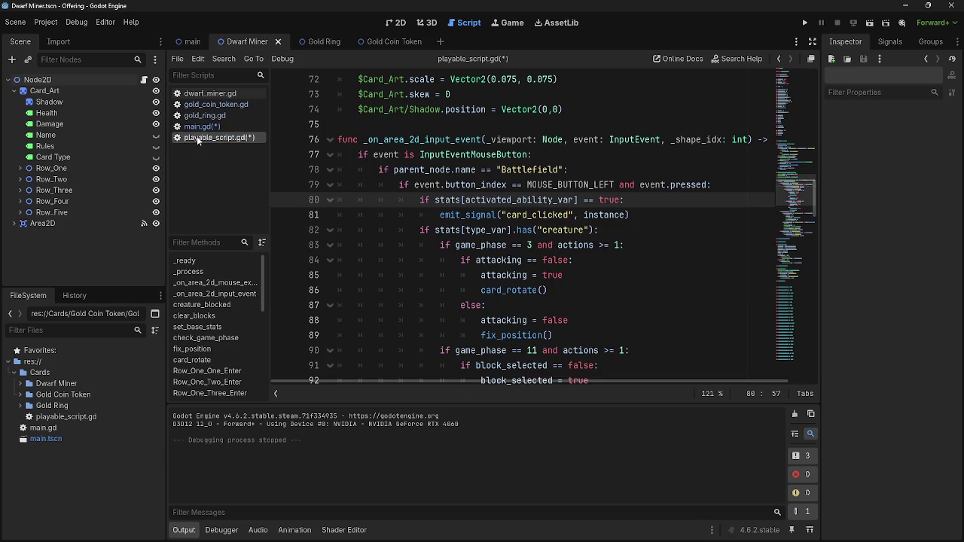
{"action": "double_click", "coordinate": [472, 197]}
{"action": "key", "text": "End"}
{"action": "left_click", "coordinate": [205, 128]}
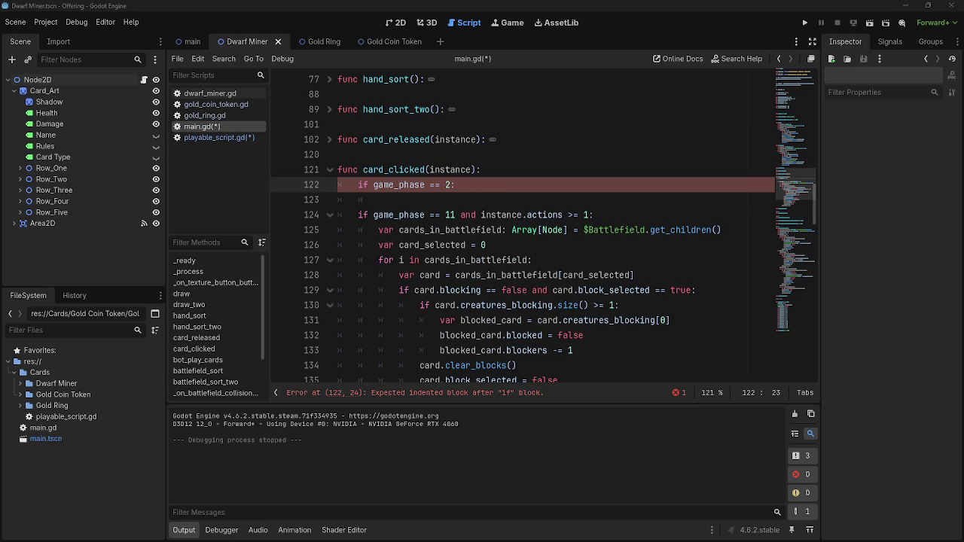
{"action": "left_click", "coordinate": [504, 191]}
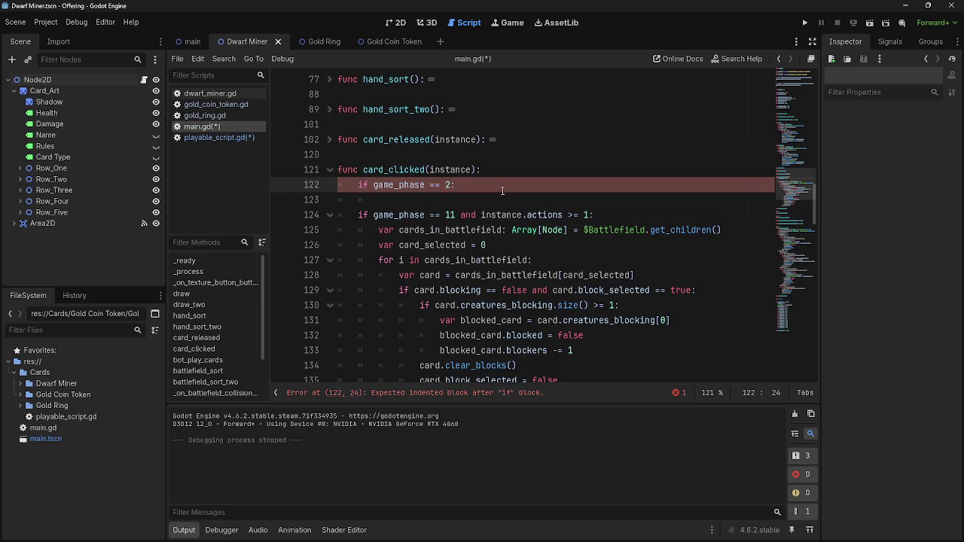
{"action": "left_click", "coordinate": [489, 205]}
{"action": "type", "text": "pass"}
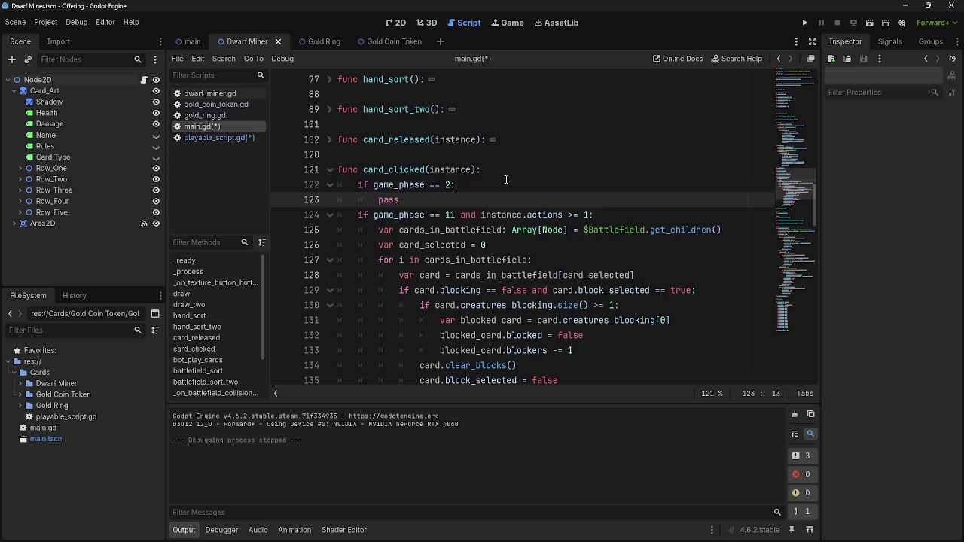
{"action": "left_click", "coordinate": [507, 170]}
{"action": "key", "text": "alt+Tab"}
{"action": "key", "text": "Tab"}
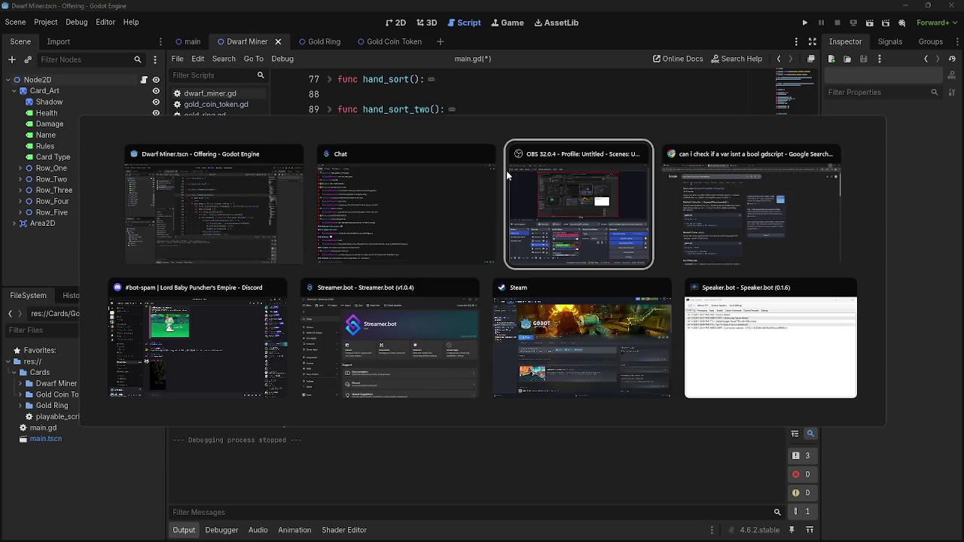
{"action": "key", "text": "Escape"}
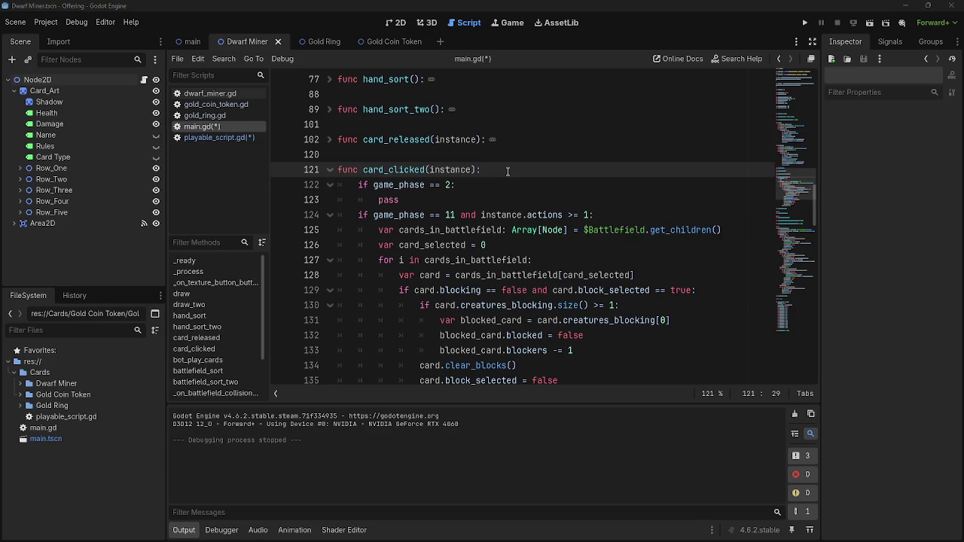
Review the new 'if game_phase == 2' block with pass above the phase-11 check
{"action": "mouse_move", "coordinate": [611, 230]}
{"action": "left_mouse_down"}
{"action": "mouse_move", "coordinate": [340, 184]}
{"action": "mouse_move", "coordinate": [360, 169]}
{"action": "mouse_move", "coordinate": [470, 230]}
{"action": "mouse_move", "coordinate": [467, 215]}
{"action": "mouse_move", "coordinate": [506, 216]}
{"action": "mouse_move", "coordinate": [516, 230]}
{"action": "mouse_move", "coordinate": [512, 239]}
{"action": "mouse_move", "coordinate": [337, 170]}
{"action": "mouse_move", "coordinate": [331, 155]}
{"action": "mouse_move", "coordinate": [327, 165]}
{"action": "left_mouse_up"}
{"action": "left_click", "coordinate": [431, 200]}
{"action": "left_click", "coordinate": [445, 215]}
{"action": "left_click", "coordinate": [512, 239]}
{"action": "left_click", "coordinate": [461, 201]}
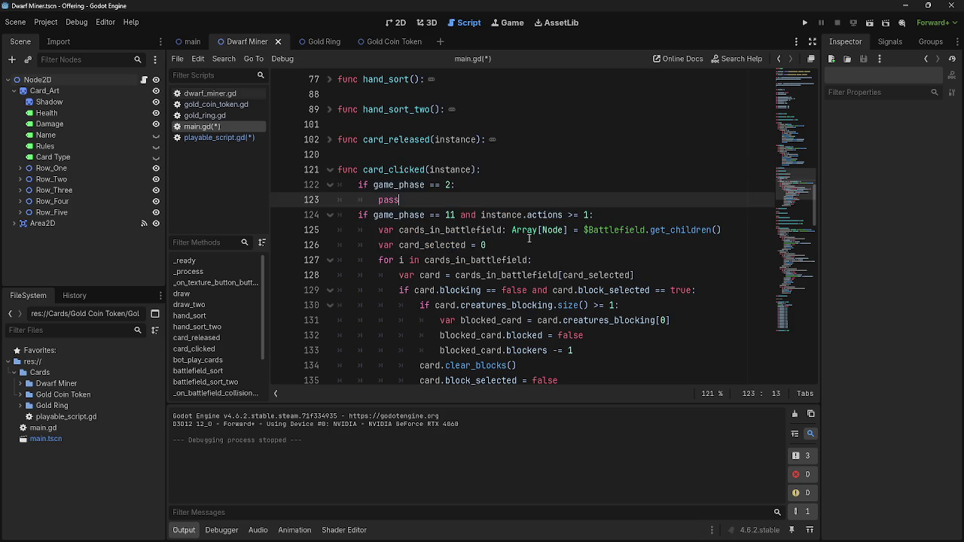
{"action": "mouse_move", "coordinate": [742, 235]}
{"action": "left_mouse_down"}
{"action": "mouse_move", "coordinate": [355, 186]}
{"action": "mouse_move", "coordinate": [332, 169]}
{"action": "left_mouse_up"}
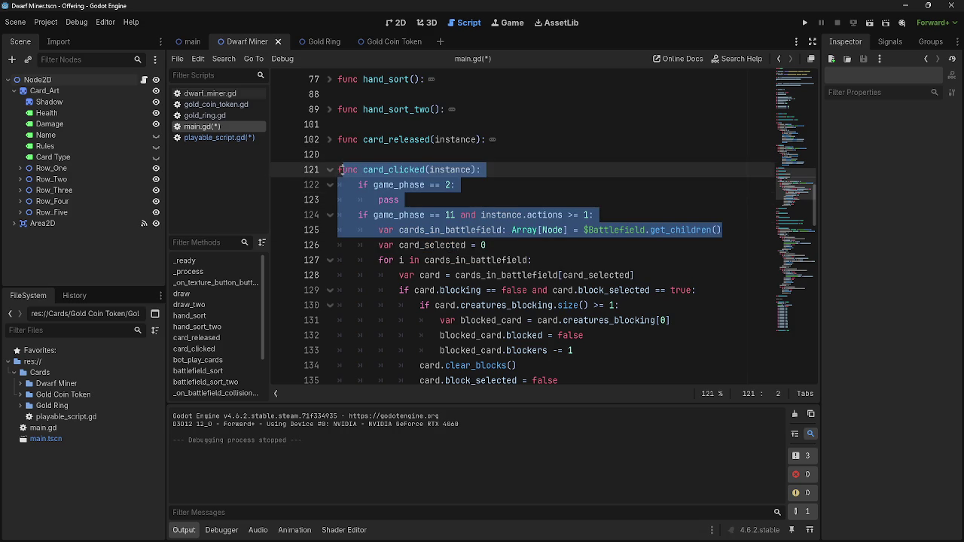
{"action": "left_click", "coordinate": [432, 186]}
{"action": "left_click", "coordinate": [434, 198]}
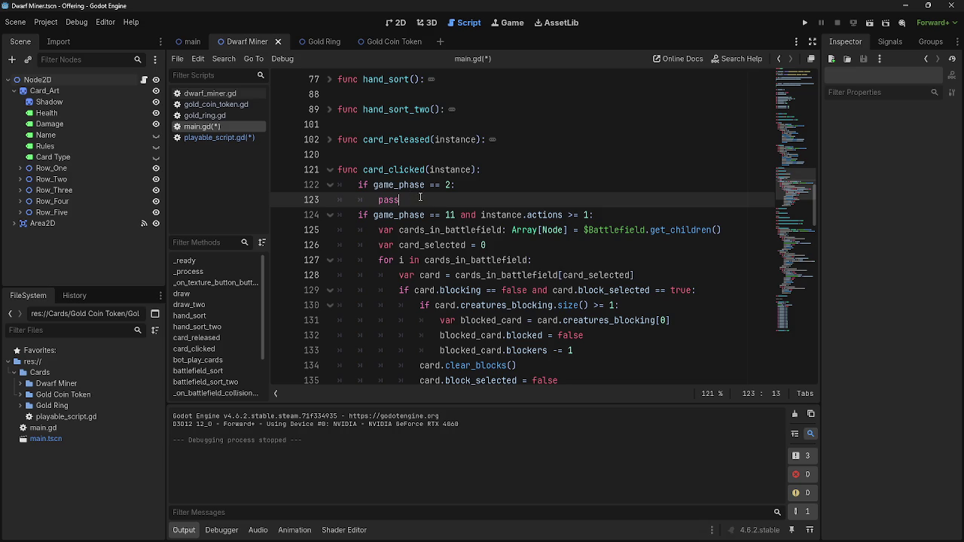
{"action": "double_click", "coordinate": [390, 199]}
{"action": "left_click", "coordinate": [390, 199]}
{"action": "double_click", "coordinate": [390, 199]}
{"action": "left_click", "coordinate": [392, 200]}
{"action": "double_click", "coordinate": [401, 200]}
{"action": "double_click", "coordinate": [402, 200]}
{"action": "double_click", "coordinate": [395, 200]}
{"action": "left_click", "coordinate": [388, 200]}
{"action": "double_click", "coordinate": [388, 201]}
{"action": "left_click", "coordinate": [396, 201]}
{"action": "double_click", "coordinate": [404, 201]}
{"action": "left_click", "coordinate": [408, 201]}
Save all edited scripts with Ctrl+S and confirm playable_script.gd and main.gd
{"action": "key", "text": "ctrl+s"}
{"action": "left_click", "coordinate": [214, 137]}
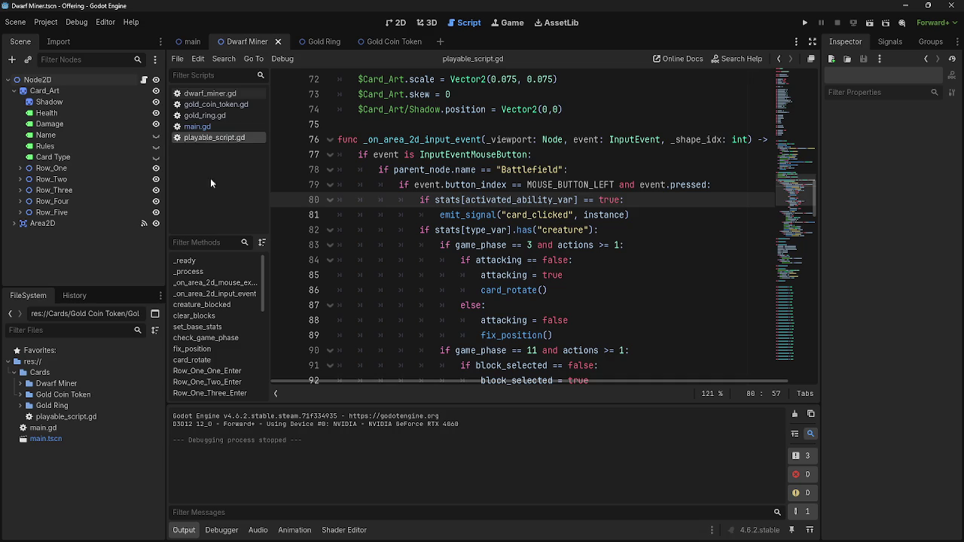
{"action": "left_click", "coordinate": [212, 130]}
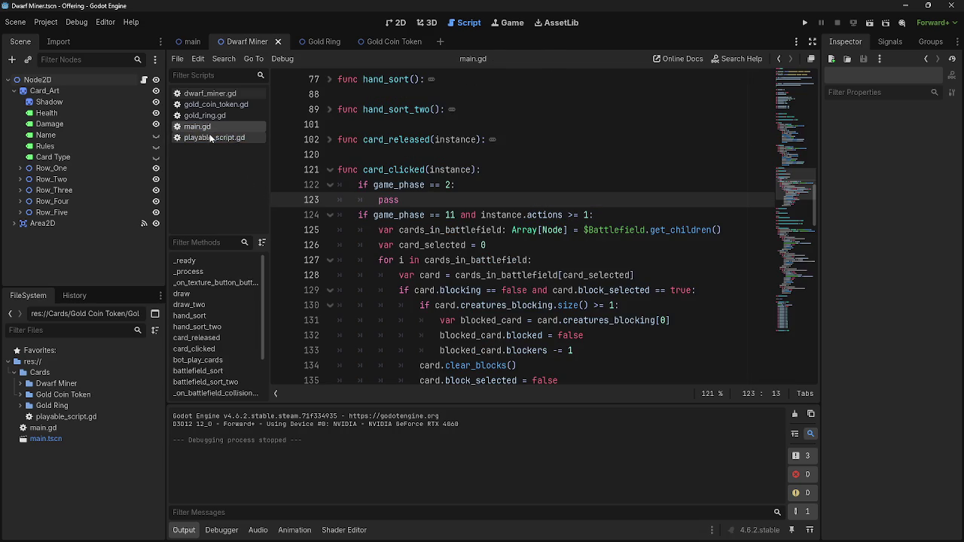
Inspect the Dwarf Miner card art in the 2D view, briefly selecting Card_Art
{"action": "left_click", "coordinate": [397, 23]}
{"action": "scroll", "coordinate": [448, 194], "scroll_direction": "up", "scroll_amount": 3}
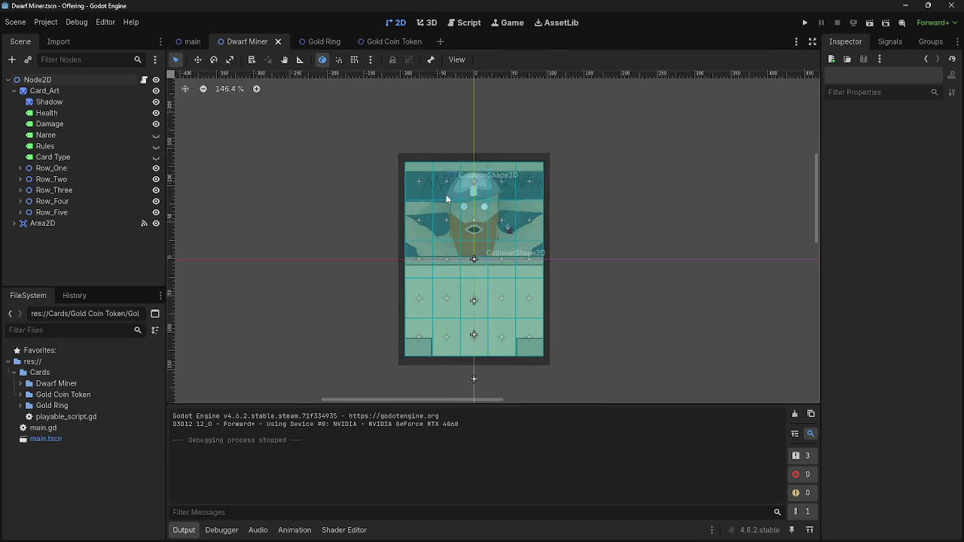
{"action": "scroll", "coordinate": [668, 153], "scroll_direction": "down", "scroll_amount": 2}
{"action": "scroll", "coordinate": [652, 146], "scroll_direction": "up", "scroll_amount": 3}
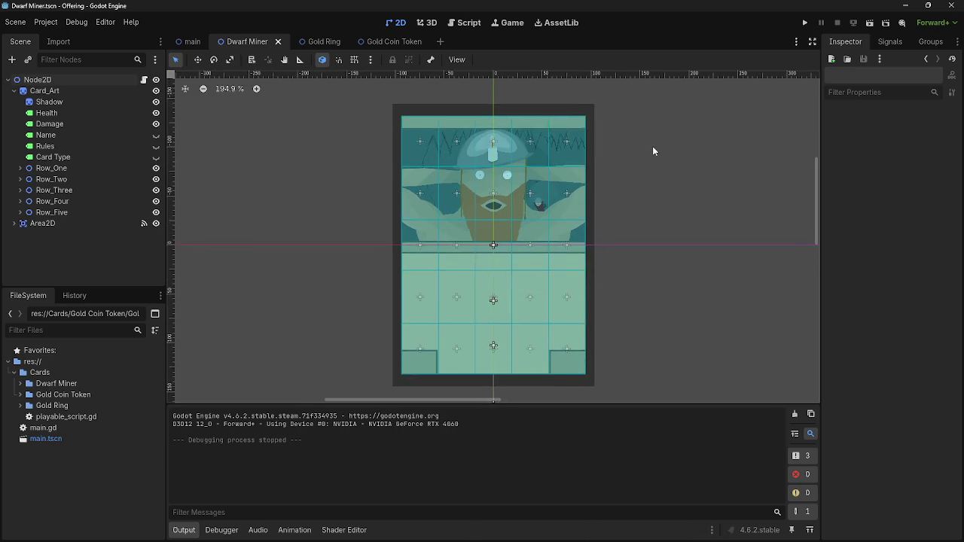
{"action": "left_click", "coordinate": [55, 91]}
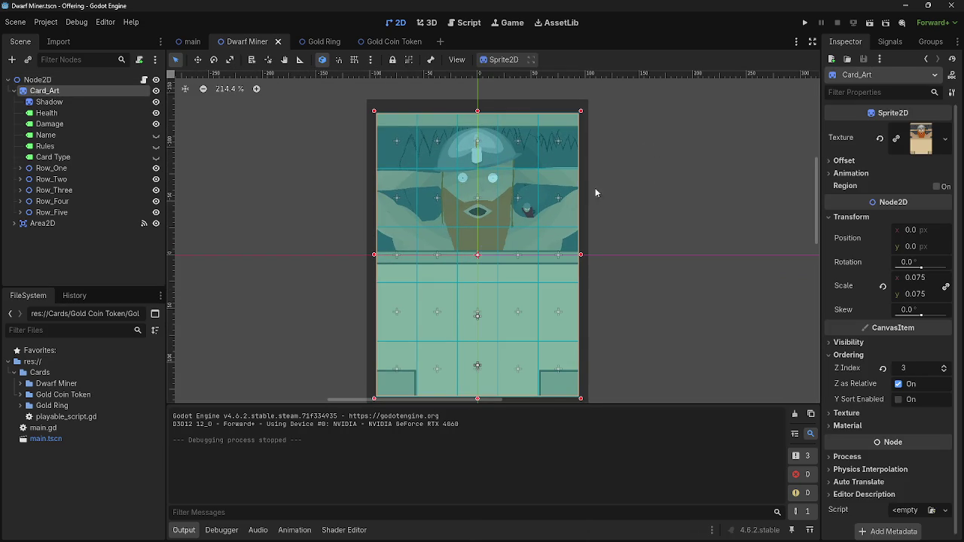
{"action": "left_click", "coordinate": [627, 173]}
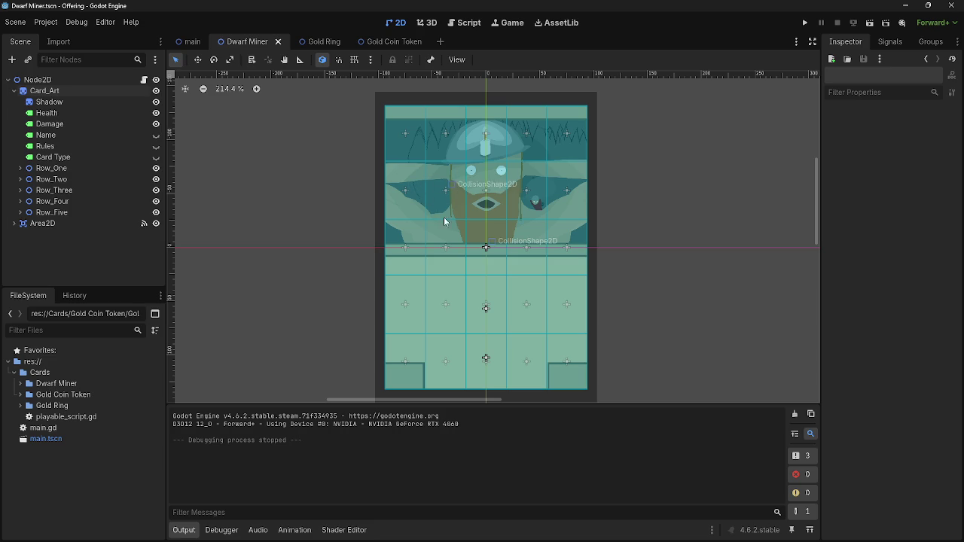
{"action": "scroll", "coordinate": [596, 259], "scroll_direction": "up", "scroll_amount": 1}
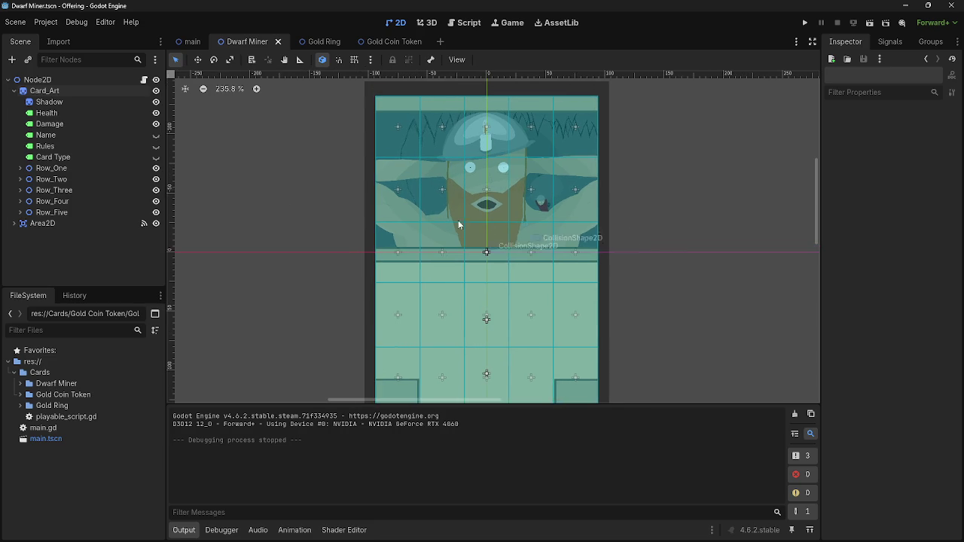
Hide the Row_One through Row_Five grids, then show all five again
{"action": "left_click", "coordinate": [156, 168]}
{"action": "left_click", "coordinate": [156, 179]}
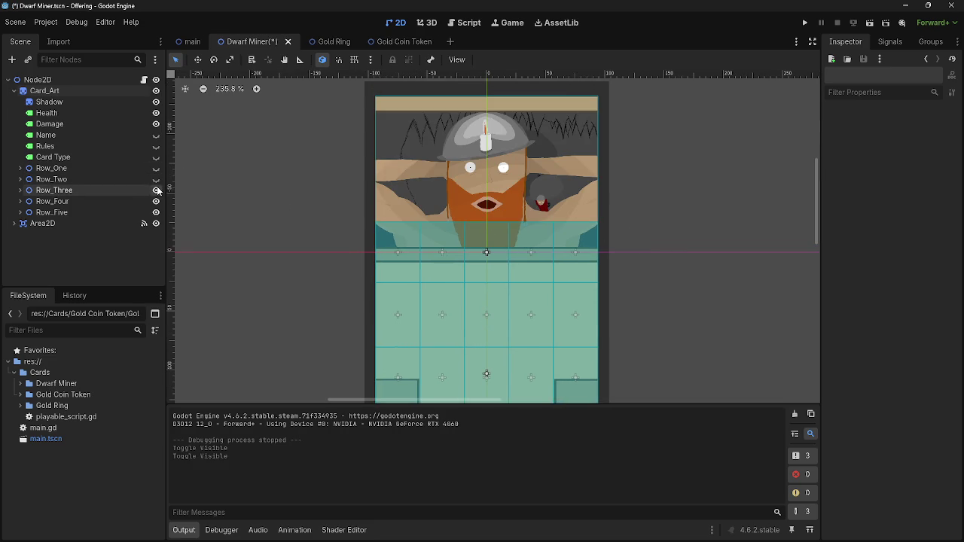
{"action": "left_click", "coordinate": [156, 190]}
{"action": "left_click", "coordinate": [156, 201]}
{"action": "left_click", "coordinate": [156, 212]}
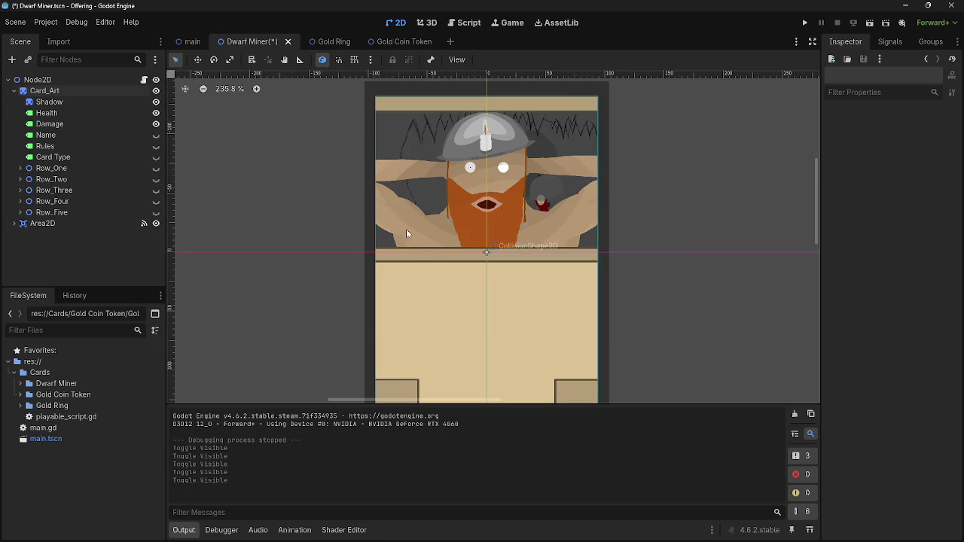
{"action": "left_click", "coordinate": [156, 213]}
{"action": "left_click", "coordinate": [156, 201]}
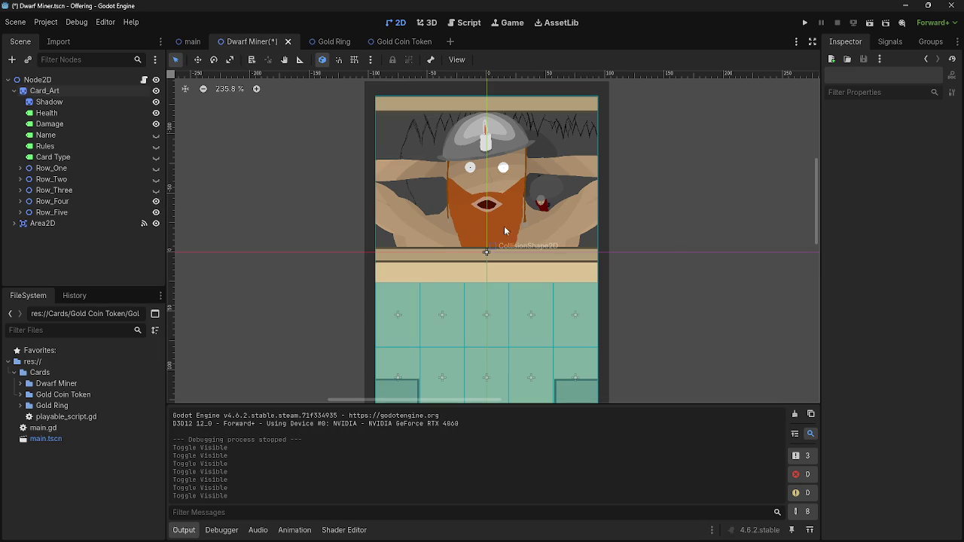
{"action": "left_click", "coordinate": [156, 190]}
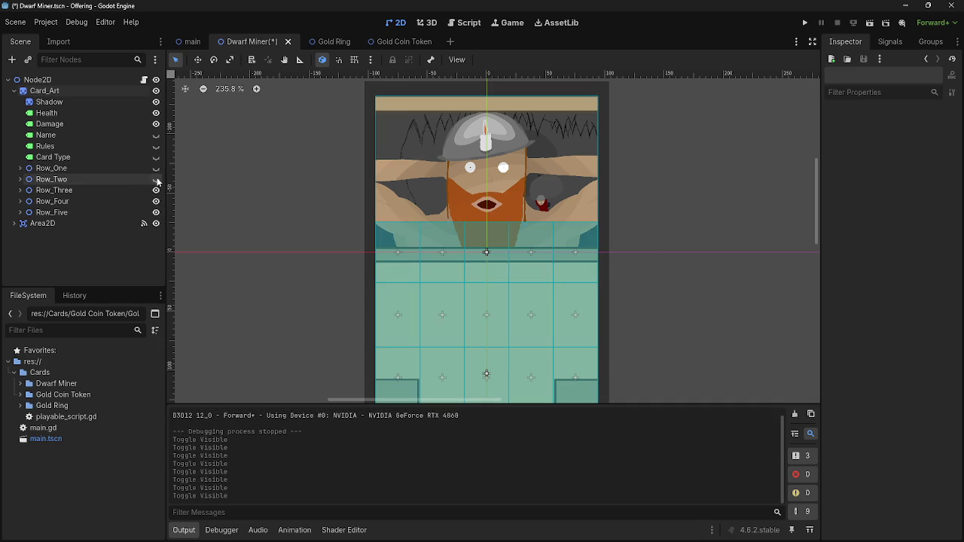
{"action": "left_click", "coordinate": [156, 179]}
{"action": "left_click", "coordinate": [156, 169]}
Nudge the card view, glance at the main scene, and save the Dwarf Miner scene
{"action": "scroll", "coordinate": [253, 179], "scroll_direction": "down", "scroll_amount": 2}
{"action": "left_click_drag", "start_coordinate": [253, 179], "coordinate": [275, 180]}
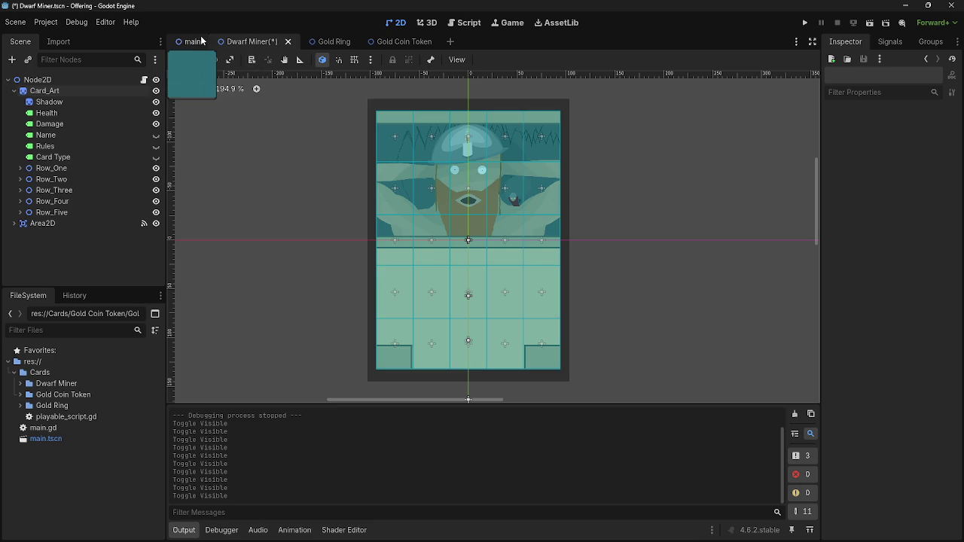
{"action": "left_click", "coordinate": [190, 42]}
{"action": "left_click", "coordinate": [260, 41]}
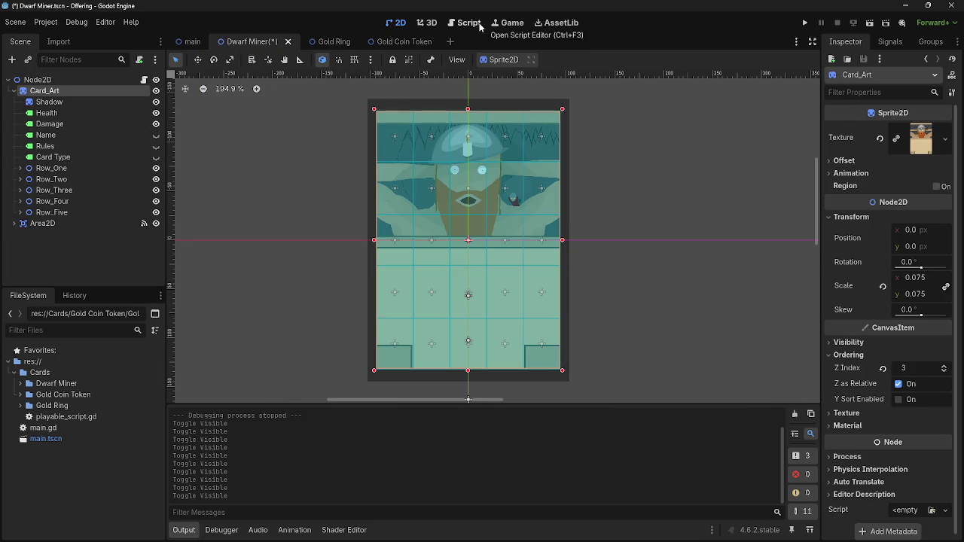
{"action": "key", "text": "ctrl+s"}
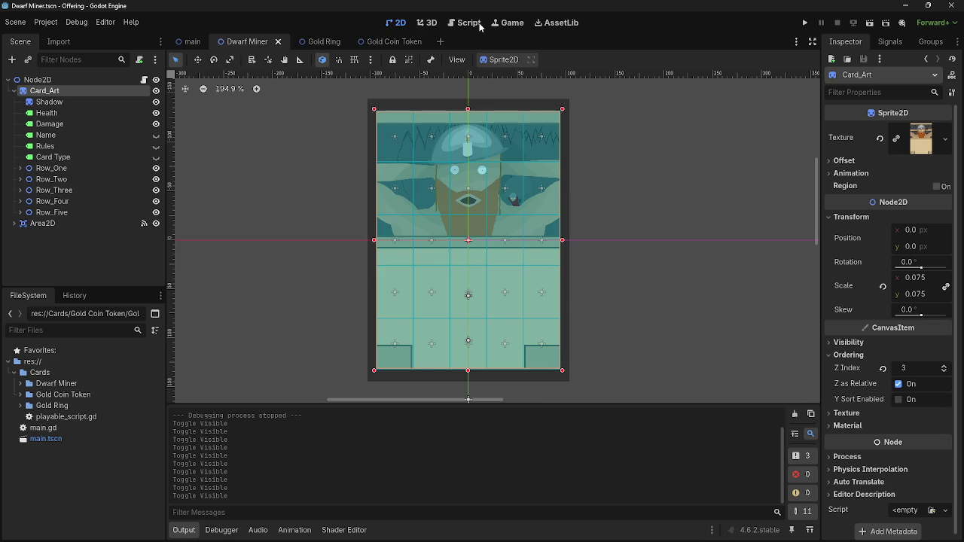
Return to the main.gd script in the script editor
{"action": "left_click", "coordinate": [470, 24]}
{"action": "left_click", "coordinate": [395, 28]}
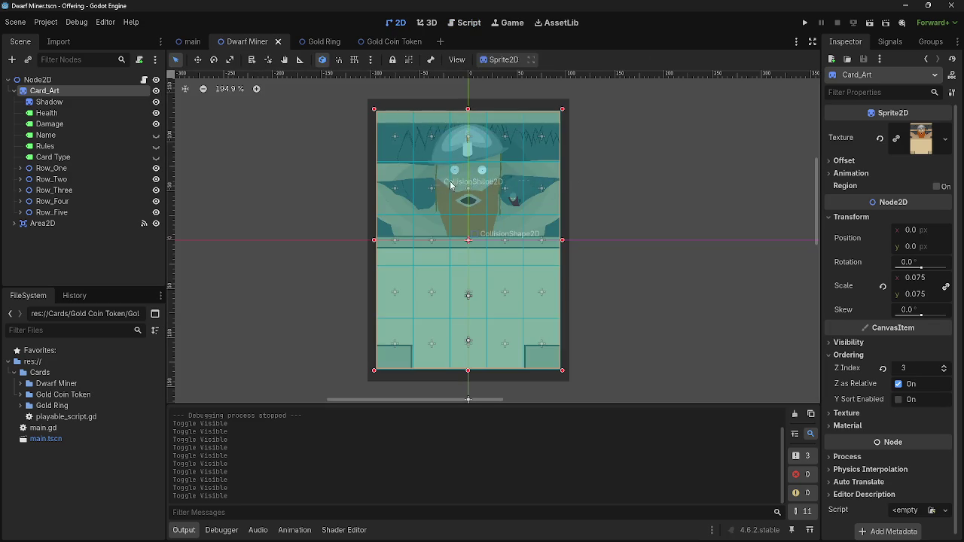
{"action": "left_click", "coordinate": [473, 25]}
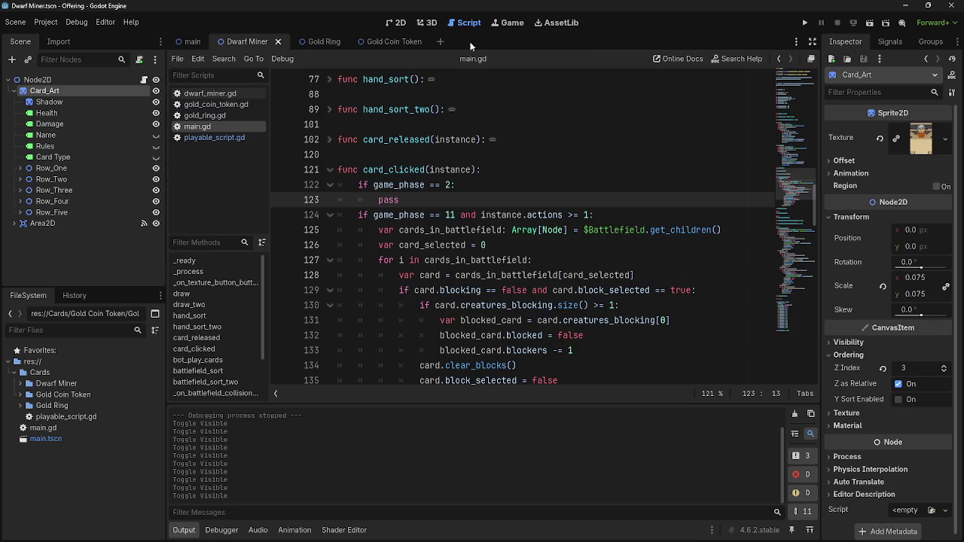
Switch back and forth between the 2D canvas and the script editor, ending on main.gd
{"action": "left_click", "coordinate": [395, 23]}
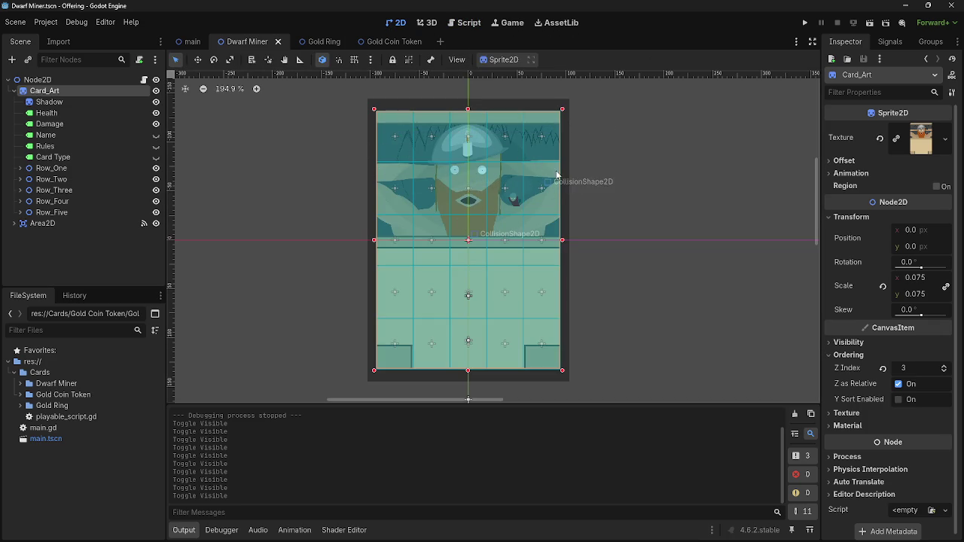
{"action": "left_click", "coordinate": [467, 23]}
{"action": "left_click", "coordinate": [399, 22]}
{"action": "left_click", "coordinate": [453, 23]}
{"action": "key", "text": "ctrl+F1"}
{"action": "left_click", "coordinate": [453, 24]}
{"action": "key", "text": "ctrl+F1"}
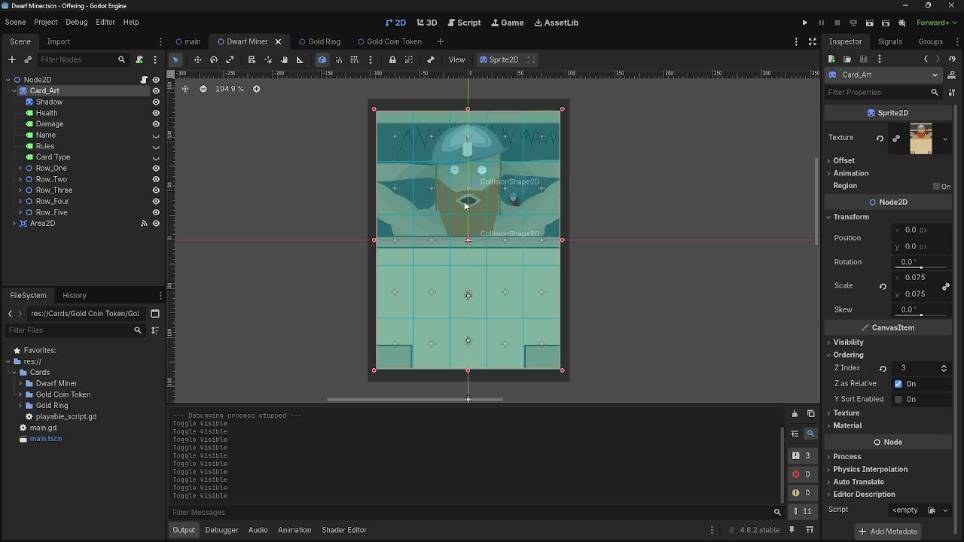
{"action": "left_click", "coordinate": [471, 27]}
Examine the pass statement on line 123 in card_clicked
{"action": "left_click", "coordinate": [407, 199]}
{"action": "double_click", "coordinate": [407, 199]}
{"action": "double_click", "coordinate": [393, 199]}
{"action": "left_click", "coordinate": [425, 199]}
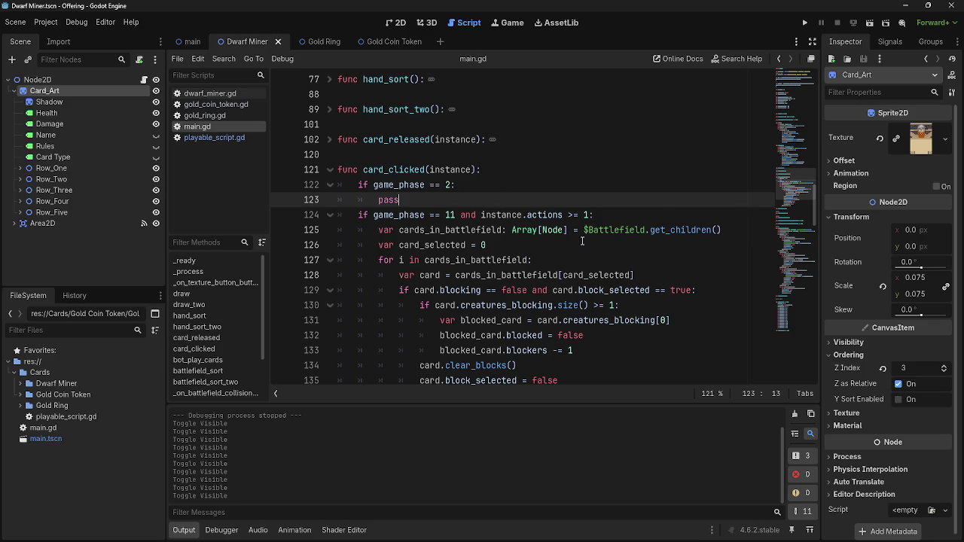
{"action": "left_click", "coordinate": [399, 185]}
{"action": "double_click", "coordinate": [407, 199]}
{"action": "left_click", "coordinate": [399, 199]}
{"action": "left_click", "coordinate": [396, 200]}
{"action": "double_click", "coordinate": [388, 200]}
{"action": "left_click", "coordinate": [397, 200]}
{"action": "double_click", "coordinate": [397, 199]}
{"action": "left_click", "coordinate": [421, 200]}
{"action": "type", "text": "0"}
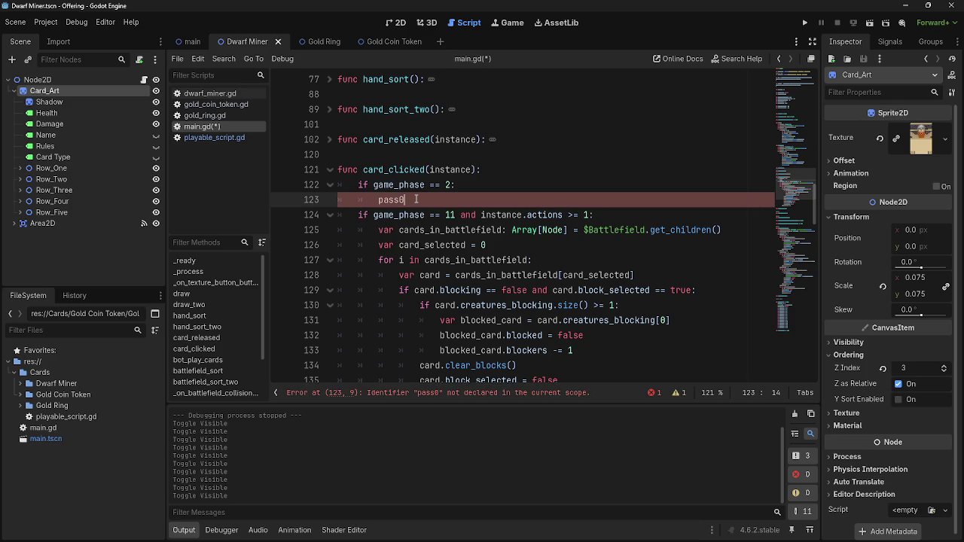
Delete the stray 0 after pass on line 123, then view playable_script.gd
{"action": "key", "text": "BackSpace"}
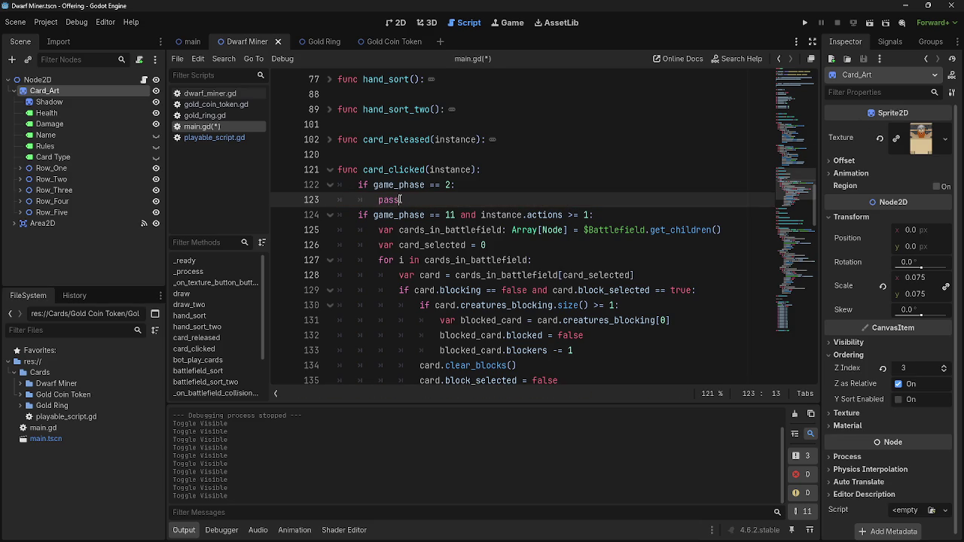
{"action": "double_click", "coordinate": [397, 199]}
{"action": "left_click", "coordinate": [409, 200]}
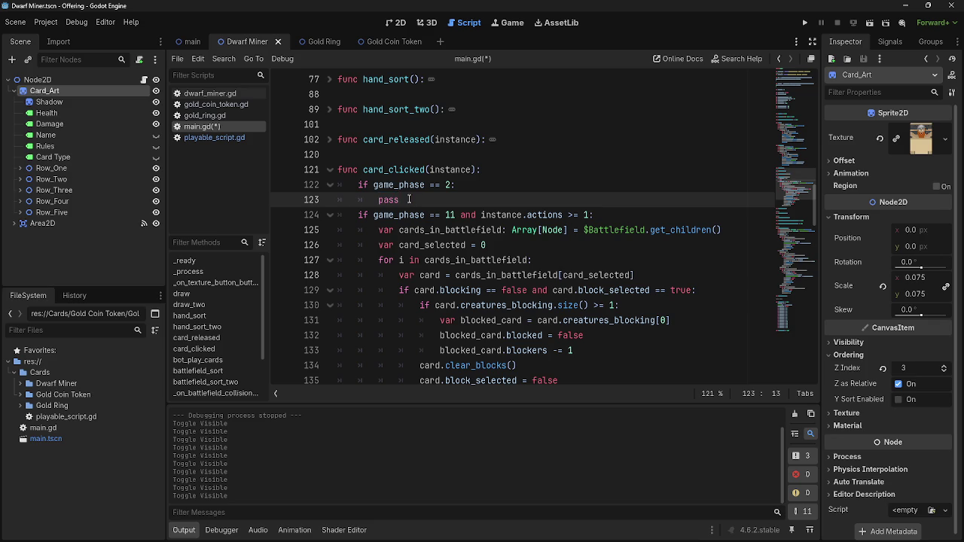
{"action": "left_click", "coordinate": [205, 137]}
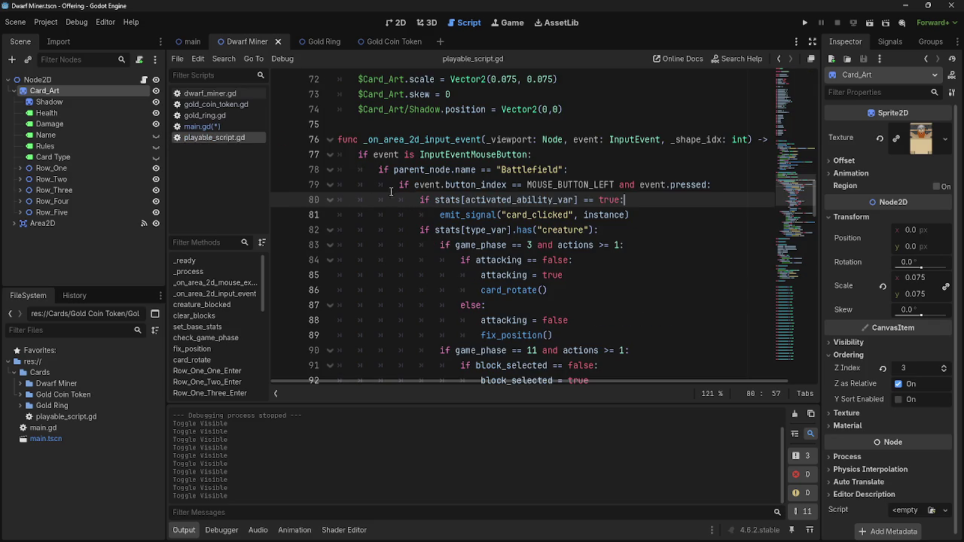
Remove the activated_ability_var check and its leftover empty line from line 80 of playable_script.gd
{"action": "mouse_move", "coordinate": [624, 199]}
{"action": "left_mouse_down"}
{"action": "mouse_move", "coordinate": [400, 199]}
{"action": "mouse_move", "coordinate": [420, 200]}
{"action": "left_mouse_up"}
{"action": "key", "text": "ctrl+c"}
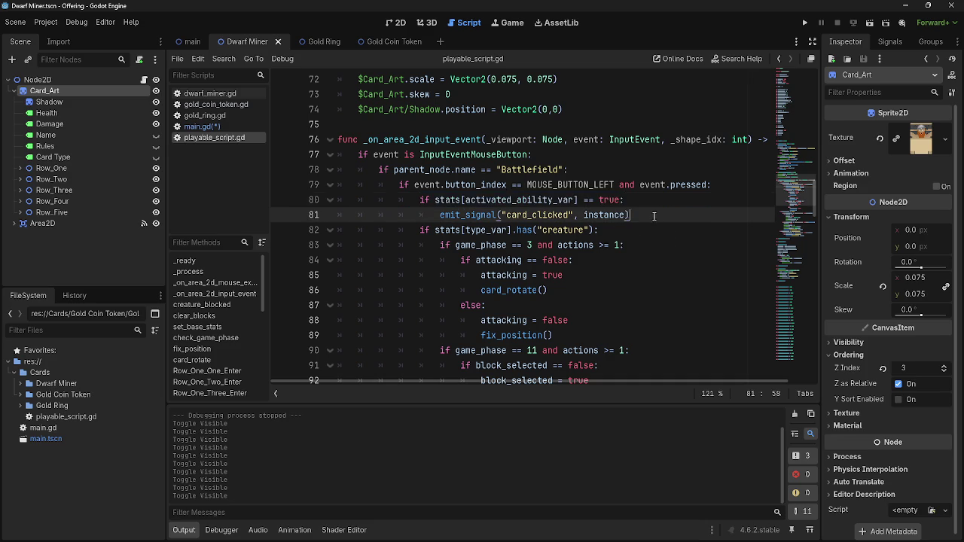
{"action": "key", "text": "BackSpace"}
{"action": "key", "text": "ctrl+shift+k"}
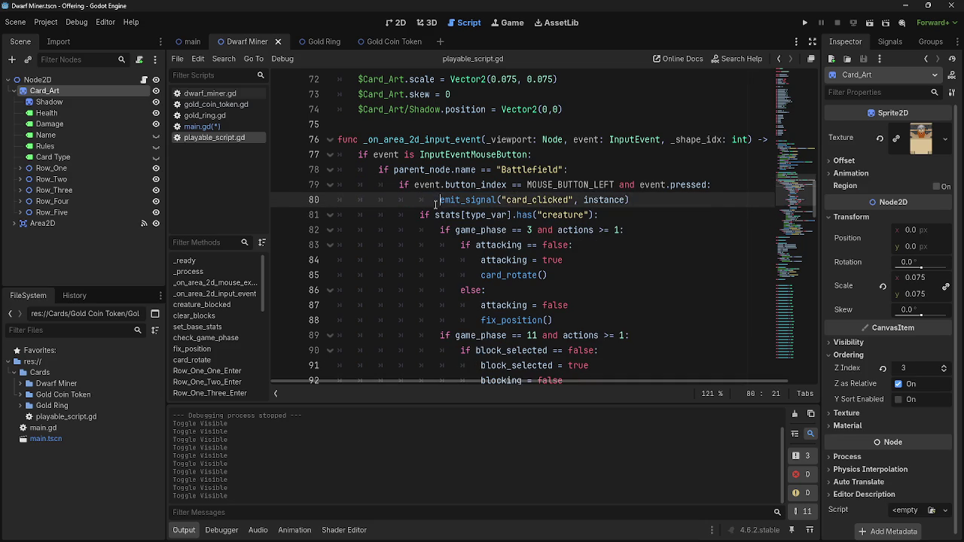
Paste the activated_ability_var check into card_clicked in main.gd on a new line above pass
{"action": "left_click", "coordinate": [201, 127]}
{"action": "left_click", "coordinate": [478, 188]}
{"action": "key", "text": "Return"}
{"action": "key", "text": "ctrl+v"}
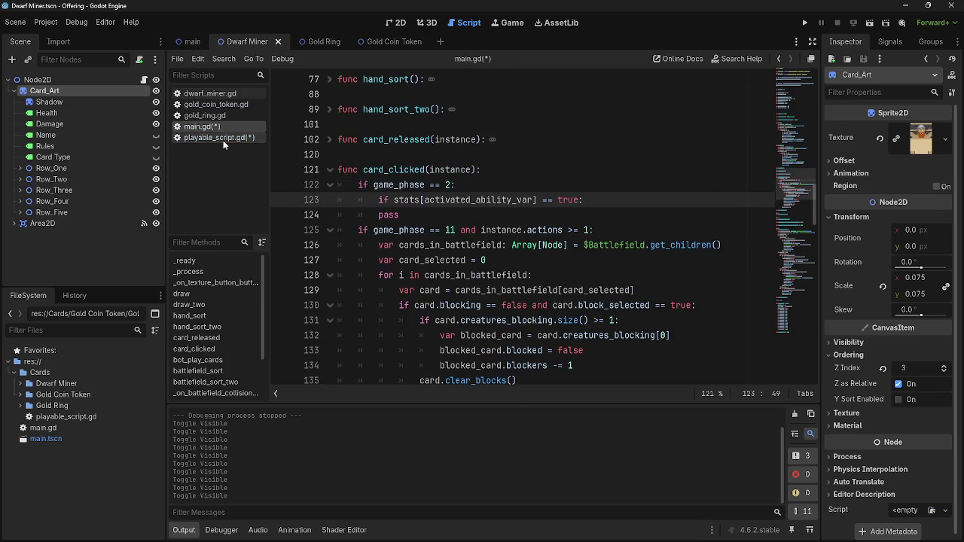
{"action": "left_click", "coordinate": [223, 139]}
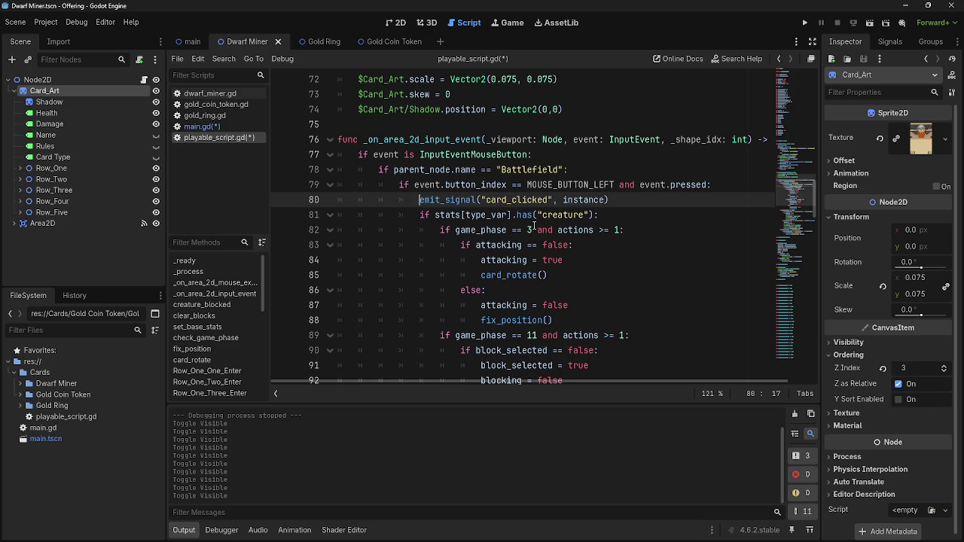
{"action": "scroll", "coordinate": [439, 216], "scroll_direction": "down", "scroll_amount": 3}
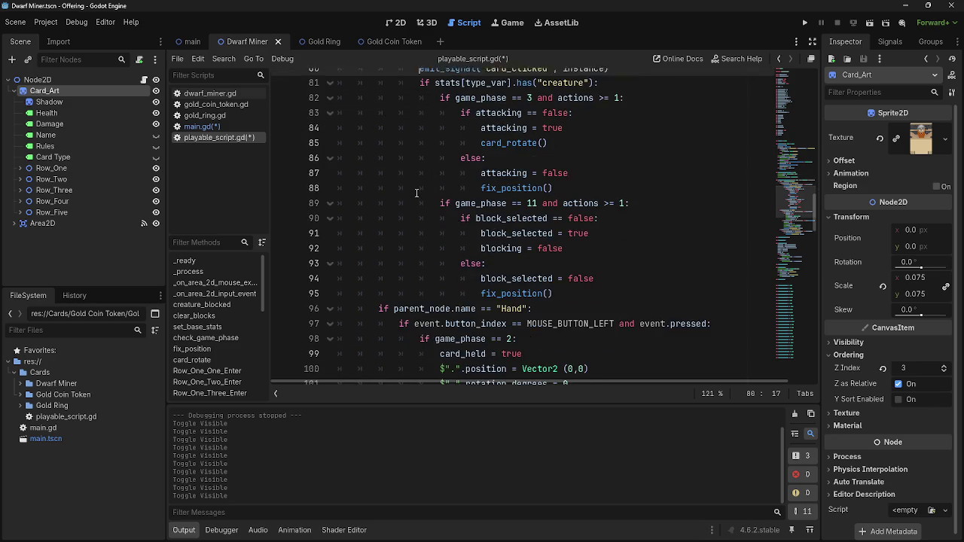
{"action": "left_click", "coordinate": [200, 127]}
{"action": "scroll", "coordinate": [407, 179], "scroll_direction": "down", "scroll_amount": 5}
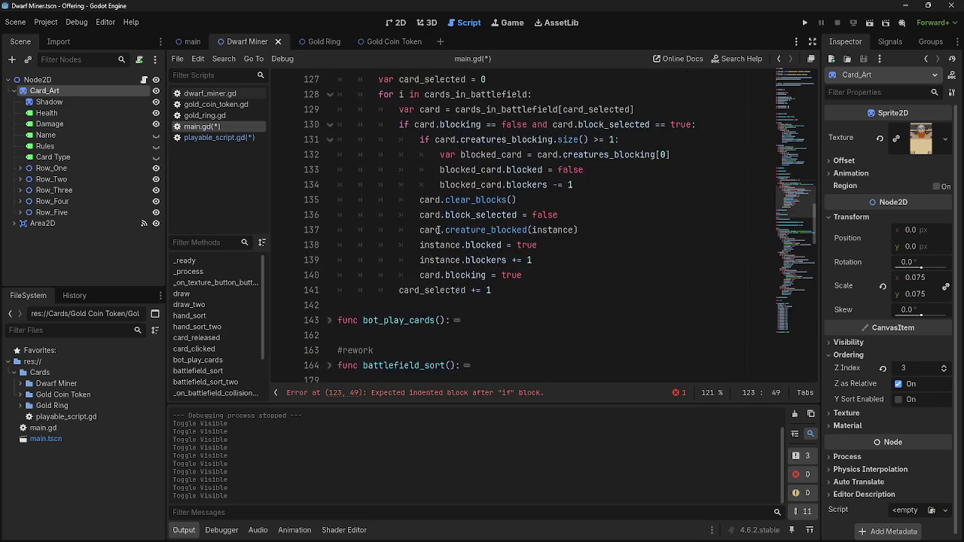
Review the code in main.gd and playable_script.gd
{"action": "scroll", "coordinate": [407, 178], "scroll_direction": "up", "scroll_amount": 2}
{"action": "mouse_move", "coordinate": [359, 94]}
{"action": "left_mouse_down"}
{"action": "mouse_move", "coordinate": [452, 160]}
{"action": "mouse_move", "coordinate": [576, 370]}
{"action": "left_mouse_up"}
{"action": "left_click", "coordinate": [576, 370]}
{"action": "scroll", "coordinate": [397, 139], "scroll_direction": "up", "scroll_amount": 1}
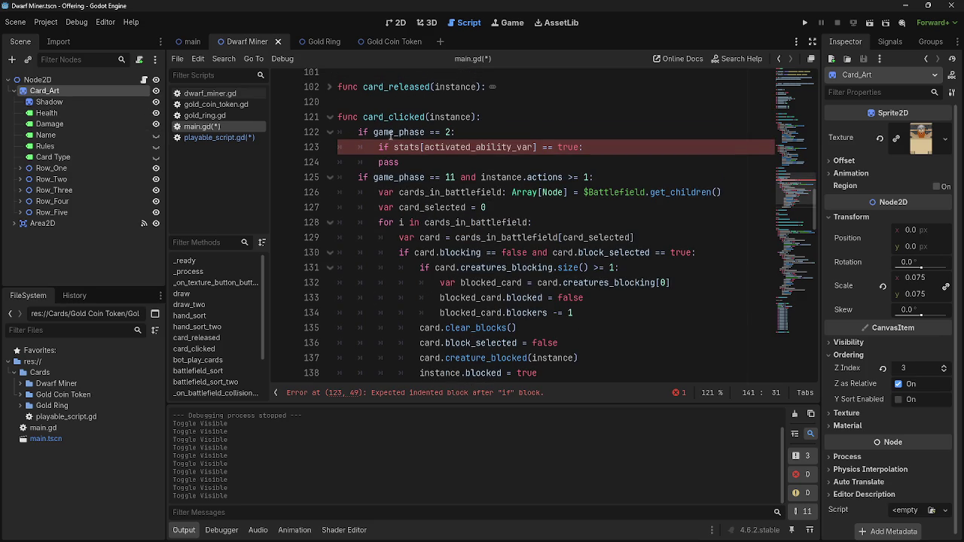
{"action": "left_click", "coordinate": [214, 138]}
{"action": "scroll", "coordinate": [562, 254], "scroll_direction": "up", "scroll_amount": 3}
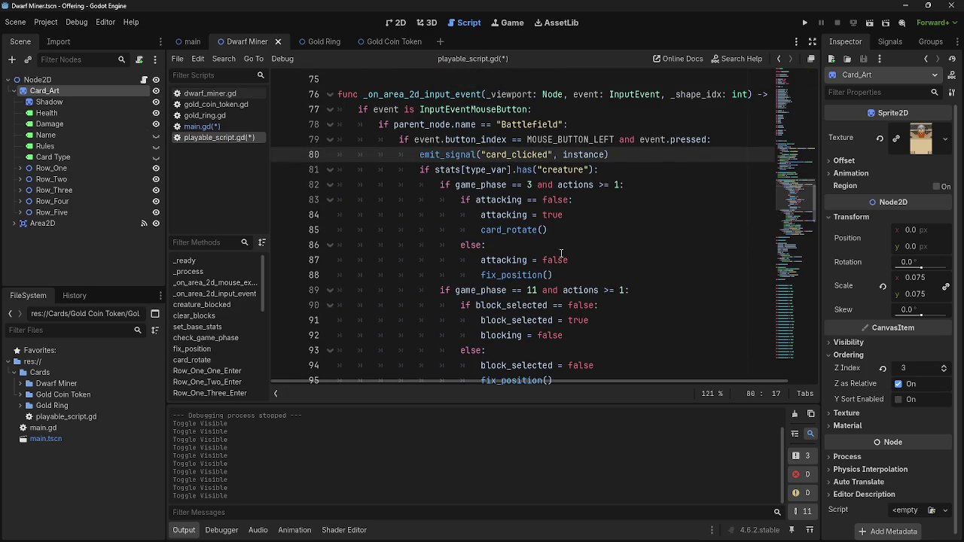
{"action": "scroll", "coordinate": [561, 254], "scroll_direction": "down", "scroll_amount": 7}
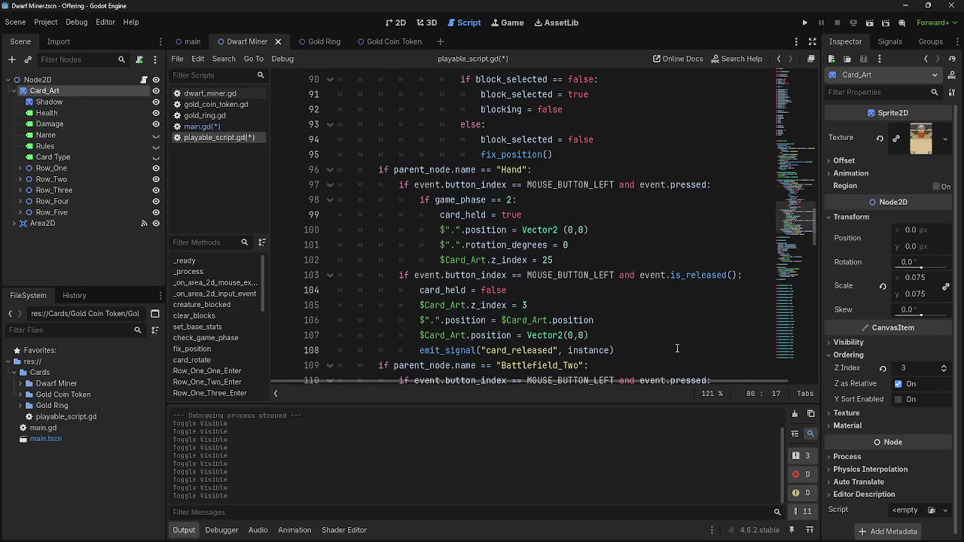
{"action": "left_click_drag", "start_coordinate": [678, 323], "coordinate": [626, 260]}
{"action": "left_click_drag", "start_coordinate": [567, 184], "coordinate": [468, 110]}
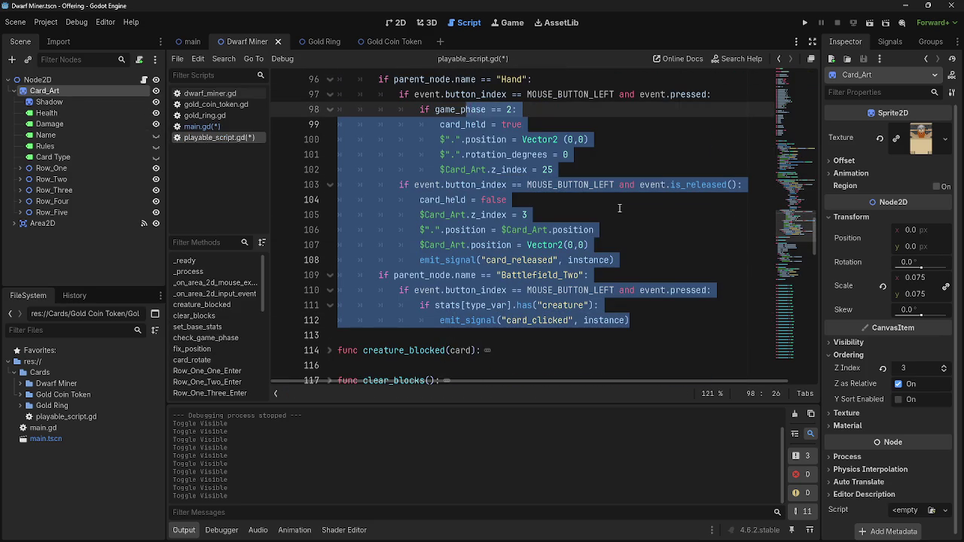
{"action": "left_click", "coordinate": [620, 211]}
{"action": "scroll", "coordinate": [651, 300], "scroll_direction": "up", "scroll_amount": 2}
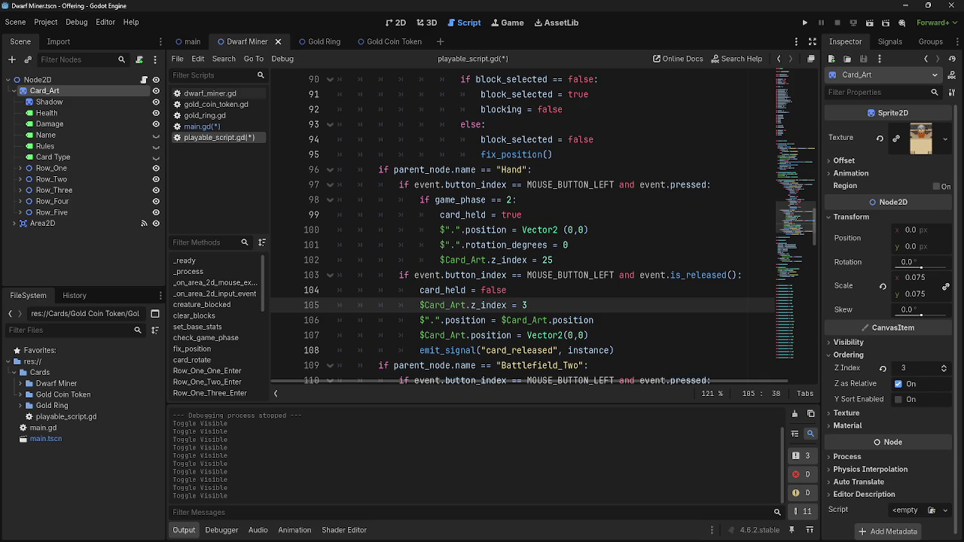
{"action": "scroll", "coordinate": [582, 245], "scroll_direction": "up", "scroll_amount": 4}
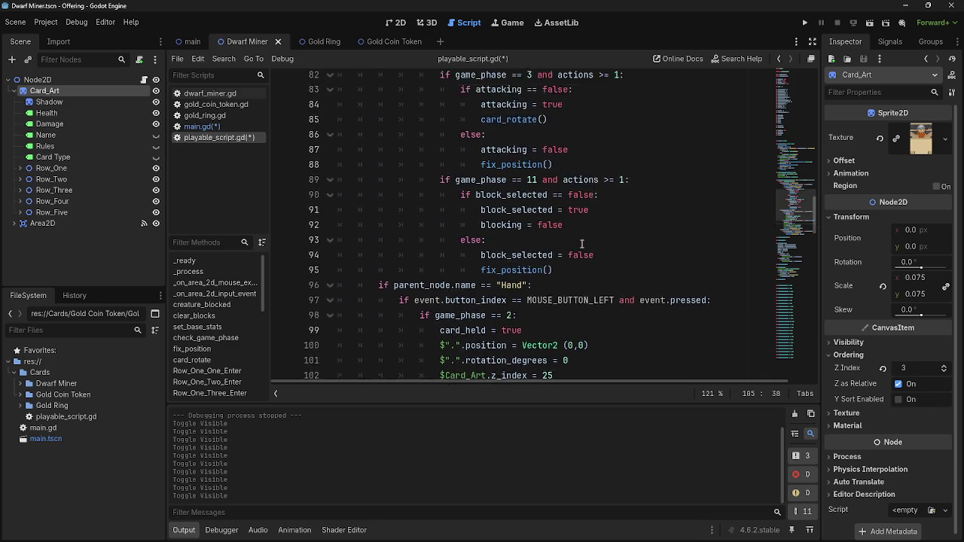
Indent pass under the if statement on line 123 of main.gd
{"action": "left_click", "coordinate": [197, 127]}
{"action": "left_click", "coordinate": [602, 157]}
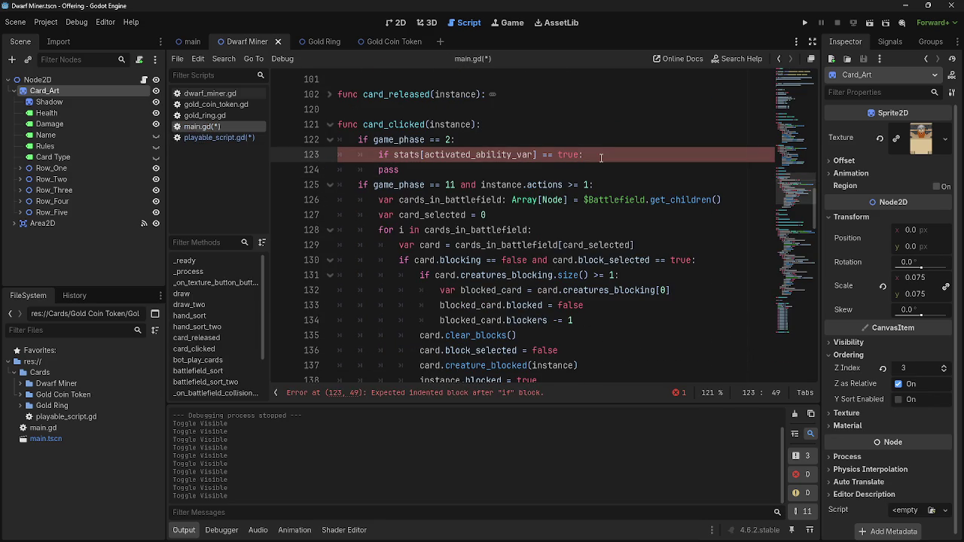
{"action": "key", "text": "Down"}
{"action": "key", "text": "Home"}
{"action": "key", "text": "Tab"}
{"action": "left_click", "coordinate": [663, 154]}
{"action": "key", "text": "Return"}
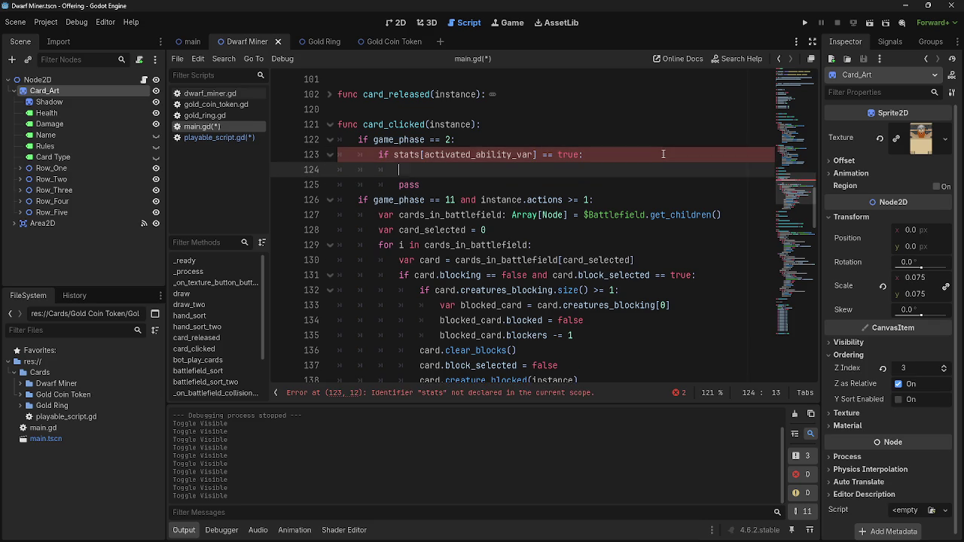
Prefix stats and activated_ability_var with 'instance.' on line 123, then view playable_script.gd
{"action": "left_click", "coordinate": [397, 156]}
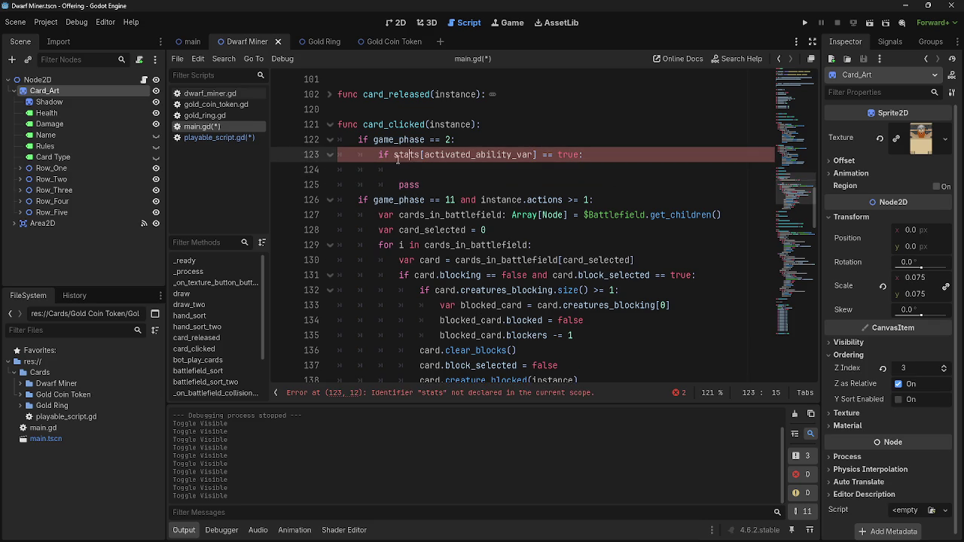
{"action": "key", "text": "Left"}
{"action": "type", "text": "instanc"}
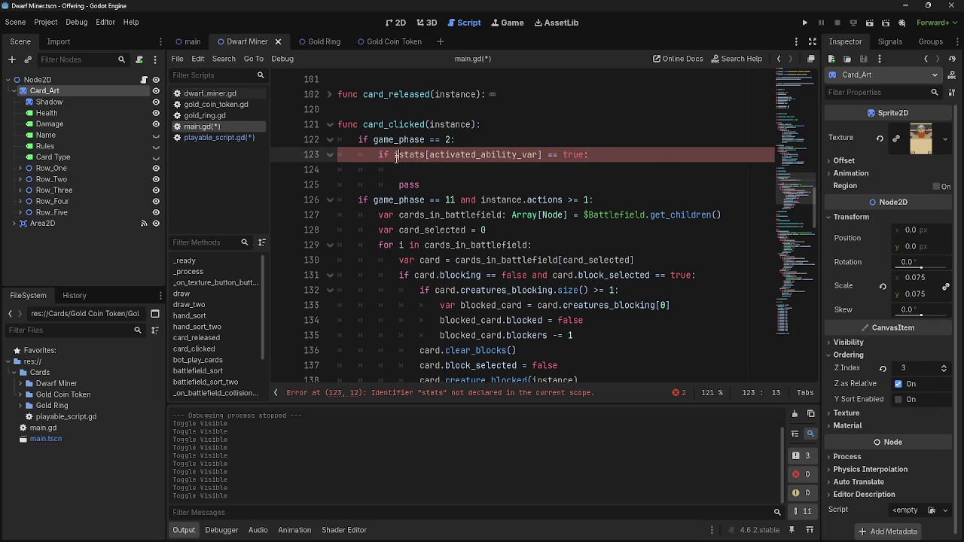
{"action": "type", "text": "e."}
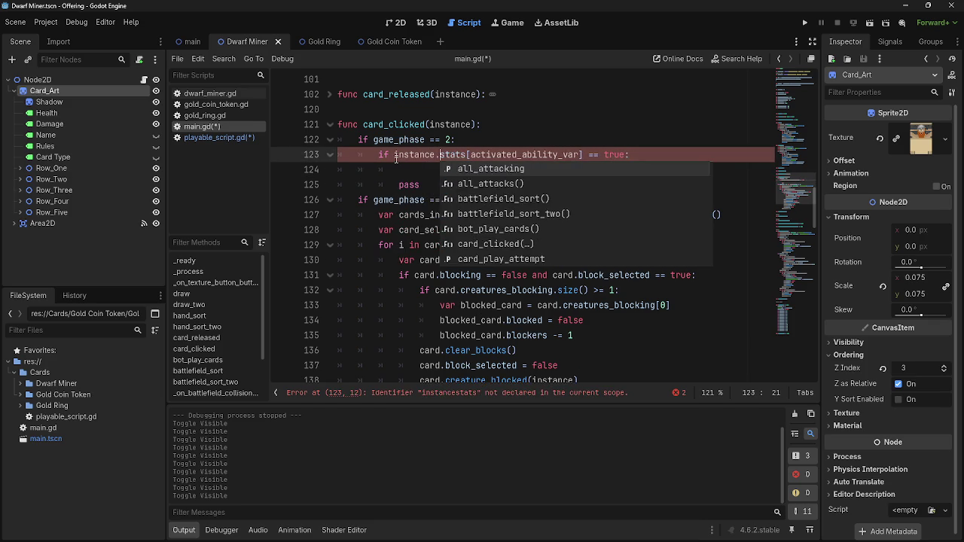
{"action": "key", "text": "Escape"}
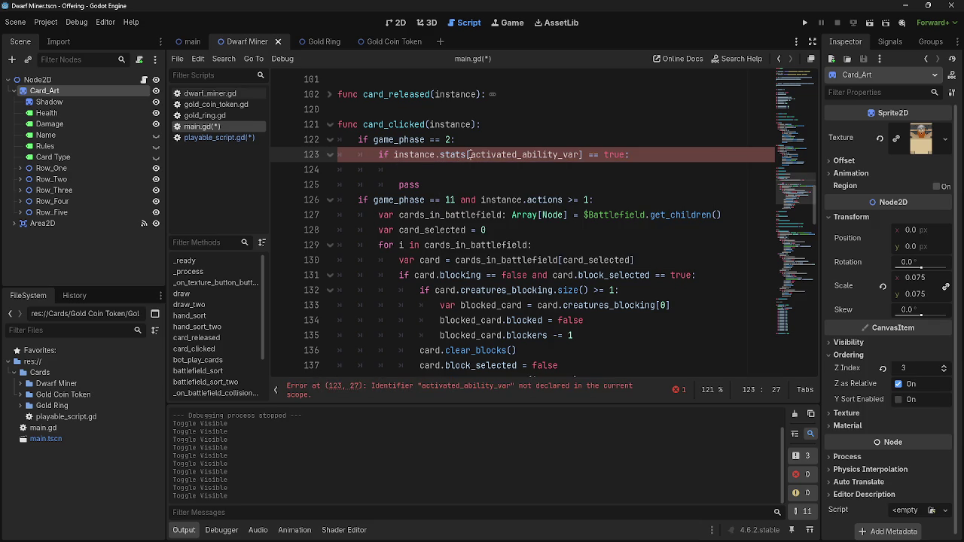
{"action": "type", "text": "instance/"}
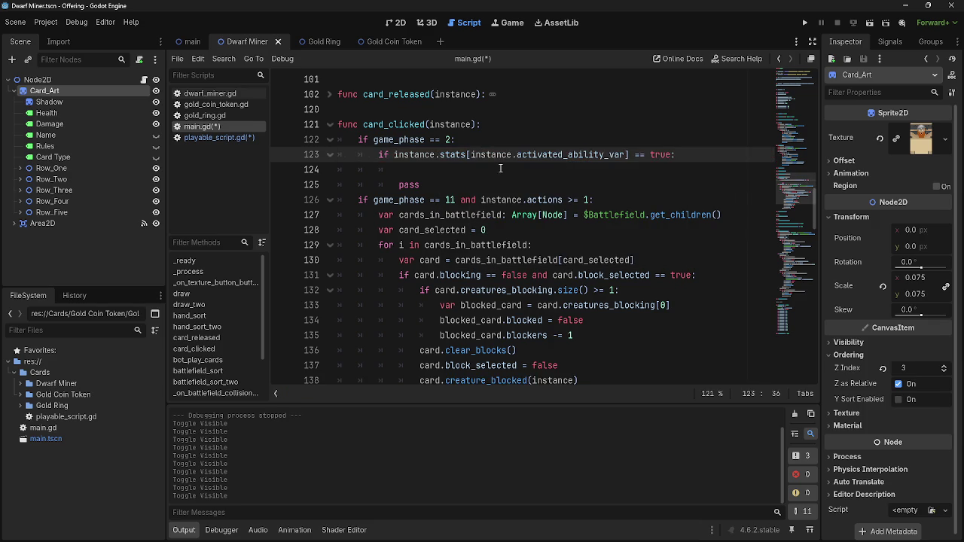
{"action": "left_click", "coordinate": [500, 169]}
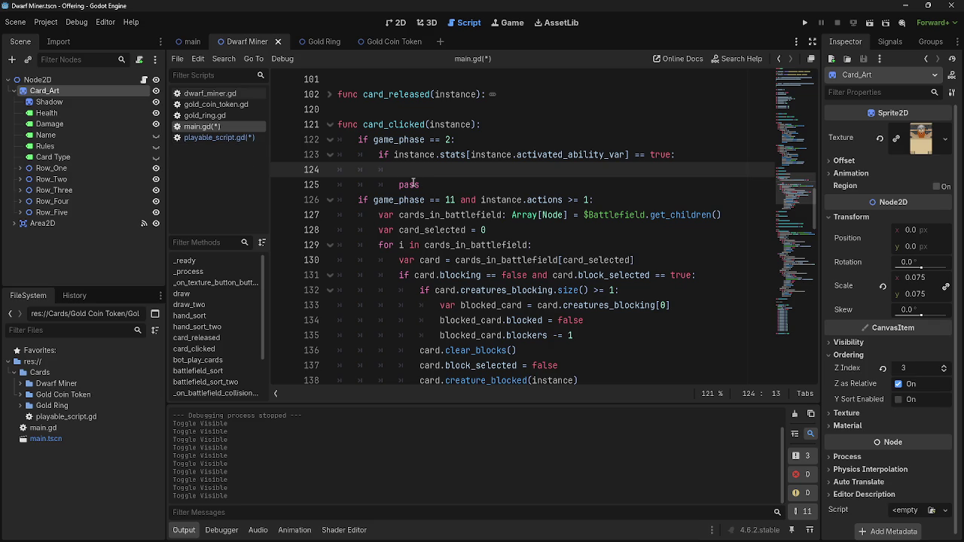
{"action": "left_click", "coordinate": [212, 138]}
{"action": "scroll", "coordinate": [452, 226], "scroll_direction": "up", "scroll_amount": 6}
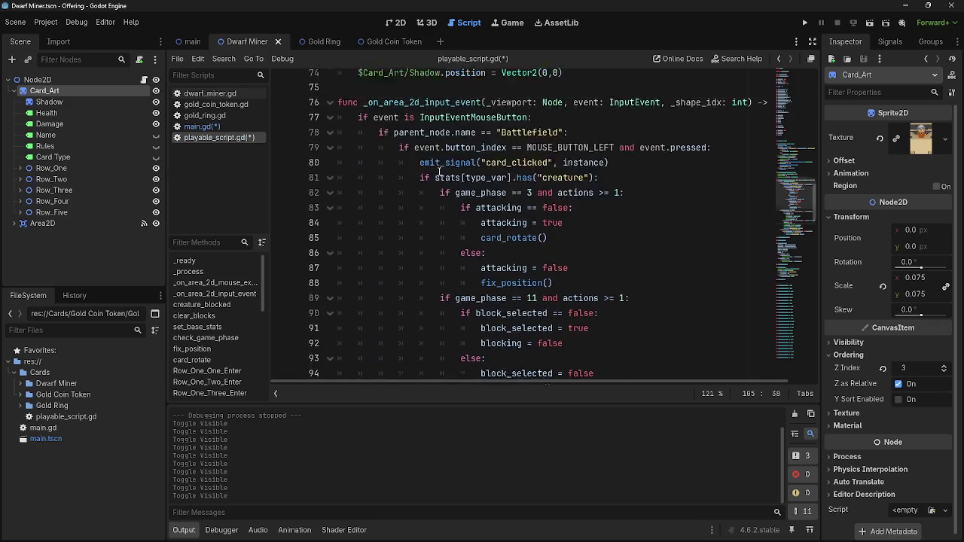
Paste the stats lookup as the cost_type line in main.gd, indexing equip_cost with [1]
{"action": "left_click", "coordinate": [211, 127]}
{"action": "left_click", "coordinate": [212, 138]}
{"action": "left_click", "coordinate": [202, 127]}
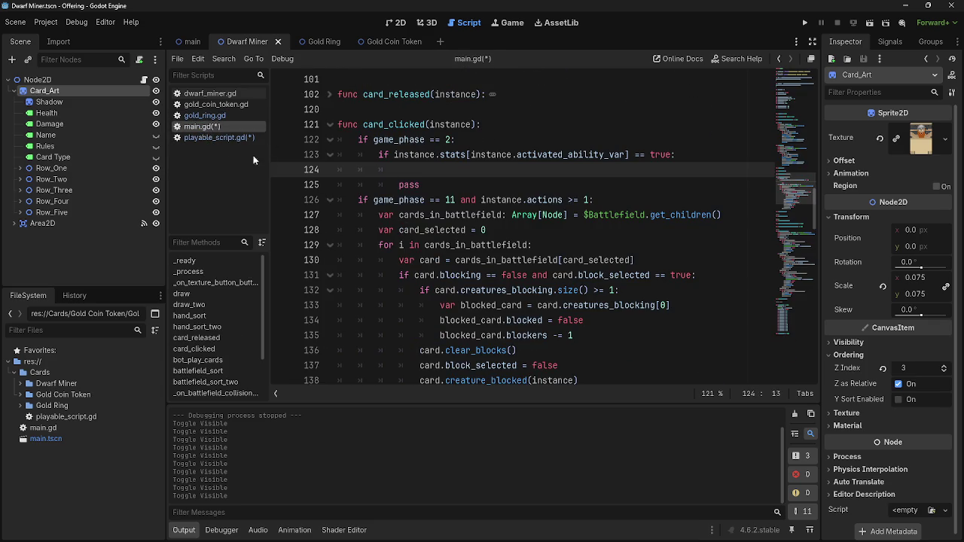
{"action": "left_click", "coordinate": [215, 115]}
{"action": "left_click", "coordinate": [208, 128]}
{"action": "type", "text": "var cost_type = instance.stats[instance.equip_cost]"}
{"action": "type", "text": "[1"}
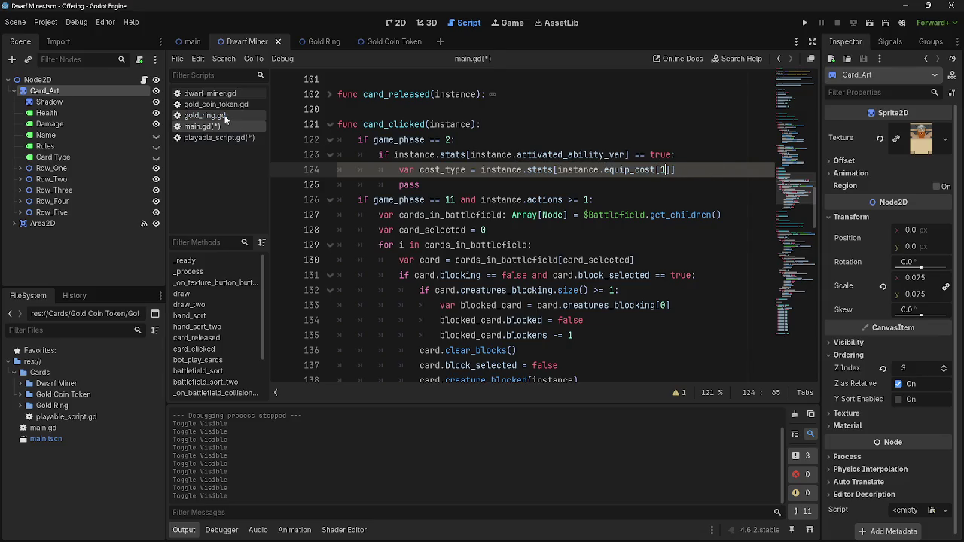
Check equip_cost in gold_ring.gd and open an empty line above cost_type
{"action": "left_click", "coordinate": [219, 115]}
{"action": "left_click", "coordinate": [514, 142]}
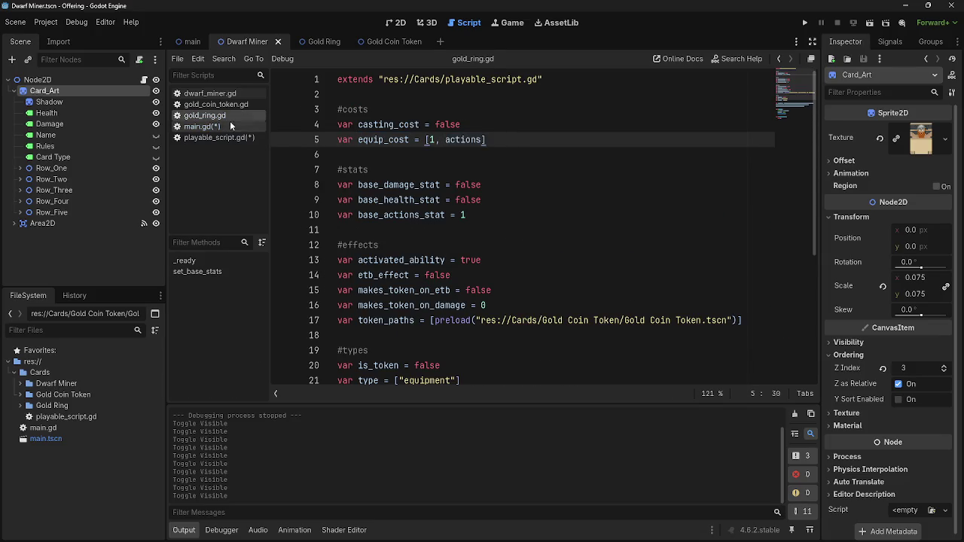
{"action": "left_click", "coordinate": [228, 127]}
{"action": "left_click", "coordinate": [711, 170]}
{"action": "key", "text": "Return"}
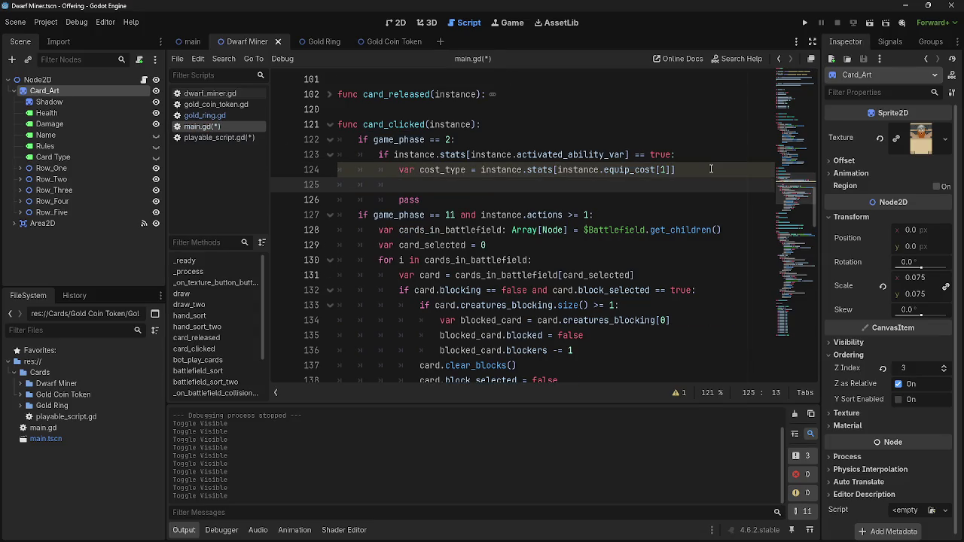
{"action": "type", "text": "a"}
{"action": "key", "text": "BackSpace"}
{"action": "key", "text": "BackSpace"}
{"action": "key", "text": "BackSpace"}
{"action": "key", "text": "BackSpace"}
{"action": "key", "text": "ctrl+shift+Return"}
Write var cost_amount = instance.stats[instance.equip_cost[0]] above the cost_type line
{"action": "type", "text": "va"}
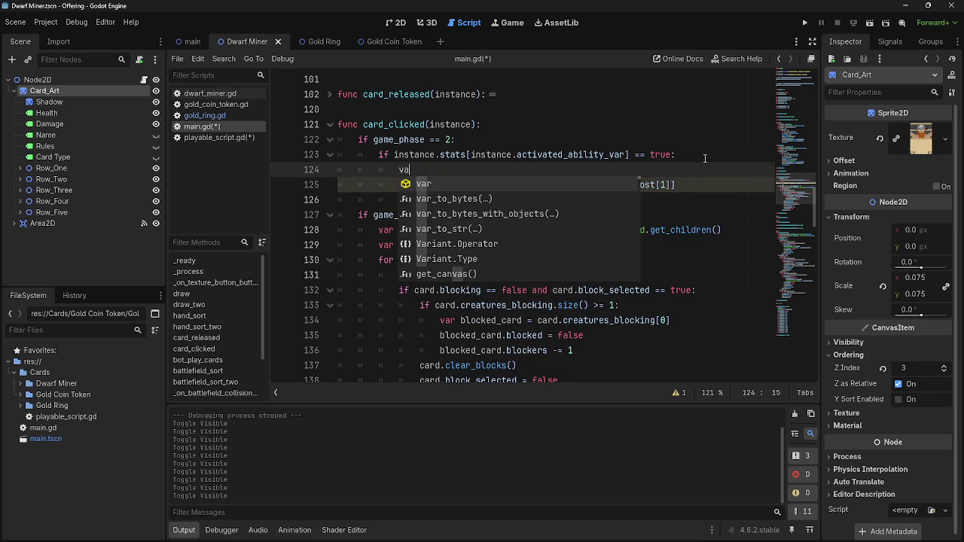
{"action": "type", "text": "r cost_amount ="}
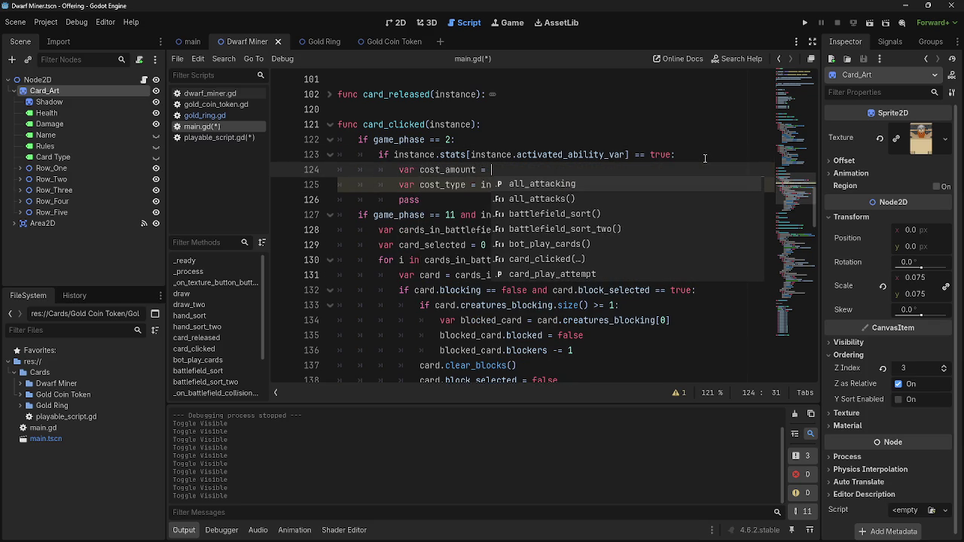
{"action": "key", "text": "Escape"}
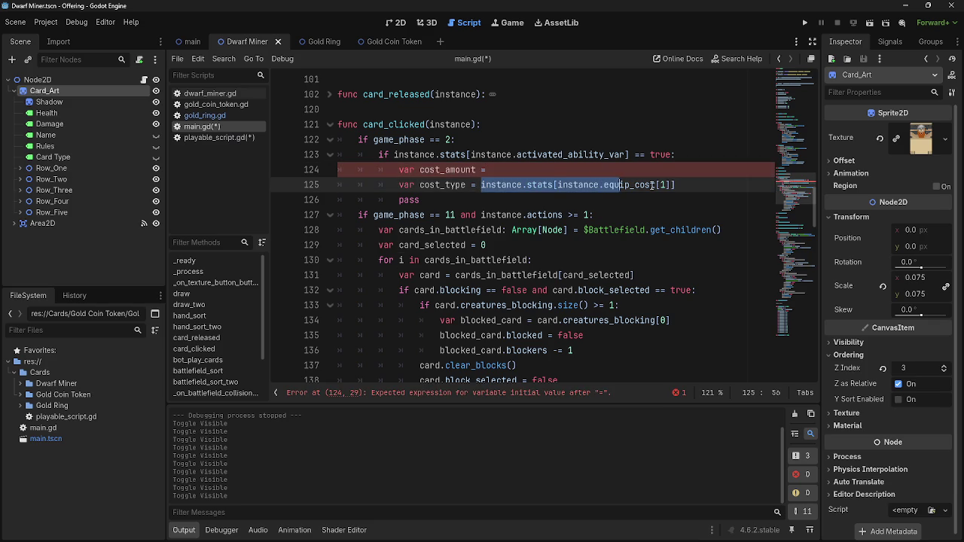
{"action": "type", "text": "instance.stats[instance.equip_cost[1]]"}
{"action": "left_click", "coordinate": [673, 171]}
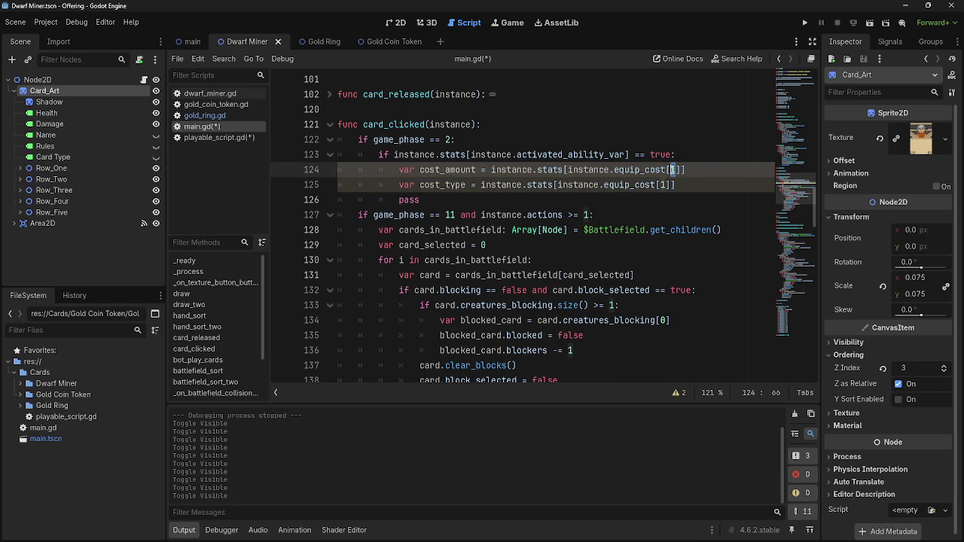
{"action": "type", "text": "0"}
{"action": "left_click", "coordinate": [712, 167]}
{"action": "left_click", "coordinate": [682, 192]}
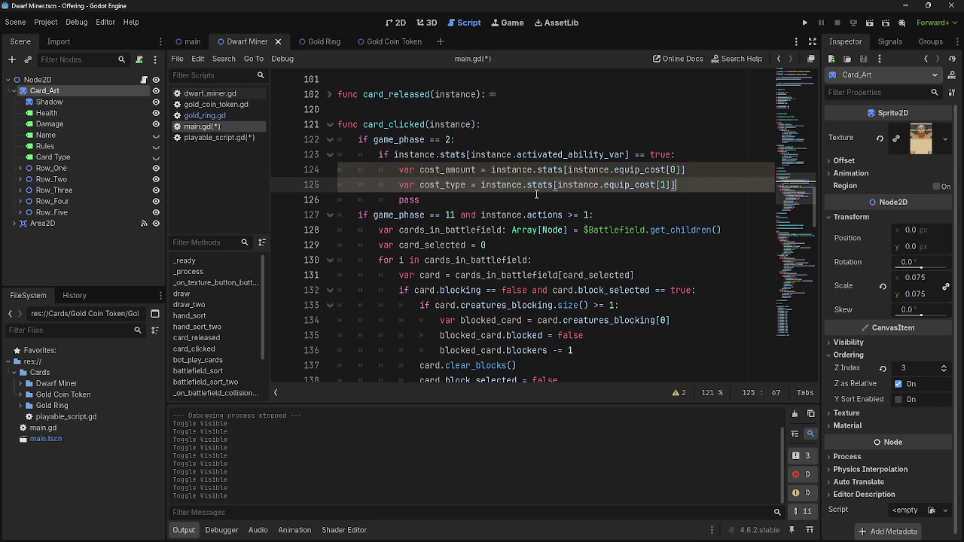
Review gold_ring.gd's equip_cost amount 1 and 'actions' cost type, then view playable_script.gd
{"action": "left_click", "coordinate": [205, 115]}
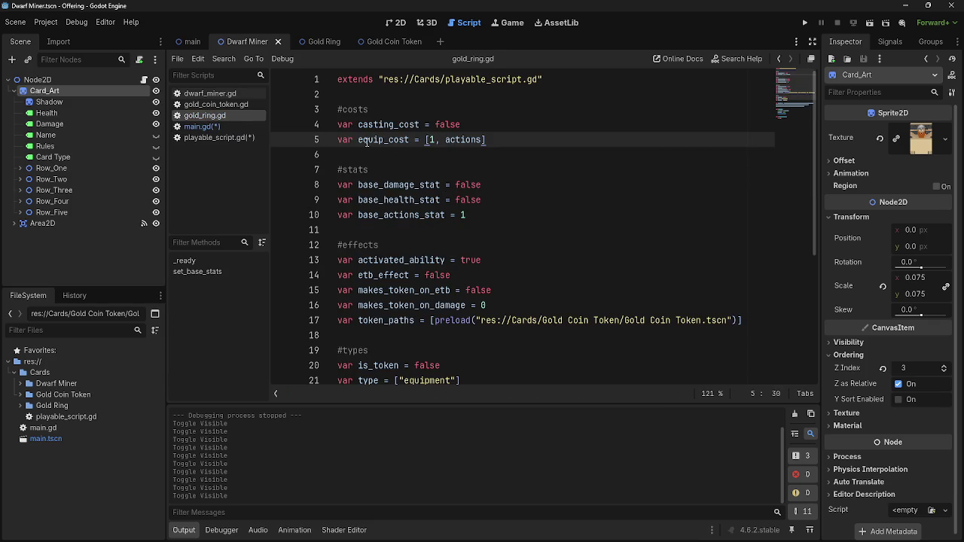
{"action": "double_click", "coordinate": [432, 140]}
{"action": "left_click_drag", "start_coordinate": [446, 141], "coordinate": [486, 140]}
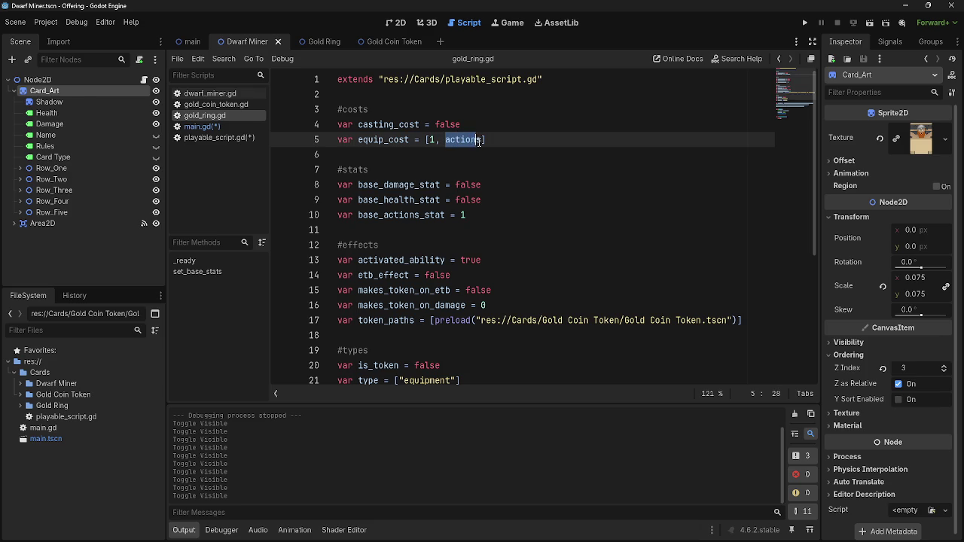
{"action": "left_click", "coordinate": [460, 140]}
{"action": "left_click", "coordinate": [219, 128]}
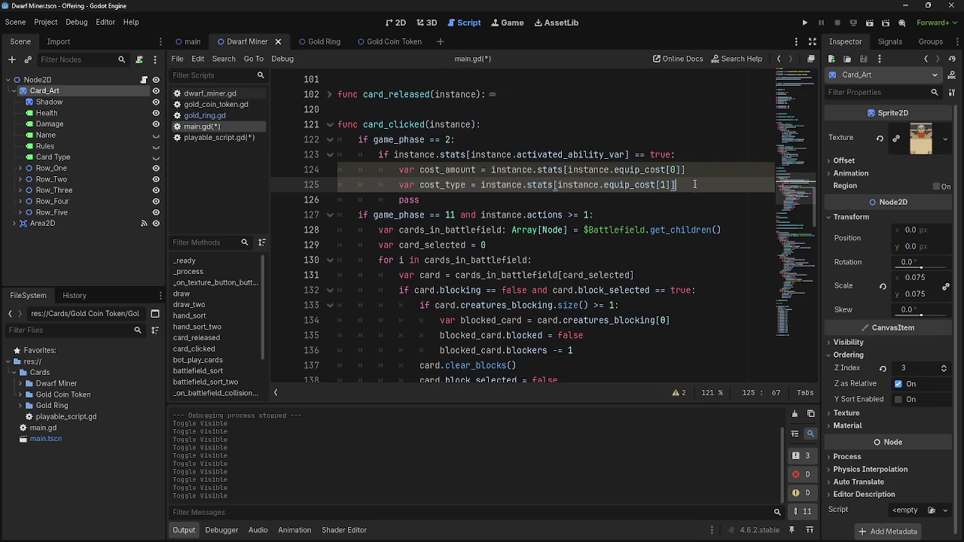
{"action": "left_click", "coordinate": [205, 115]}
{"action": "double_click", "coordinate": [461, 140]}
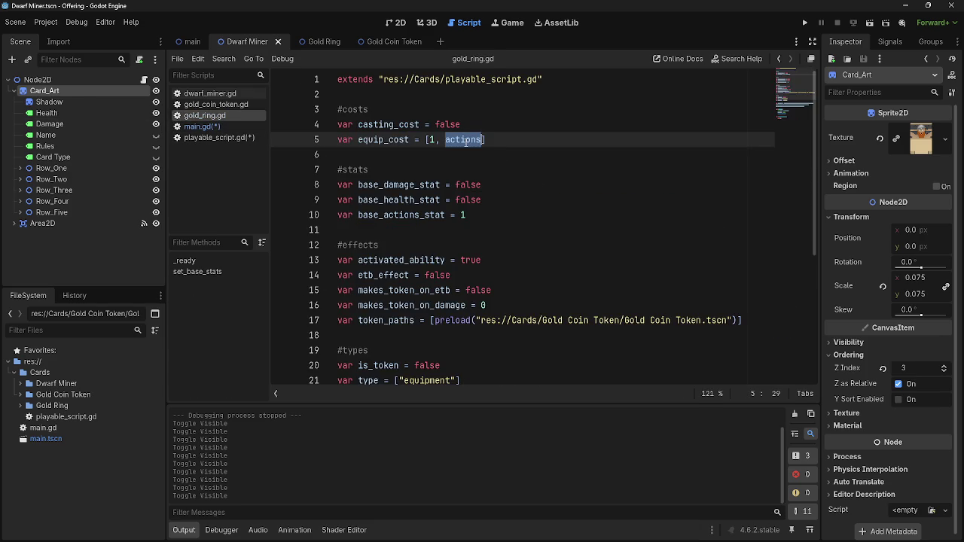
{"action": "scroll", "coordinate": [526, 184], "scroll_direction": "down", "scroll_amount": 1}
{"action": "scroll", "coordinate": [526, 184], "scroll_direction": "down", "scroll_amount": 4}
{"action": "scroll", "coordinate": [526, 184], "scroll_direction": "up", "scroll_amount": 5}
{"action": "left_click", "coordinate": [216, 139]}
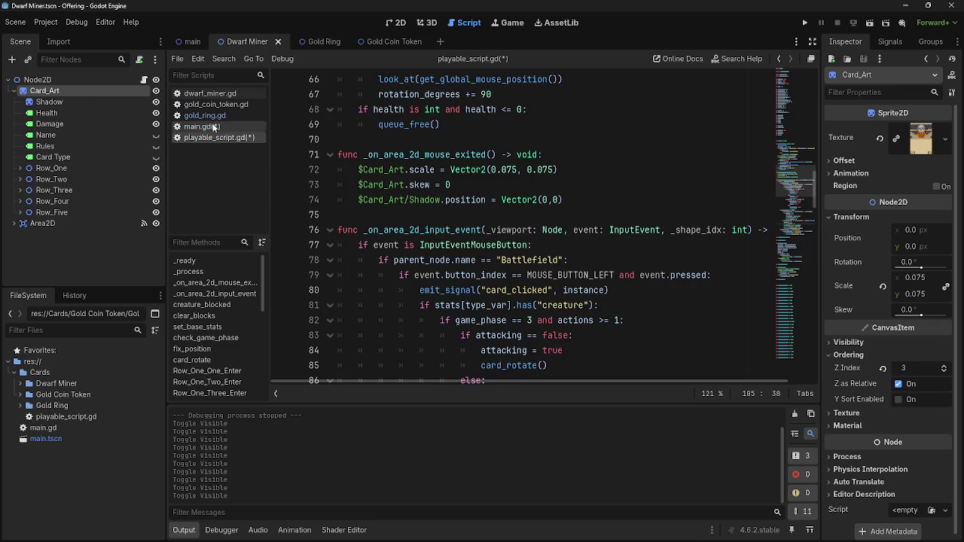
Add print(cost_amount) and print(cost_type) lines below cost_type in main.gd, then run the project
{"action": "left_click", "coordinate": [205, 127]}
{"action": "key", "text": "Return"}
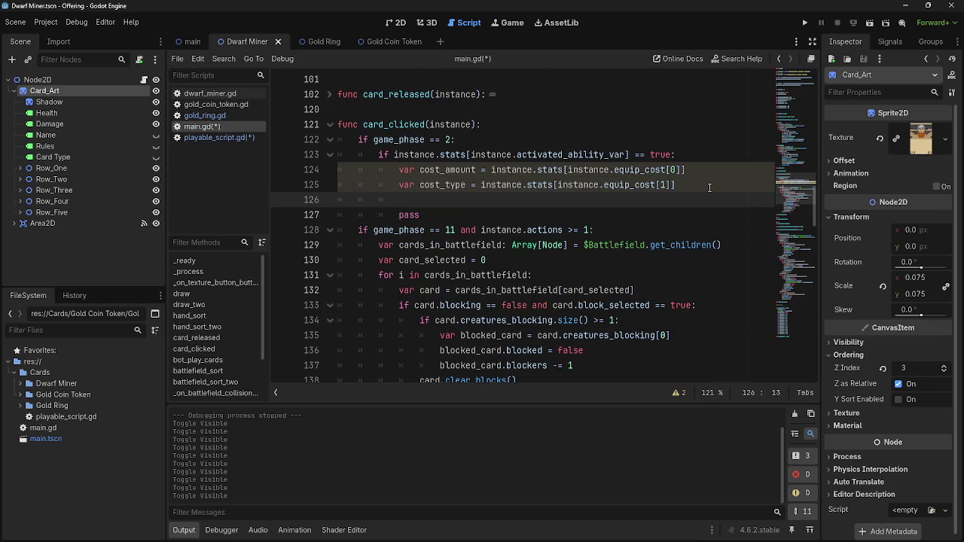
{"action": "type", "text": "print("}
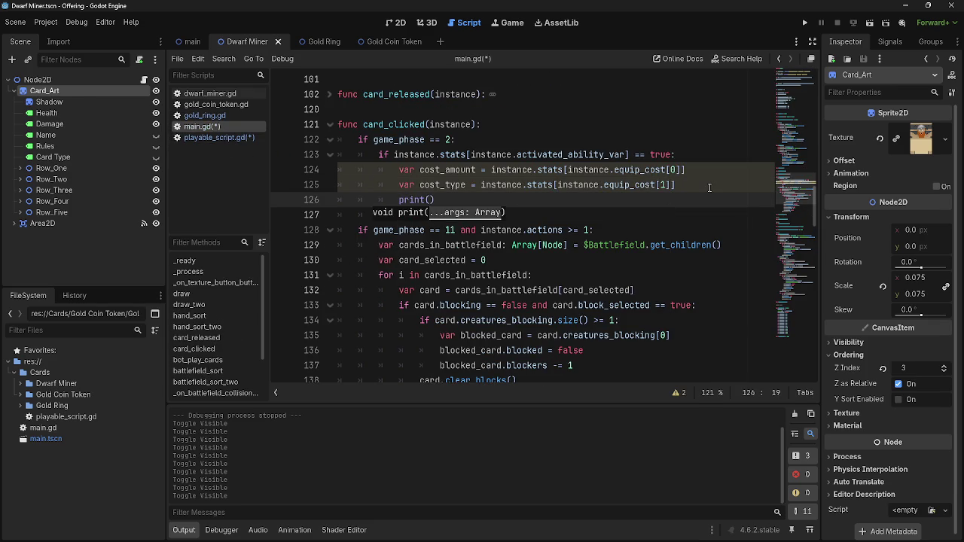
{"action": "type", "text": "cost_amount"}
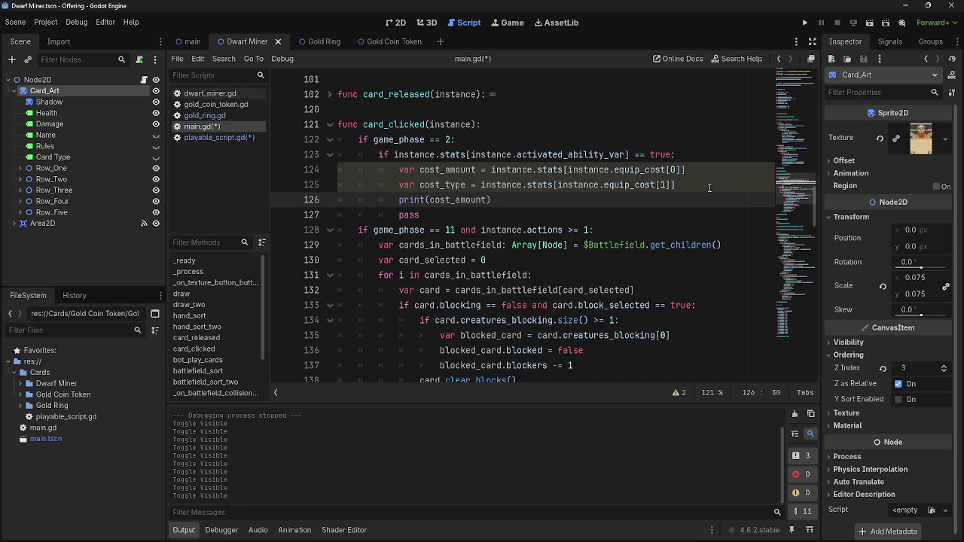
{"action": "key", "text": "Return"}
{"action": "type", "text": "rint"}
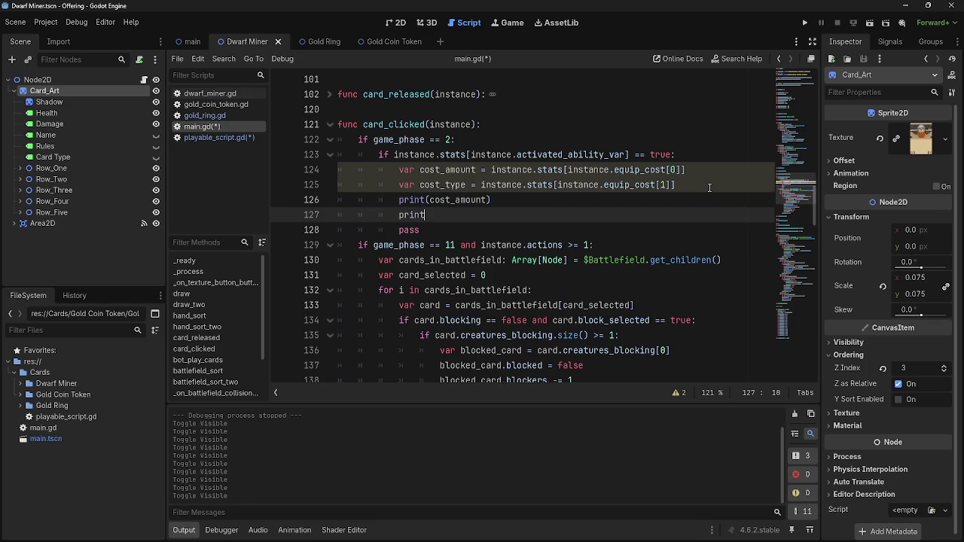
{"action": "type", "text": "(cost_type"}
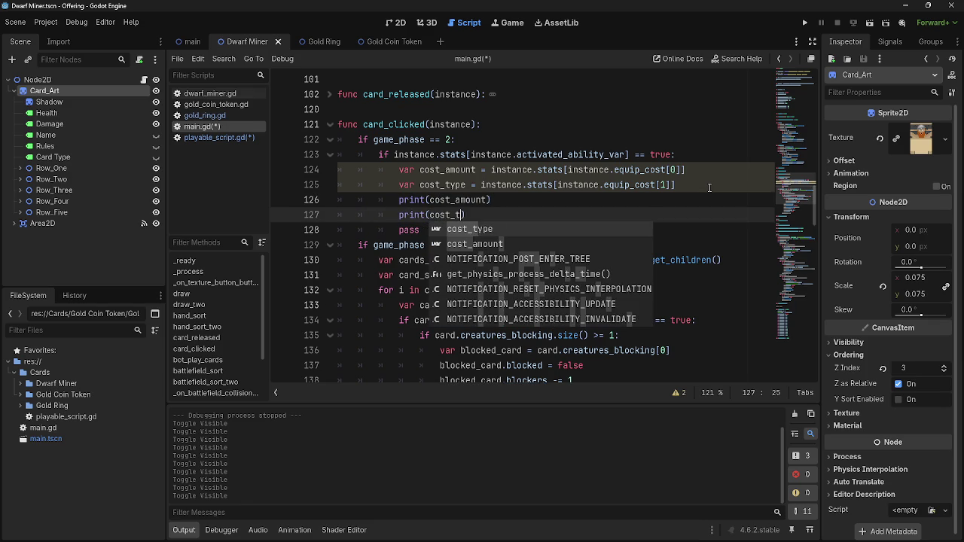
{"action": "left_click", "coordinate": [805, 23]}
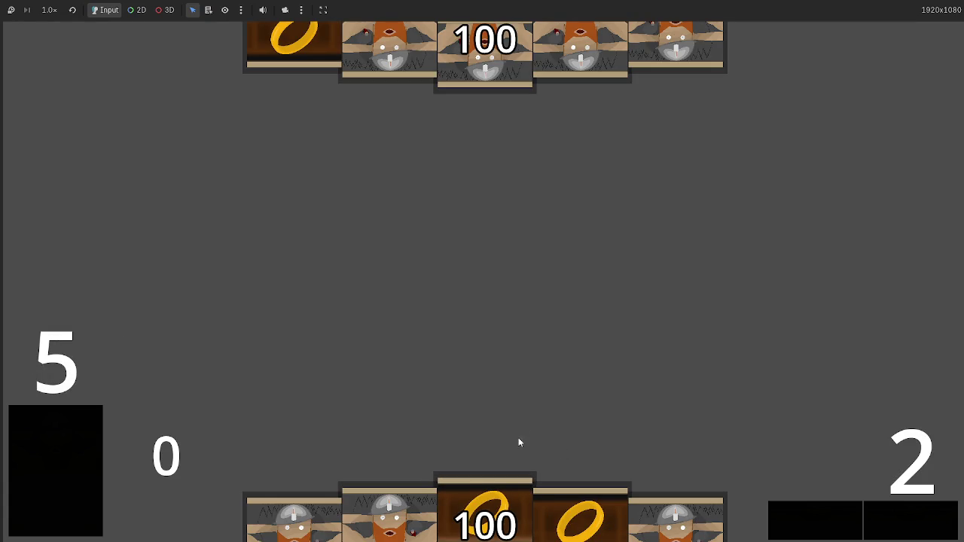
{"action": "left_click_drag", "start_coordinate": [486, 491], "coordinate": [503, 387]}
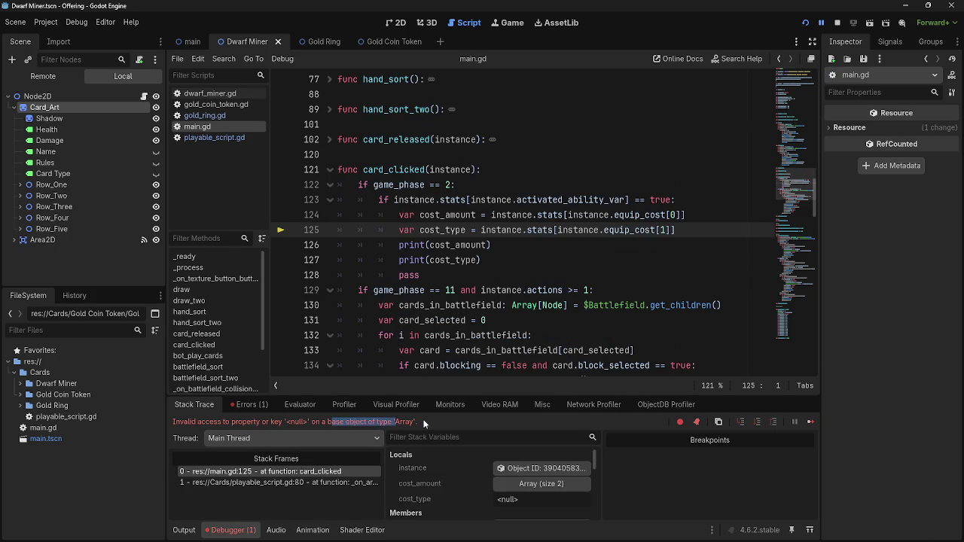
{"action": "left_click", "coordinate": [546, 229]}
{"action": "double_click", "coordinate": [627, 230]}
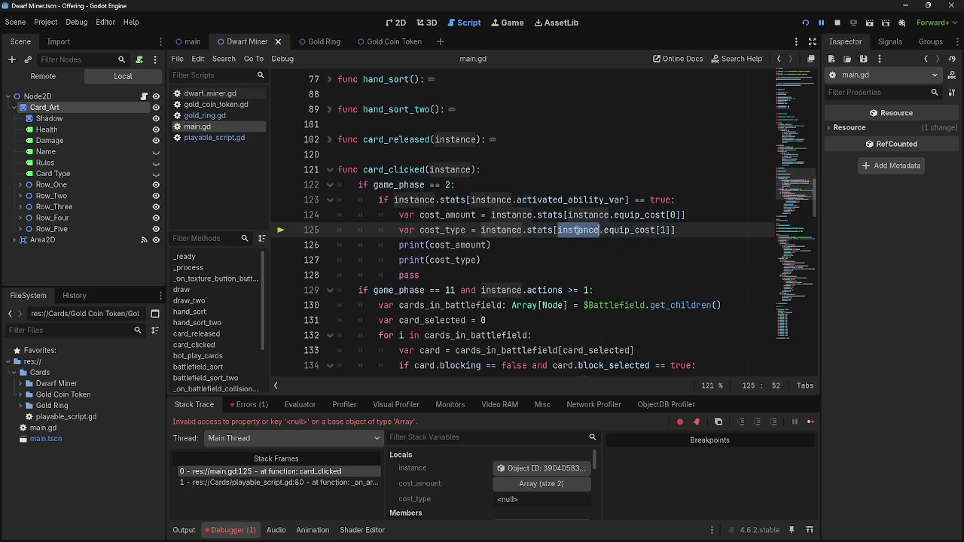
{"action": "double_click", "coordinate": [663, 230]}
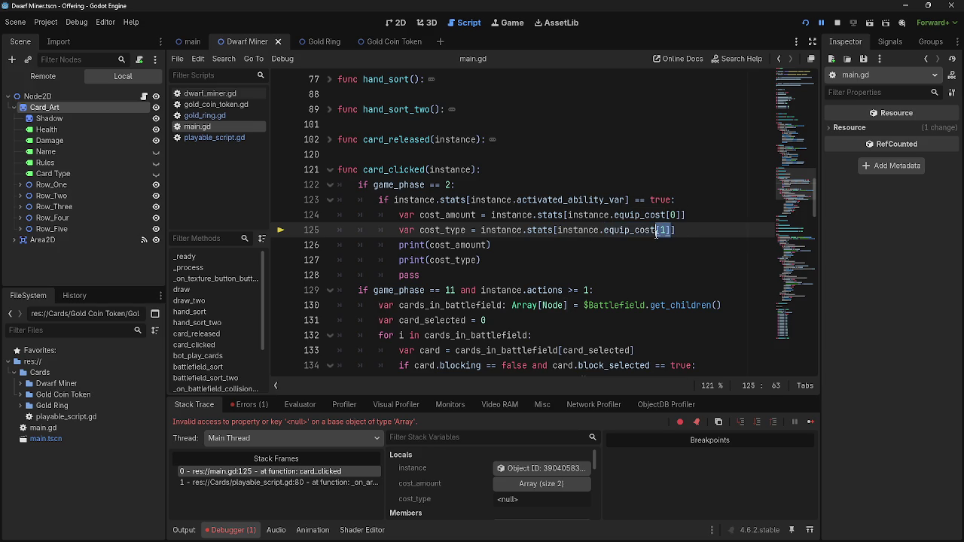
{"action": "left_click", "coordinate": [649, 231]}
{"action": "left_click", "coordinate": [455, 230]}
{"action": "double_click", "coordinate": [506, 229]}
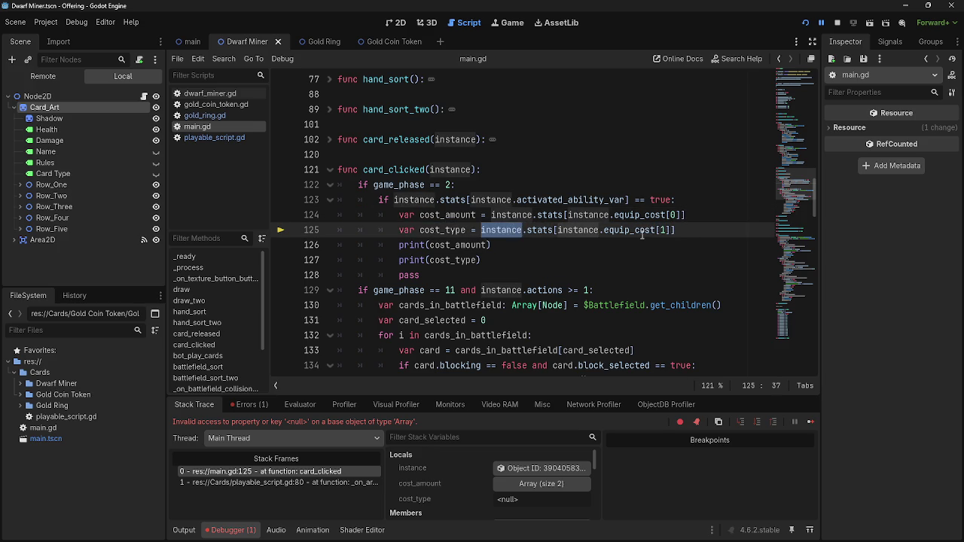
{"action": "double_click", "coordinate": [641, 230]}
{"action": "double_click", "coordinate": [662, 230]}
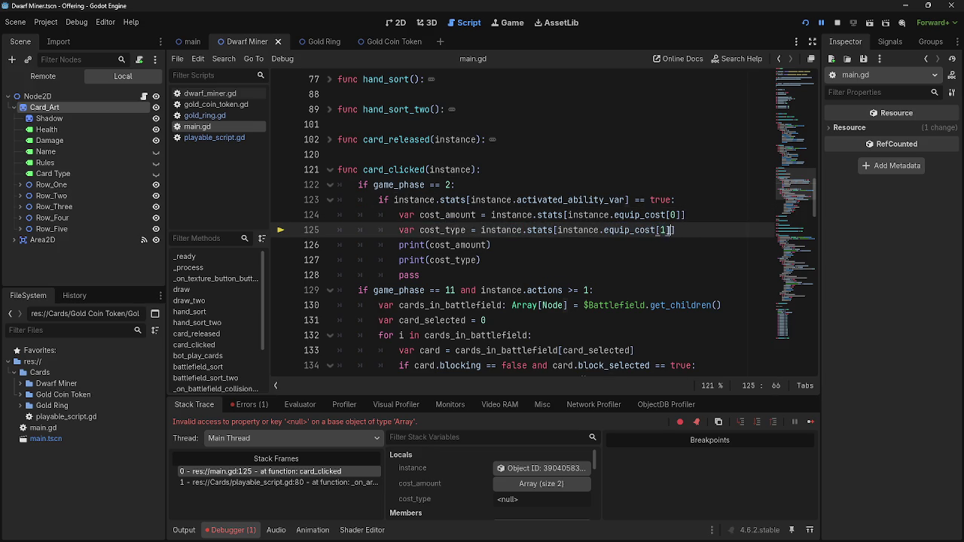
{"action": "left_click", "coordinate": [826, 23]}
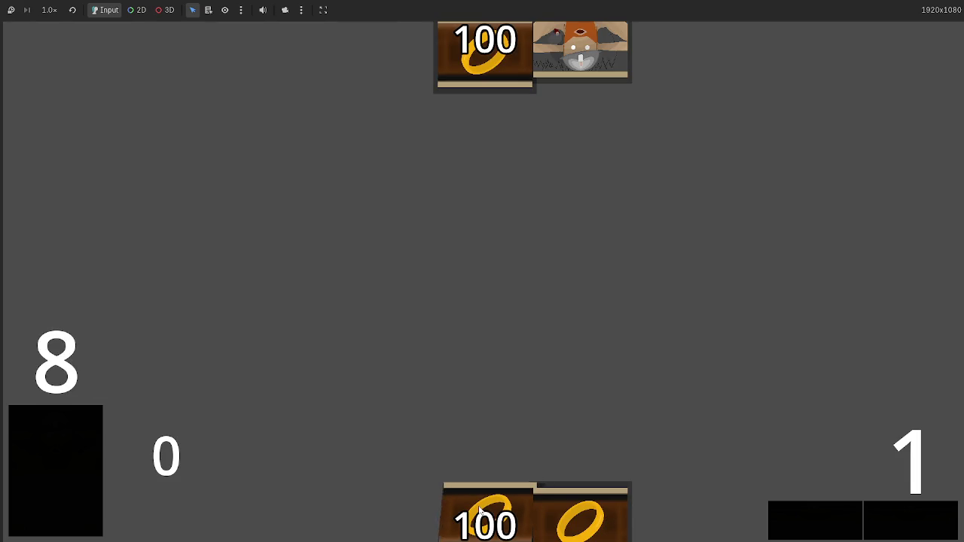
Click the Gold Ring card and examine line 125 against the Array access error
{"action": "left_click", "coordinate": [480, 512]}
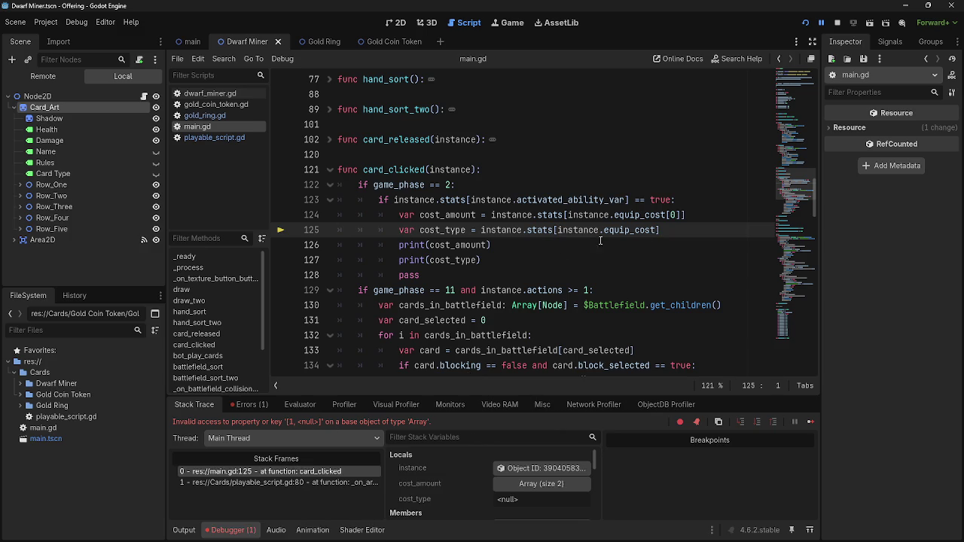
{"action": "double_click", "coordinate": [445, 230]}
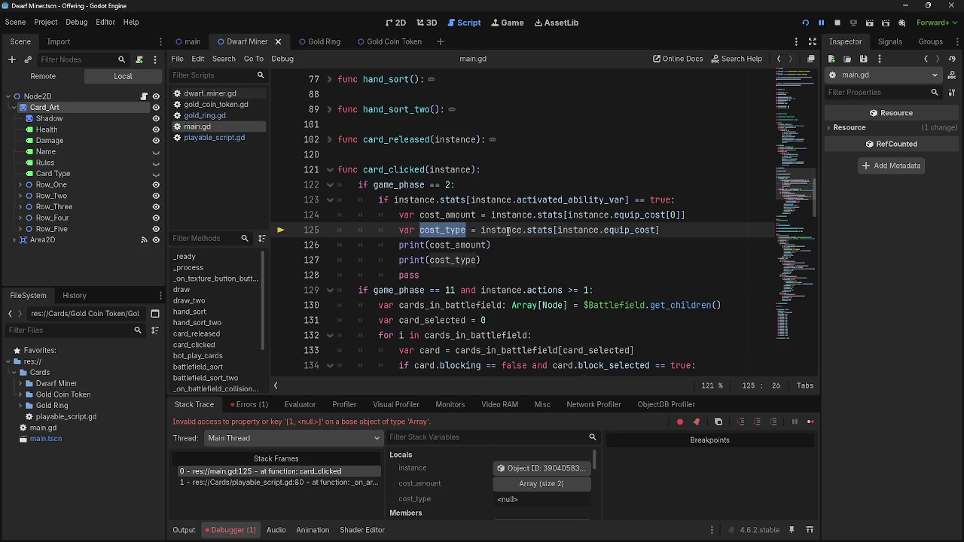
{"action": "double_click", "coordinate": [512, 230]}
{"action": "double_click", "coordinate": [537, 231]}
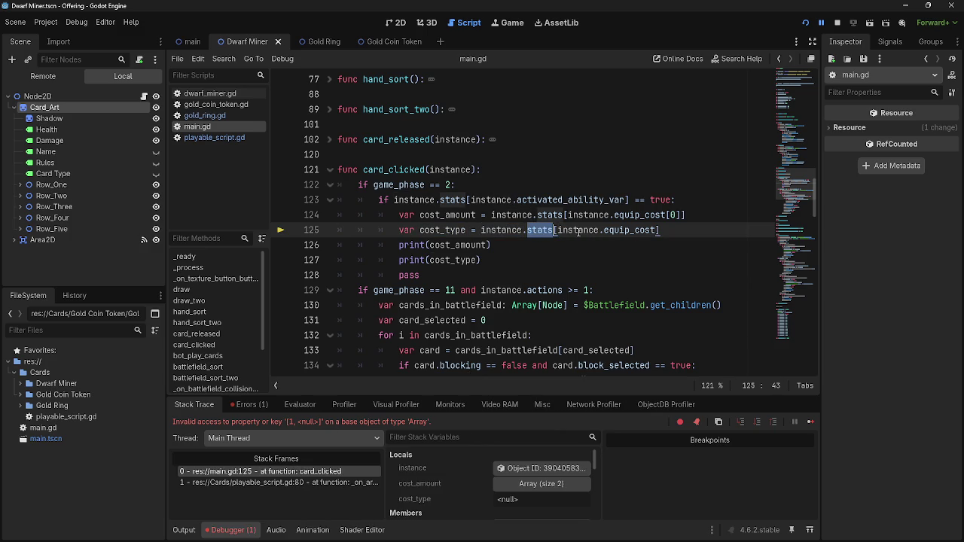
{"action": "double_click", "coordinate": [578, 230]}
{"action": "double_click", "coordinate": [612, 231]}
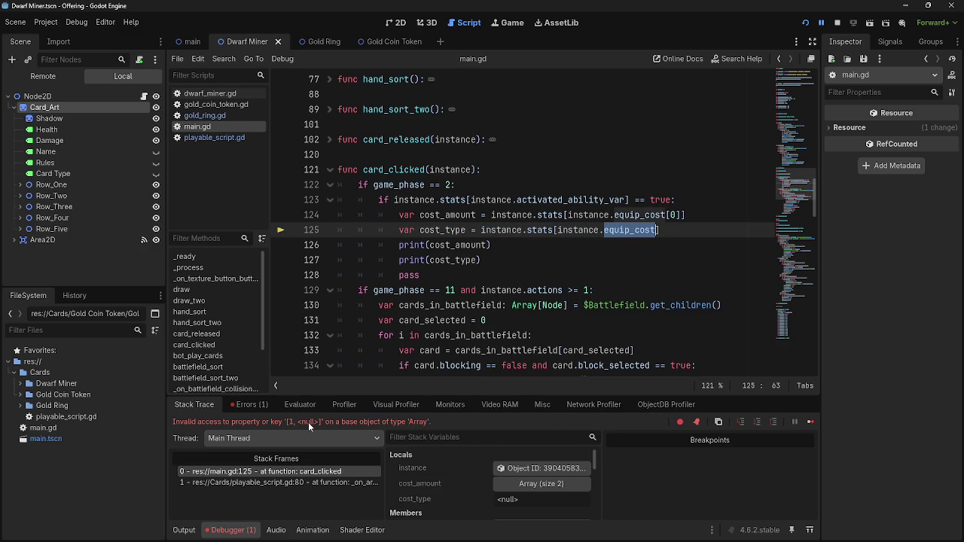
{"action": "left_click_drag", "start_coordinate": [230, 424], "coordinate": [315, 423]}
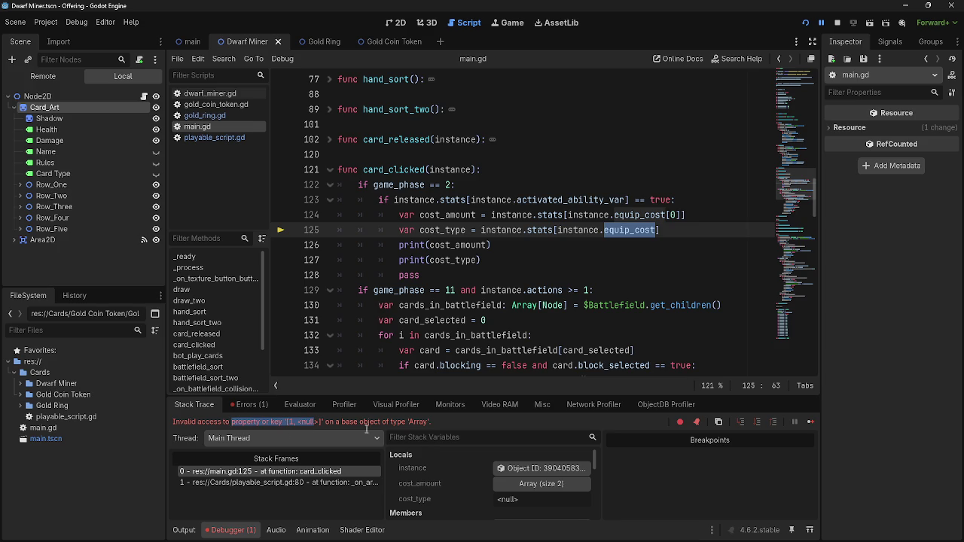
Restore the [1] index after equip_cost on line 125 and view playable_script.gd
{"action": "left_click", "coordinate": [436, 425]}
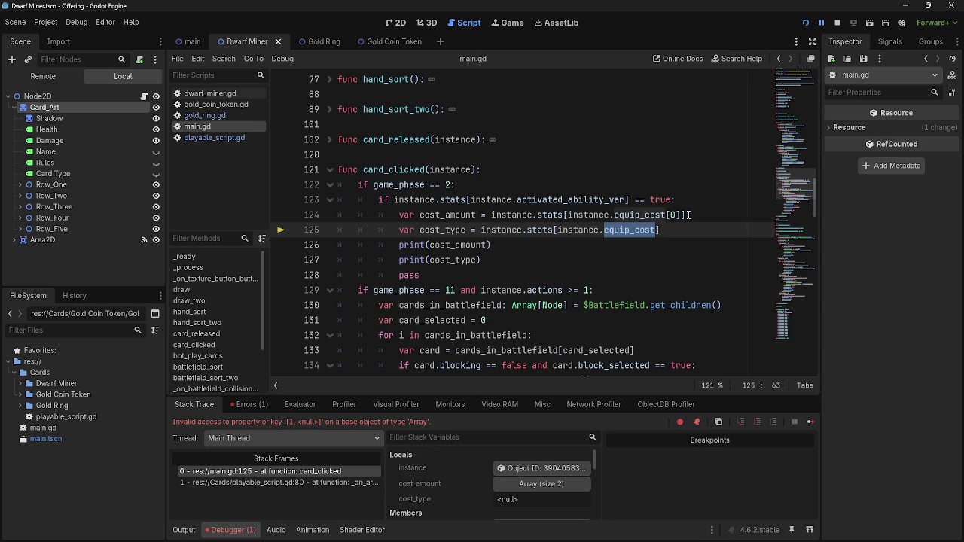
{"action": "left_click", "coordinate": [682, 230]}
{"action": "key", "text": "ctrl+z"}
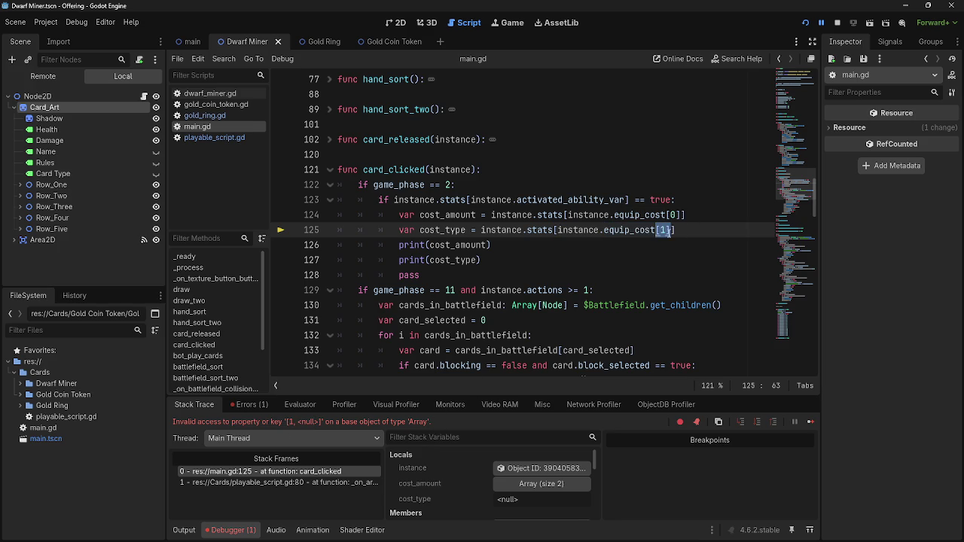
{"action": "left_click", "coordinate": [207, 138]}
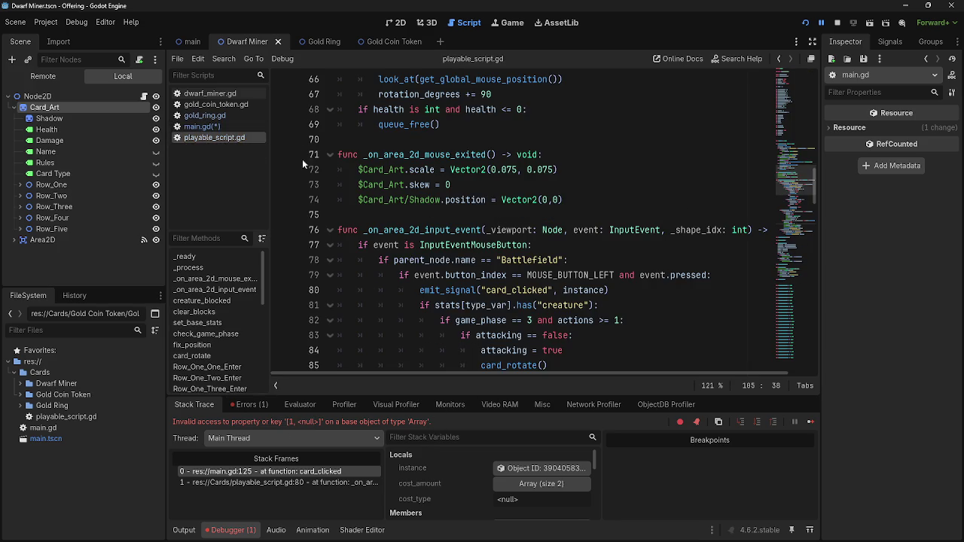
Open gold_ring.gd and inspect the actions value in its equip cost against main.gd line 125
{"action": "left_click", "coordinate": [204, 115]}
{"action": "left_click", "coordinate": [465, 141]}
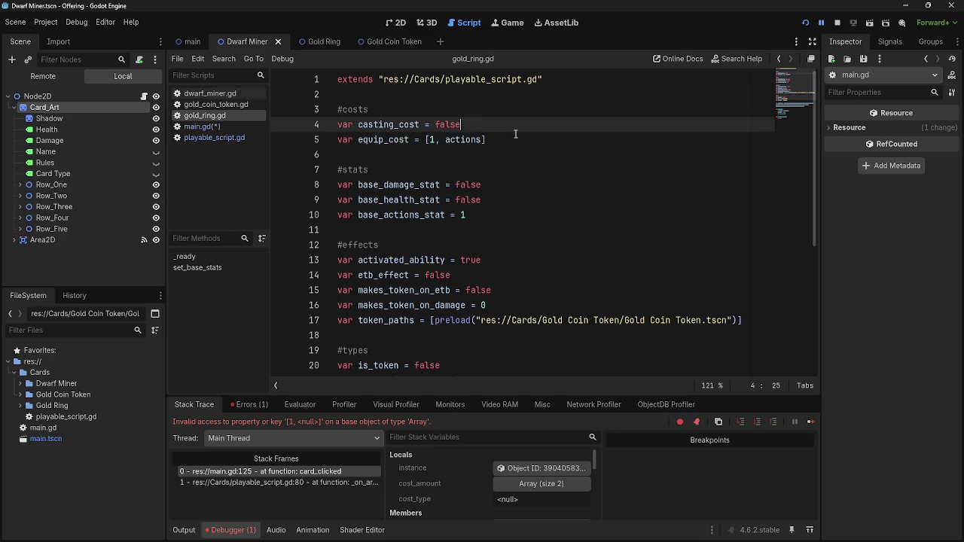
{"action": "double_click", "coordinate": [465, 141]}
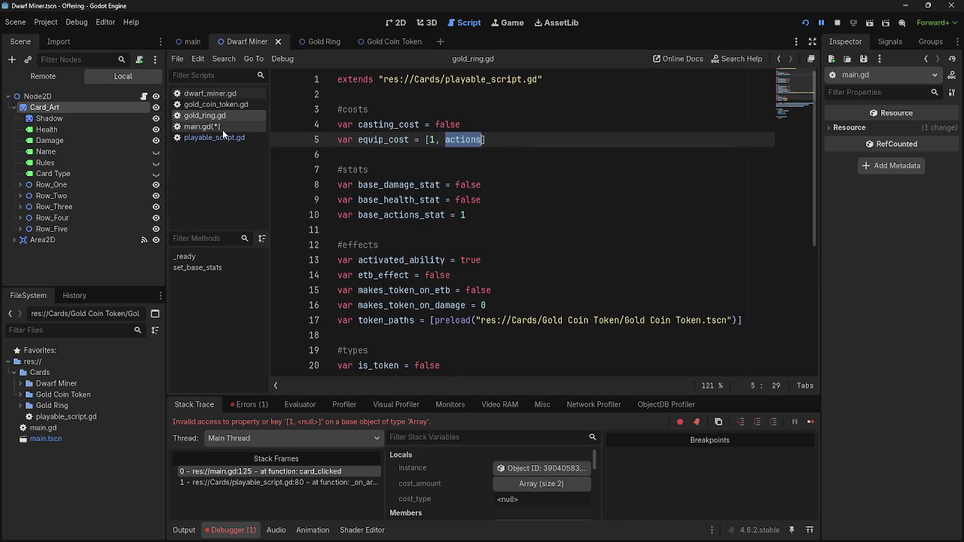
{"action": "left_click", "coordinate": [221, 127]}
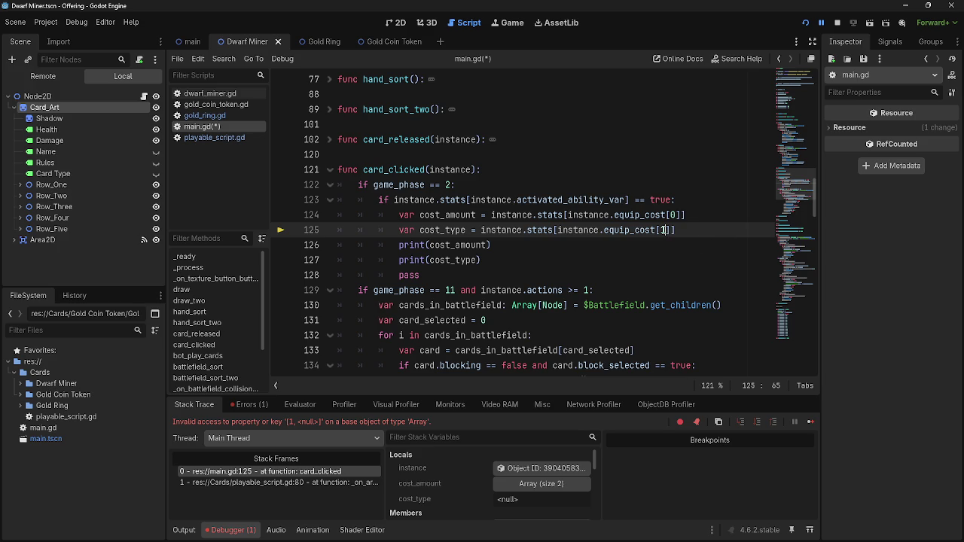
In gold_ring.gd line 5, wrap actions in double quotes and remove the space after the comma
{"action": "left_click", "coordinate": [205, 137]}
{"action": "left_click", "coordinate": [205, 115]}
{"action": "left_click", "coordinate": [446, 140]}
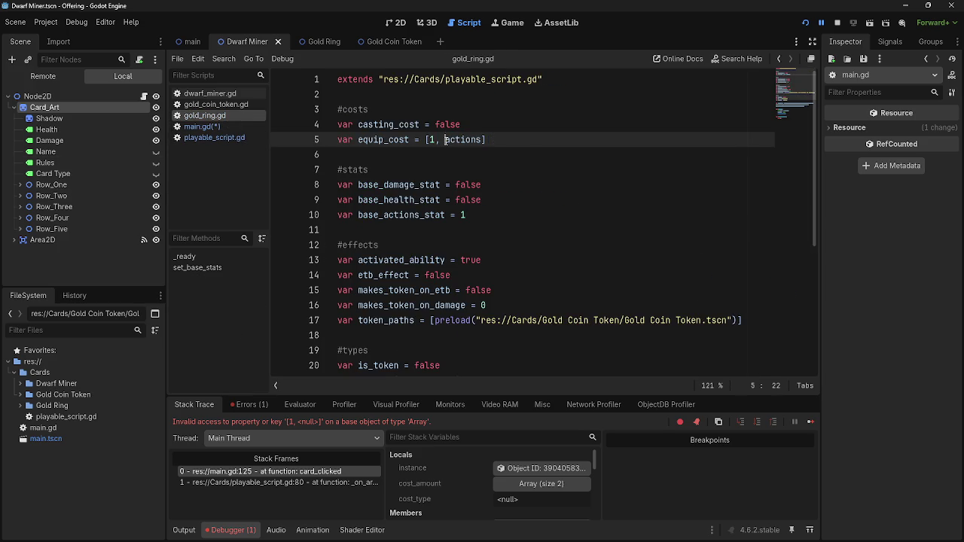
{"action": "type", "text": "\""}
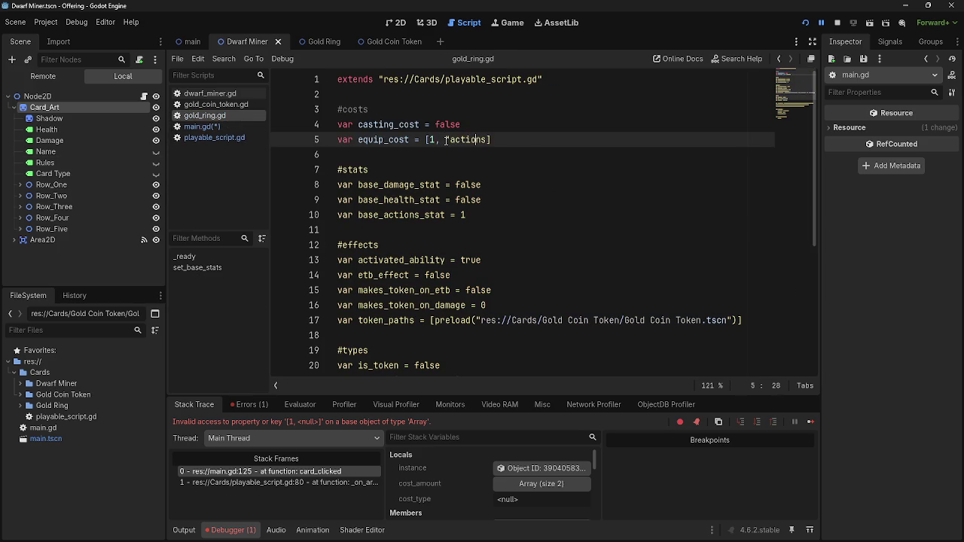
{"action": "key", "text": "Right"}
{"action": "key", "text": "Right"}
{"action": "type", "text": "\""}
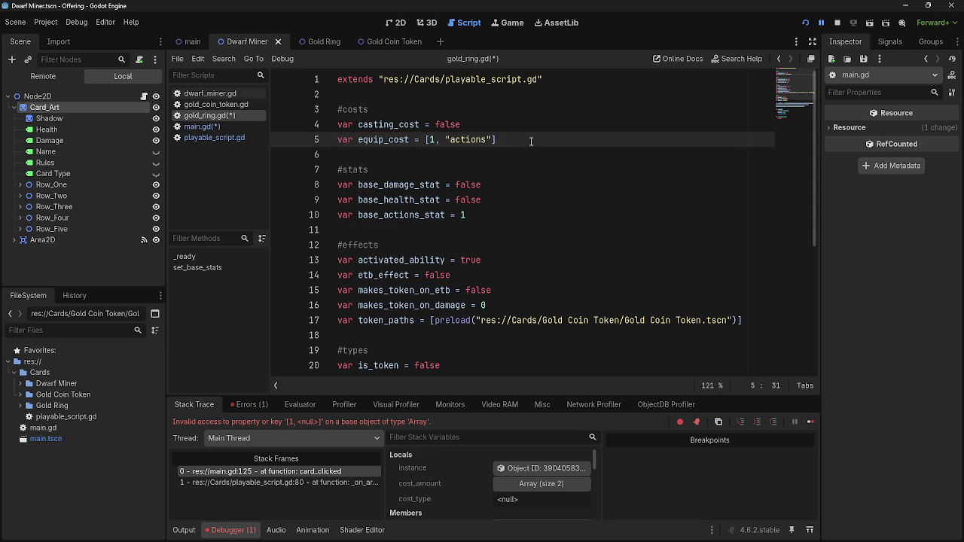
{"action": "left_click", "coordinate": [448, 140]}
{"action": "key", "text": "BackSpace"}
{"action": "left_click", "coordinate": [549, 143]}
{"action": "left_click", "coordinate": [440, 140]}
Return to main.gd's card_clicked function and rerun the game with the quoted cost type
{"action": "left_click", "coordinate": [222, 135]}
{"action": "left_click", "coordinate": [213, 128]}
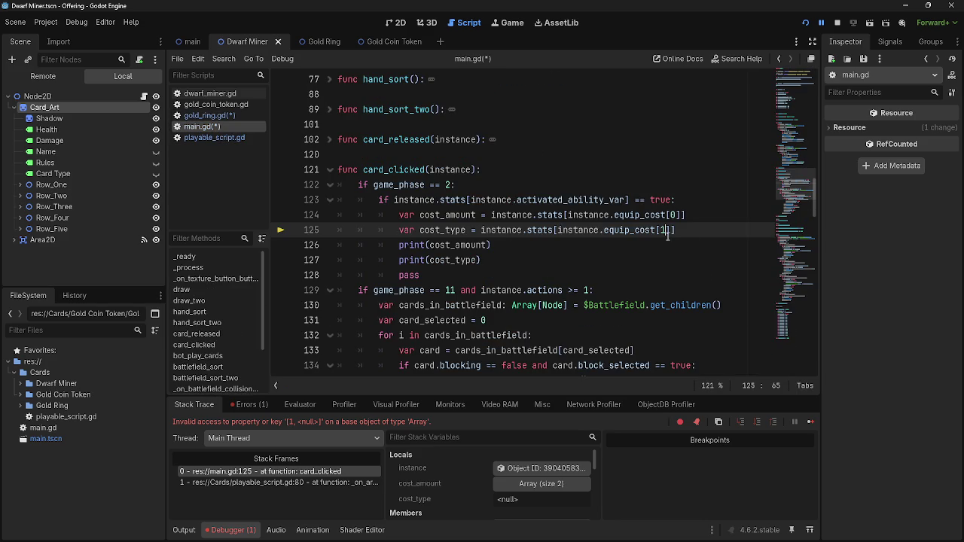
{"action": "left_click", "coordinate": [707, 239]}
{"action": "left_click", "coordinate": [806, 22]}
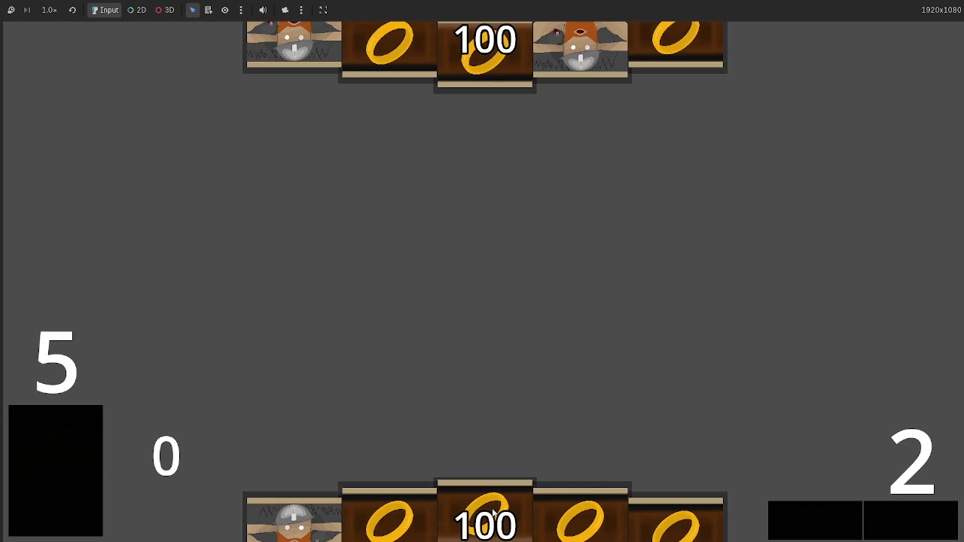
Play a Gold Ring card and pick out 'actions' and 'Array' in the resulting debugger error
{"action": "left_click_drag", "start_coordinate": [493, 516], "coordinate": [469, 318]}
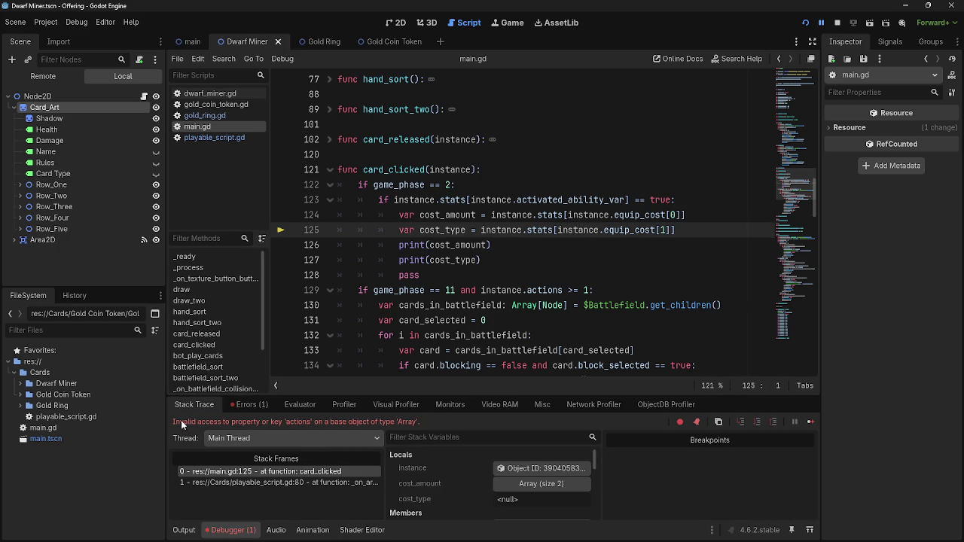
{"action": "left_click_drag", "start_coordinate": [252, 424], "coordinate": [454, 421]}
{"action": "left_click_drag", "start_coordinate": [295, 419], "coordinate": [436, 420]}
{"action": "left_click", "coordinate": [436, 420]}
{"action": "left_click_drag", "start_coordinate": [397, 423], "coordinate": [412, 423]}
{"action": "double_click", "coordinate": [298, 422]}
Examine the equip_cost[1] index on main.gd line 125 and check the Output log for printed values
{"action": "left_click", "coordinate": [503, 272]}
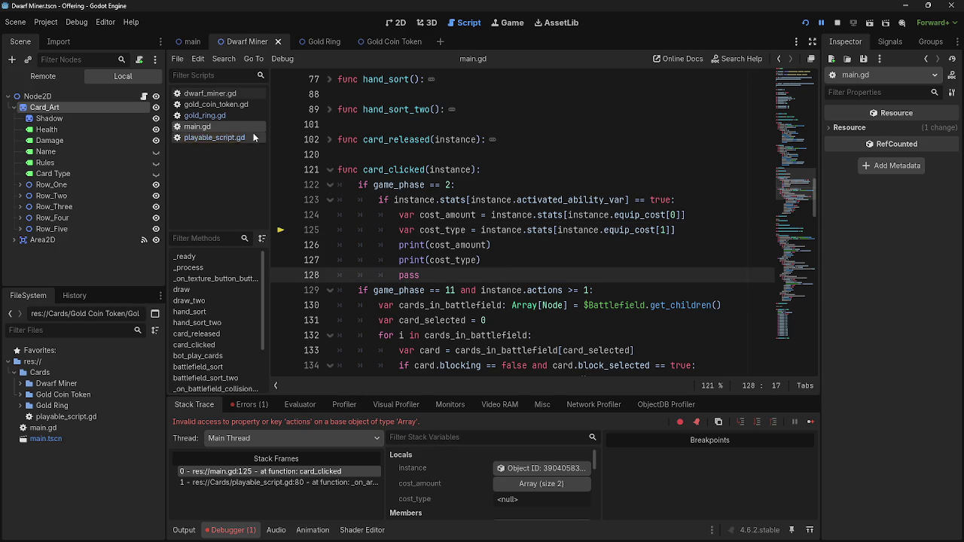
{"action": "left_click", "coordinate": [662, 231]}
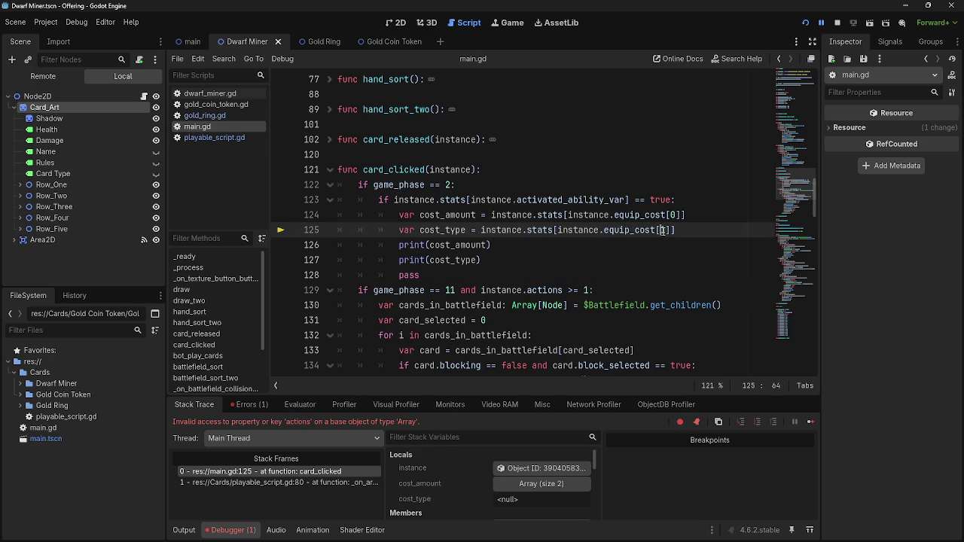
{"action": "left_click", "coordinate": [184, 530]}
{"action": "left_click", "coordinate": [219, 531]}
{"action": "left_click", "coordinate": [682, 231]}
Open dwarf_miner.gd from the script list to compare its costs
{"action": "left_click", "coordinate": [215, 105]}
{"action": "left_click", "coordinate": [214, 138]}
{"action": "left_click", "coordinate": [219, 107]}
{"action": "left_click", "coordinate": [220, 93]}
{"action": "left_click", "coordinate": [217, 104]}
{"action": "left_click", "coordinate": [215, 93]}
{"action": "scroll", "coordinate": [440, 234], "scroll_direction": "up", "scroll_amount": 2}
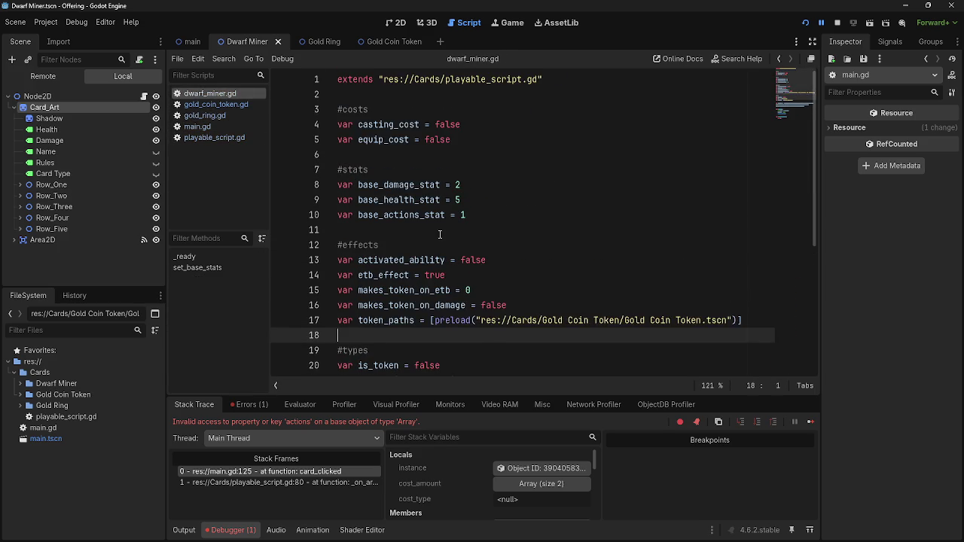
From gold_ring.gd, rerun the project and click a Gold Ring card, breaking again at main.gd line 125
{"action": "left_click", "coordinate": [226, 104]}
{"action": "left_click", "coordinate": [223, 115]}
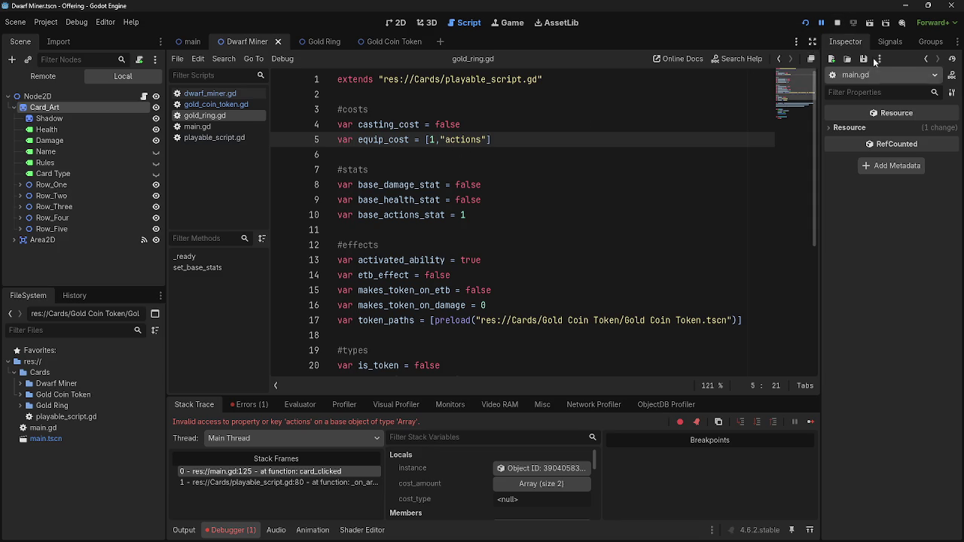
{"action": "left_click", "coordinate": [805, 22]}
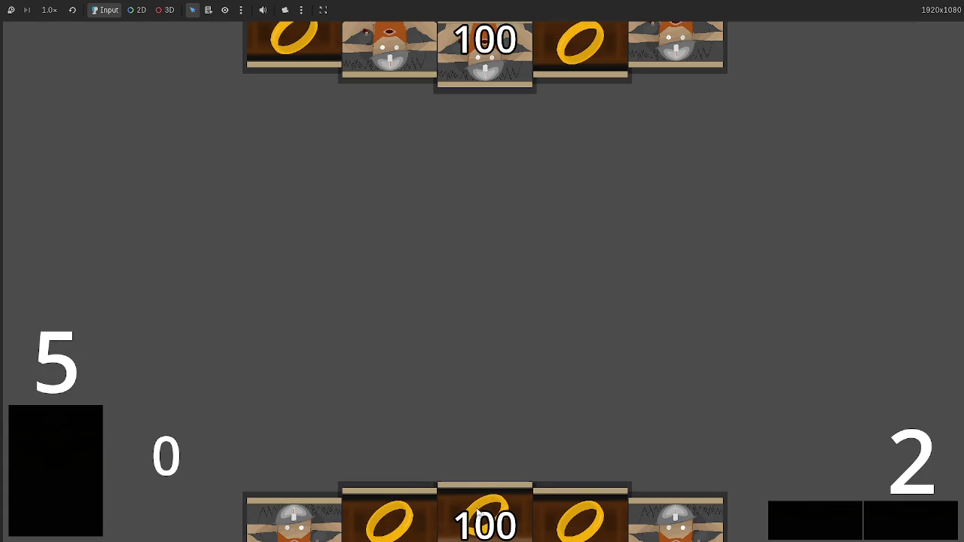
{"action": "left_click", "coordinate": [465, 407]}
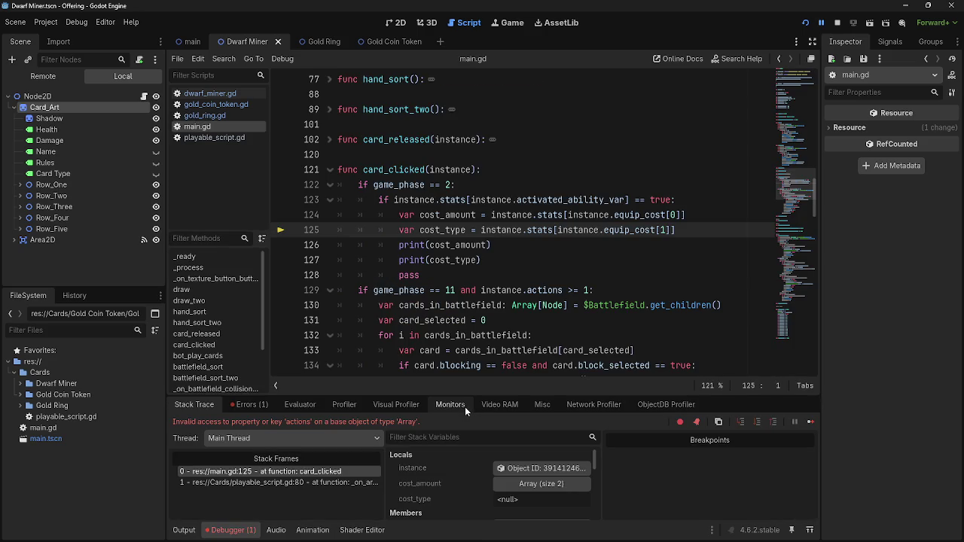
{"action": "scroll", "coordinate": [482, 315], "scroll_direction": "up", "scroll_amount": 1}
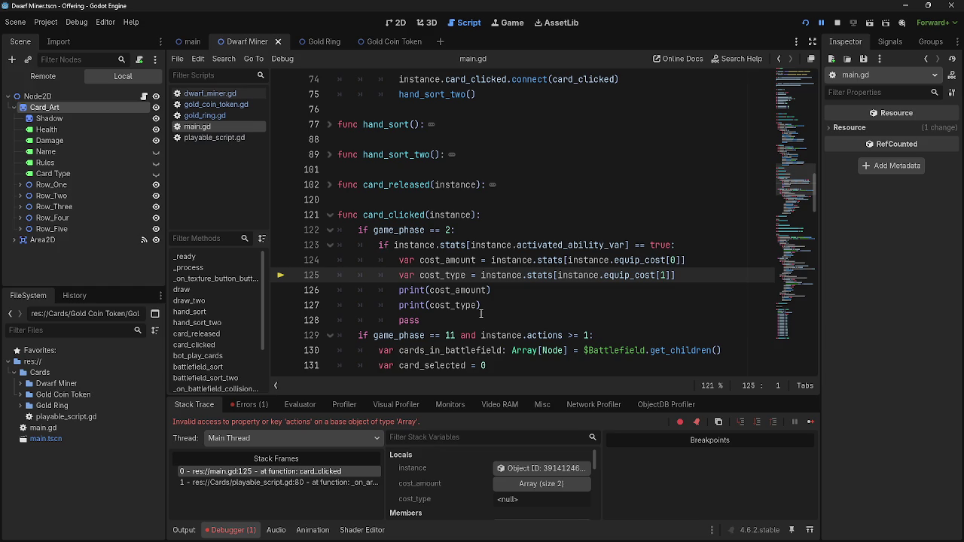
Expand the cost_amount array in the debugger to inspect its elements, then collapse it
{"action": "left_click", "coordinate": [524, 485]}
{"action": "scroll", "coordinate": [464, 485], "scroll_direction": "down", "scroll_amount": 2}
{"action": "scroll", "coordinate": [463, 481], "scroll_direction": "up", "scroll_amount": 1}
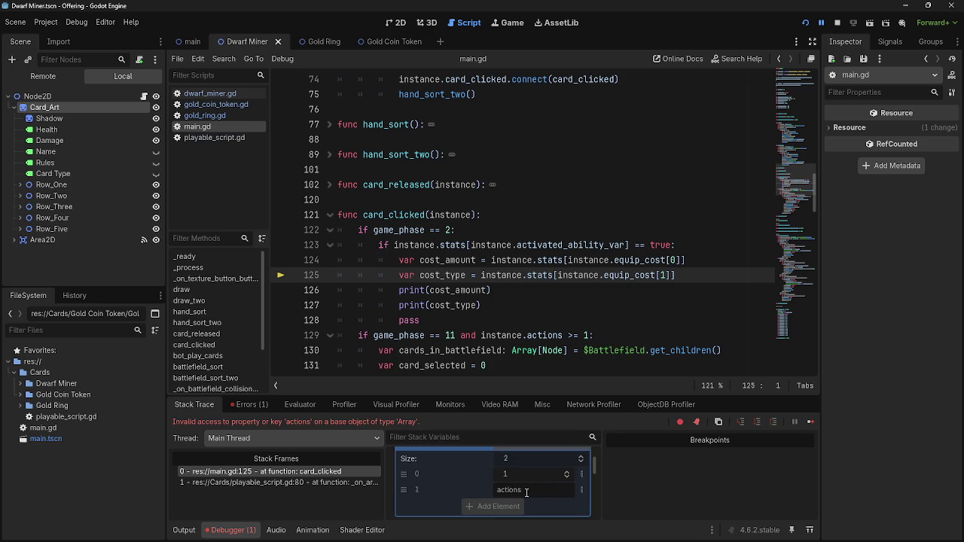
{"action": "scroll", "coordinate": [531, 486], "scroll_direction": "up", "scroll_amount": 2}
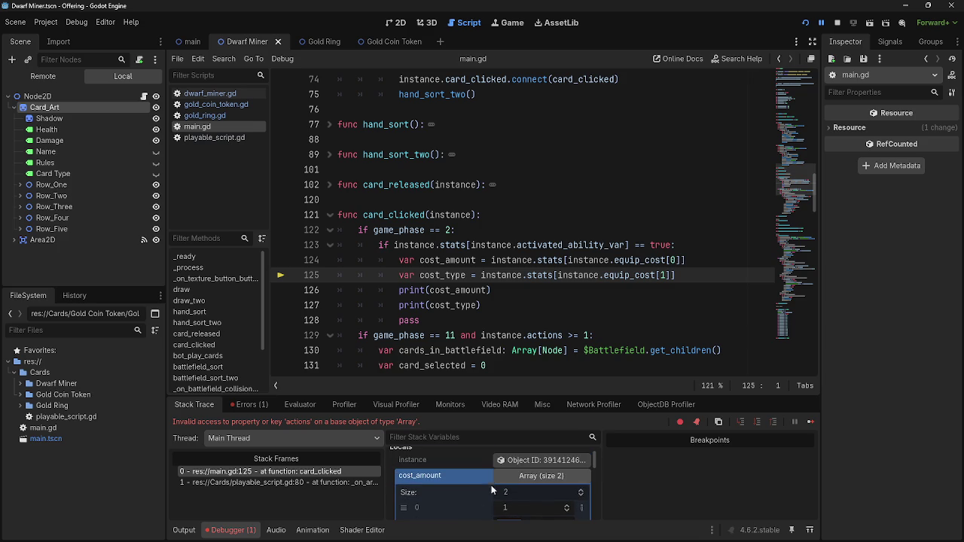
{"action": "left_click", "coordinate": [530, 476]}
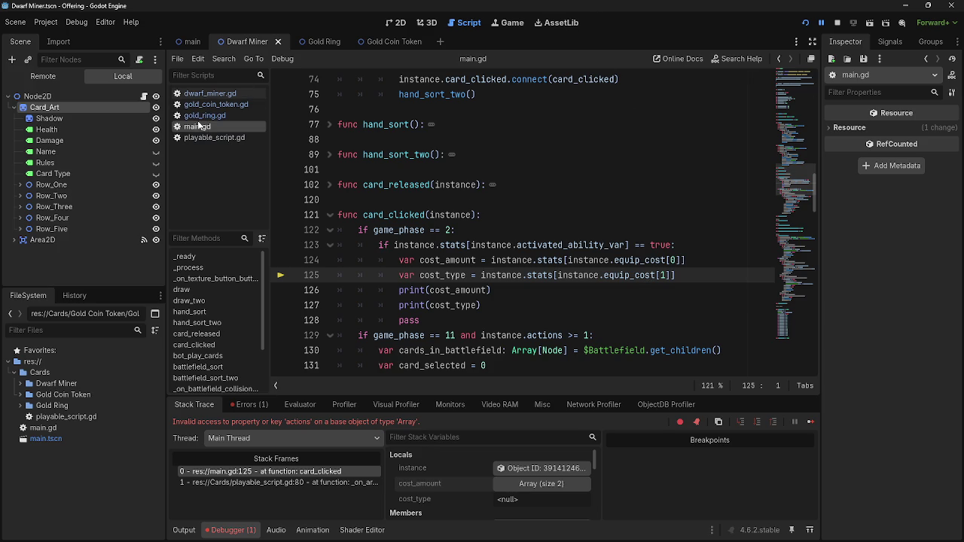
Look through playable_script.gd and gold_ring.gd, then return to main.gd
{"action": "left_click", "coordinate": [215, 137]}
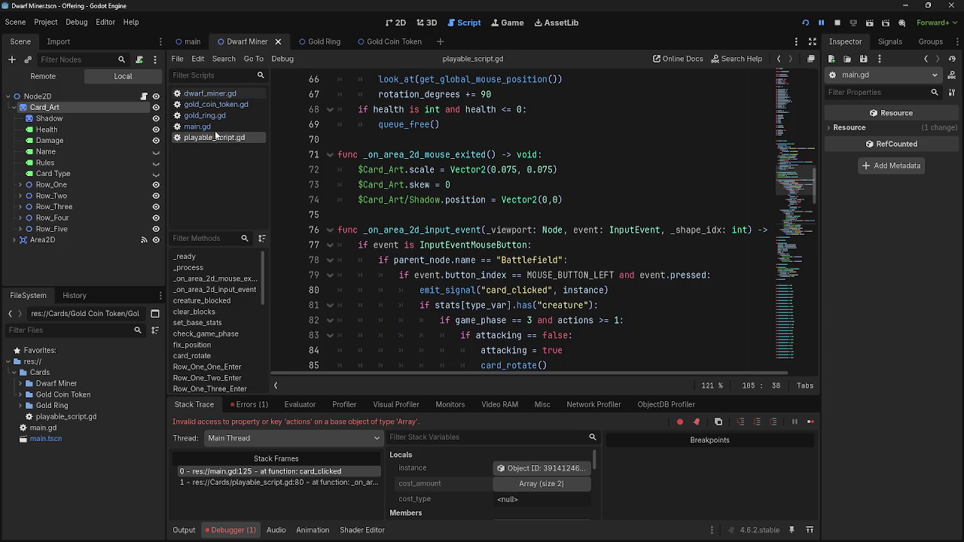
{"action": "left_click", "coordinate": [205, 116]}
{"action": "left_click", "coordinate": [535, 302]}
{"action": "scroll", "coordinate": [535, 303], "scroll_direction": "down", "scroll_amount": 2}
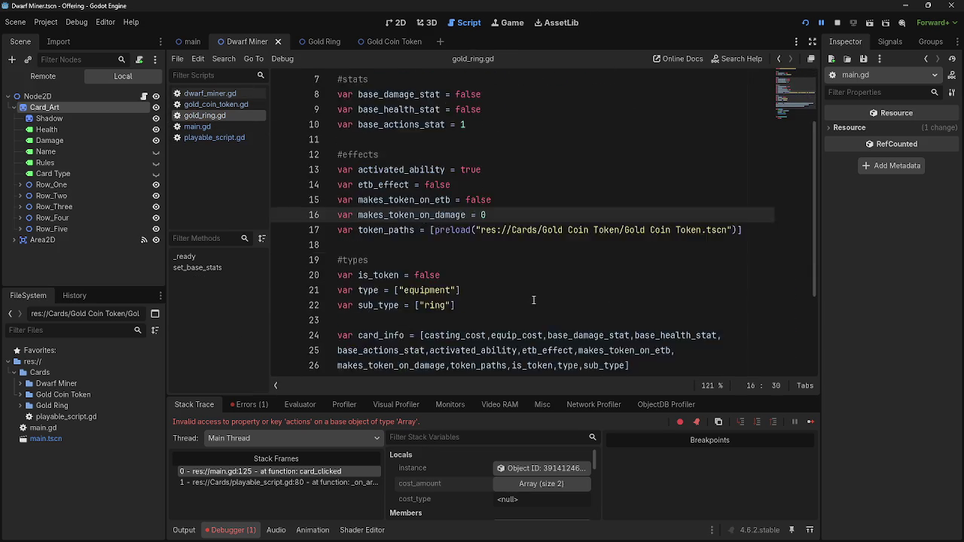
{"action": "scroll", "coordinate": [535, 302], "scroll_direction": "up", "scroll_amount": 1}
{"action": "double_click", "coordinate": [423, 343]}
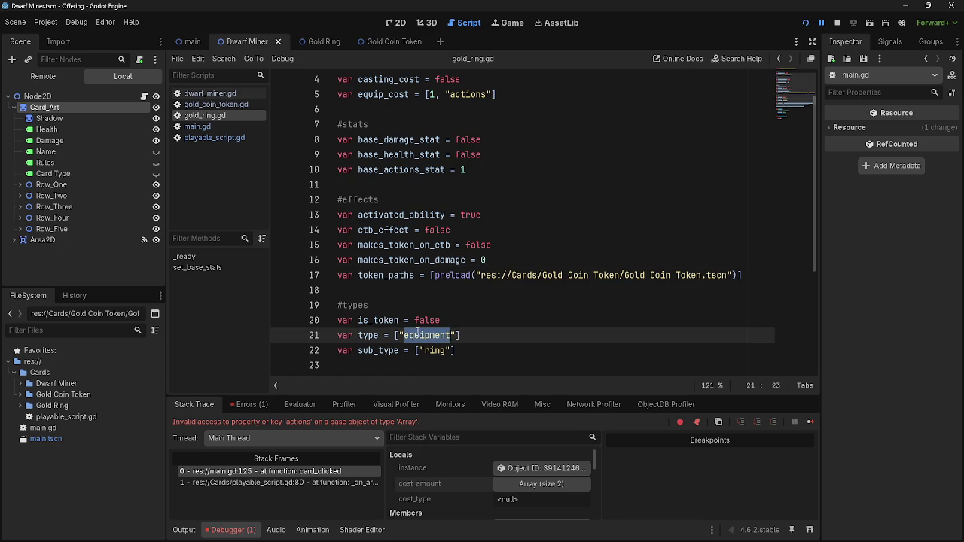
{"action": "left_click", "coordinate": [473, 334]}
{"action": "scroll", "coordinate": [473, 334], "scroll_direction": "up", "scroll_amount": 2}
{"action": "left_click", "coordinate": [200, 128]}
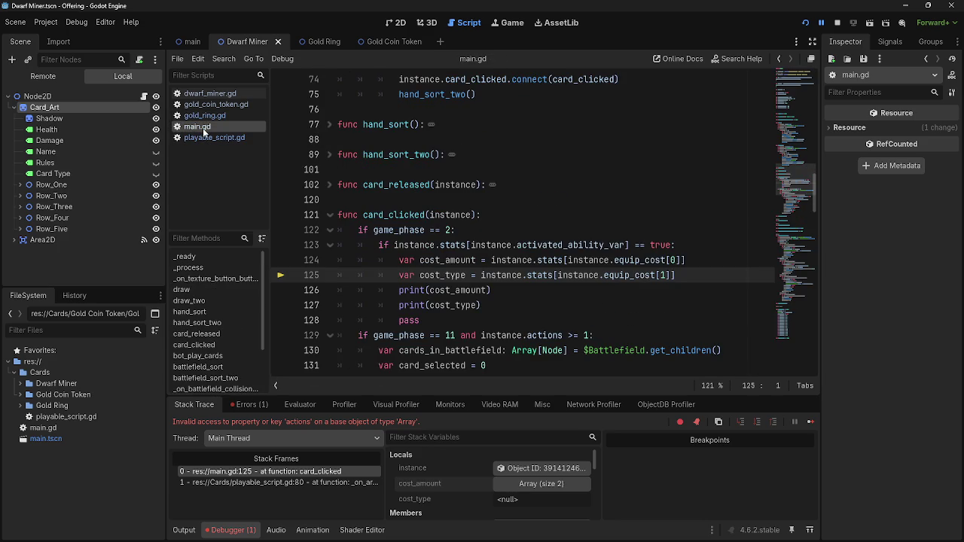
Delete the cost_type declaration and the print(cost_type) line from card_clicked
{"action": "mouse_move", "coordinate": [668, 282]}
{"action": "left_mouse_down"}
{"action": "mouse_move", "coordinate": [453, 290]}
{"action": "mouse_move", "coordinate": [395, 260]}
{"action": "mouse_move", "coordinate": [391, 275]}
{"action": "left_mouse_up"}
{"action": "key", "text": "BackSpace"}
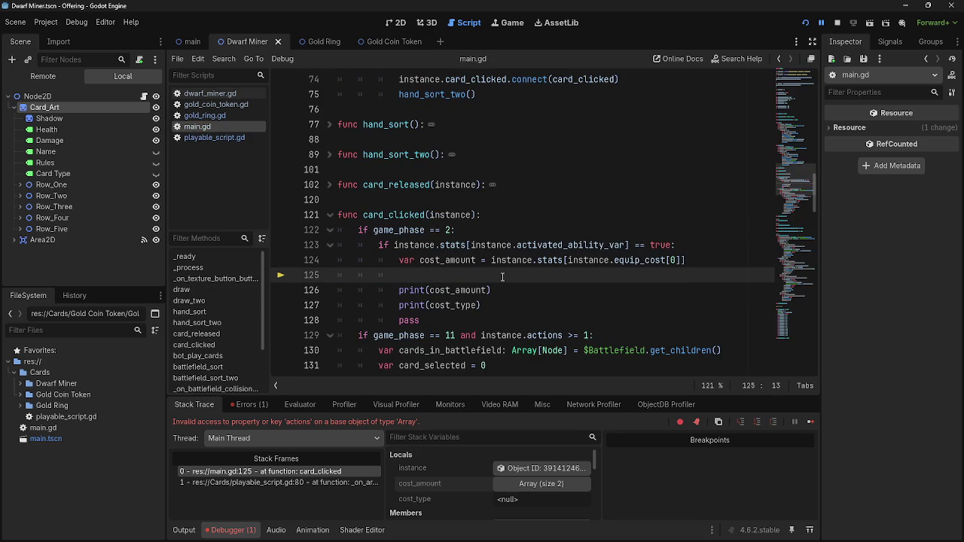
{"action": "left_click_drag", "start_coordinate": [504, 305], "coordinate": [317, 309]}
{"action": "key", "text": "BackSpace"}
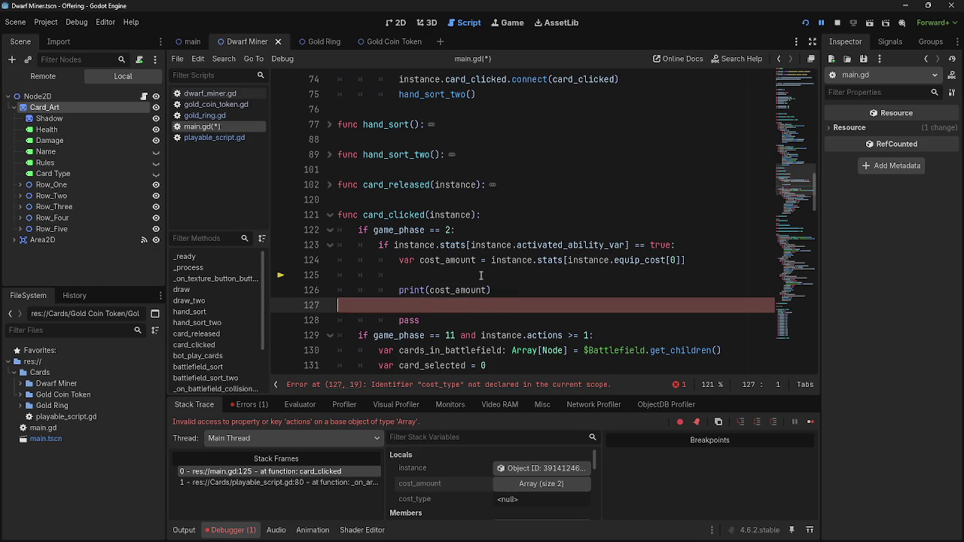
{"action": "key", "text": "BackSpace"}
Wrap print(cost_amount) in if instance.stats[instance.equip_cost[1]] == "actions": and run the project
{"action": "left_click", "coordinate": [481, 276]}
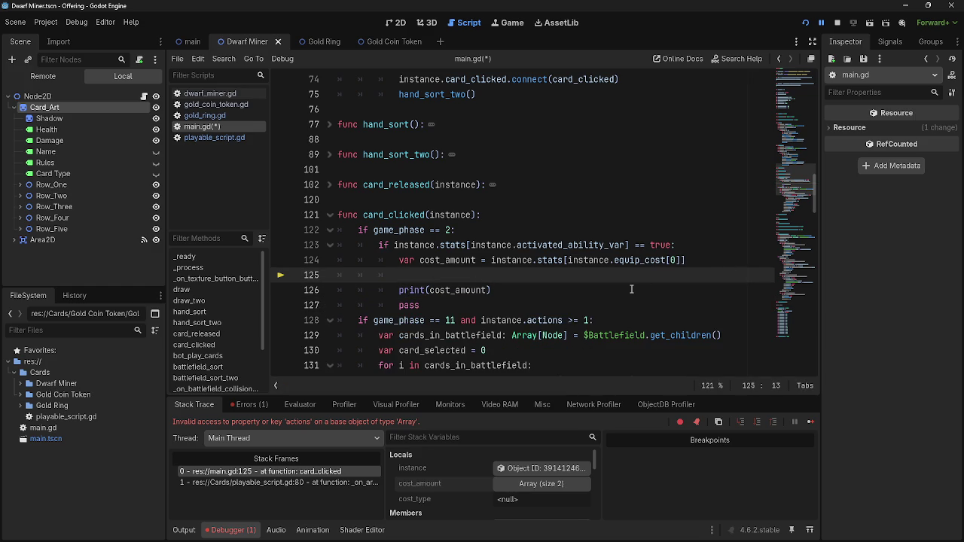
{"action": "type", "text": "if "}
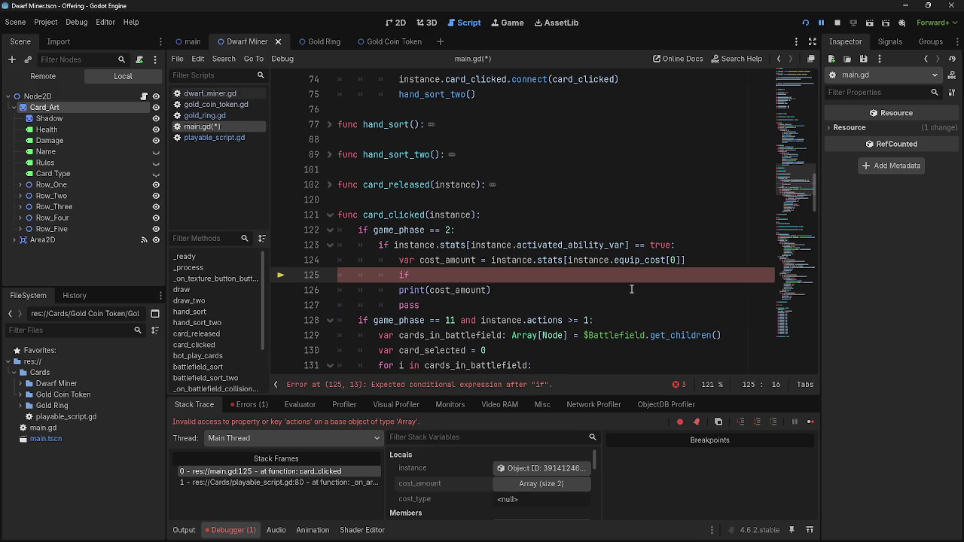
{"action": "type", "text": "instance.stats[instance.equip_cost[1]]"}
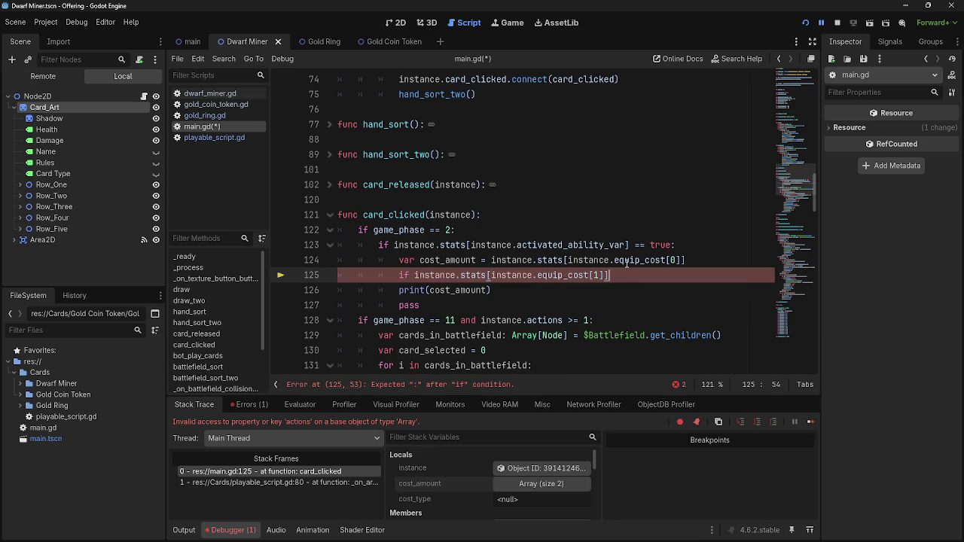
{"action": "type", "text": " == \""}
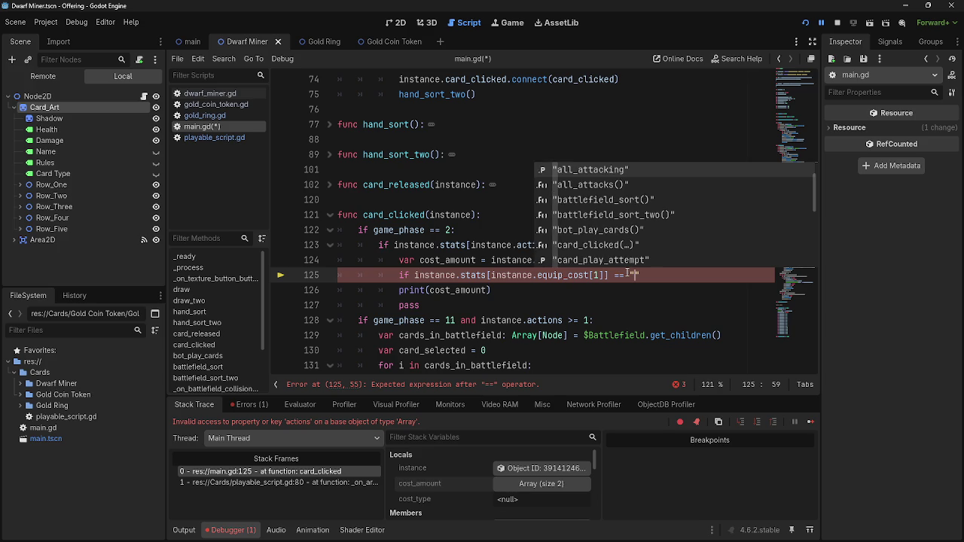
{"action": "type", "text": "actions\""}
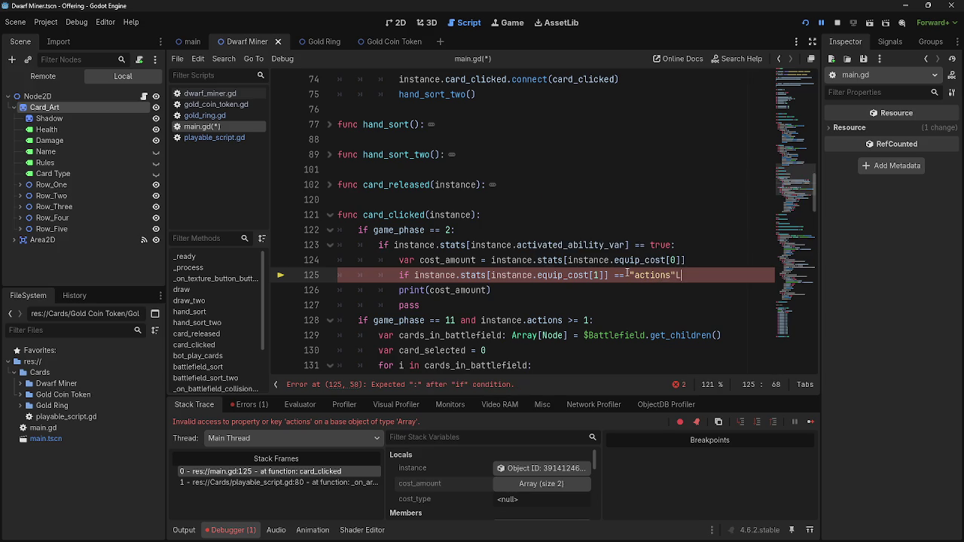
{"action": "type", "text": " and"}
{"action": "key", "text": "BackSpace"}
{"action": "key", "text": "BackSpace"}
{"action": "key", "text": "BackSpace"}
{"action": "key", "text": "Return"}
{"action": "key", "text": "Down"}
{"action": "key", "text": "Tab"}
{"action": "key", "text": "BackSpace"}
{"action": "key", "text": "BackSpace"}
{"action": "key", "text": "BackSpace"}
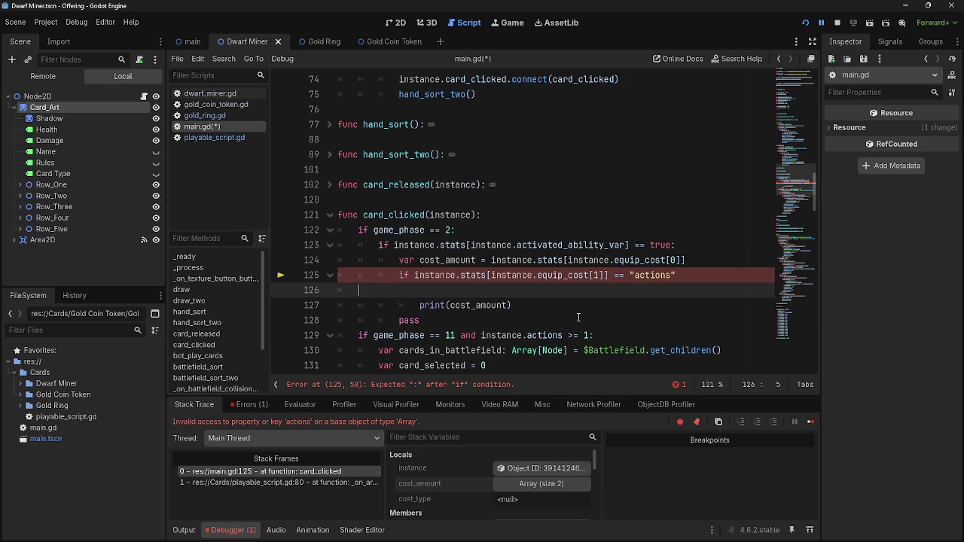
{"action": "type", "text": ":"}
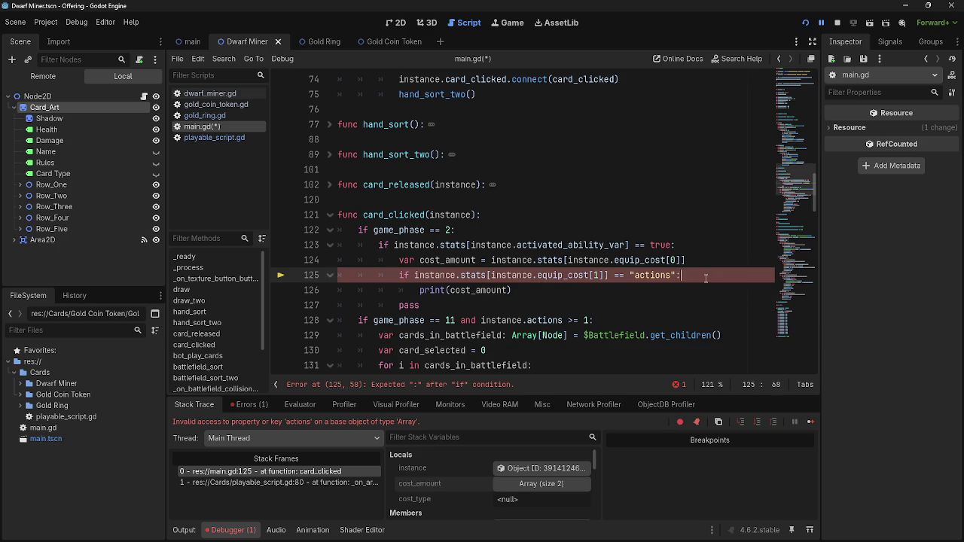
{"action": "left_click", "coordinate": [844, 23]}
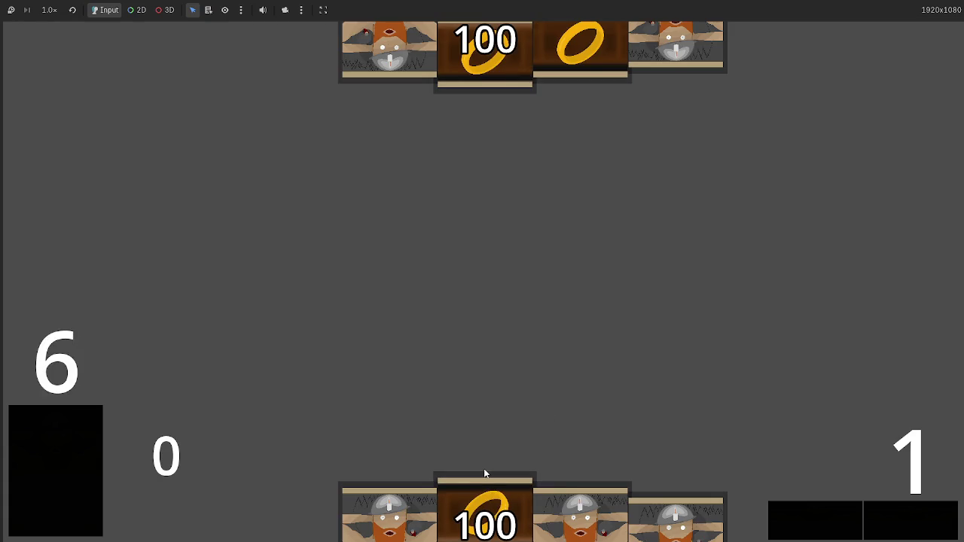
Play a card and click the ring card, then read the debugger error message
{"action": "left_click", "coordinate": [482, 505]}
{"action": "left_click", "coordinate": [482, 376]}
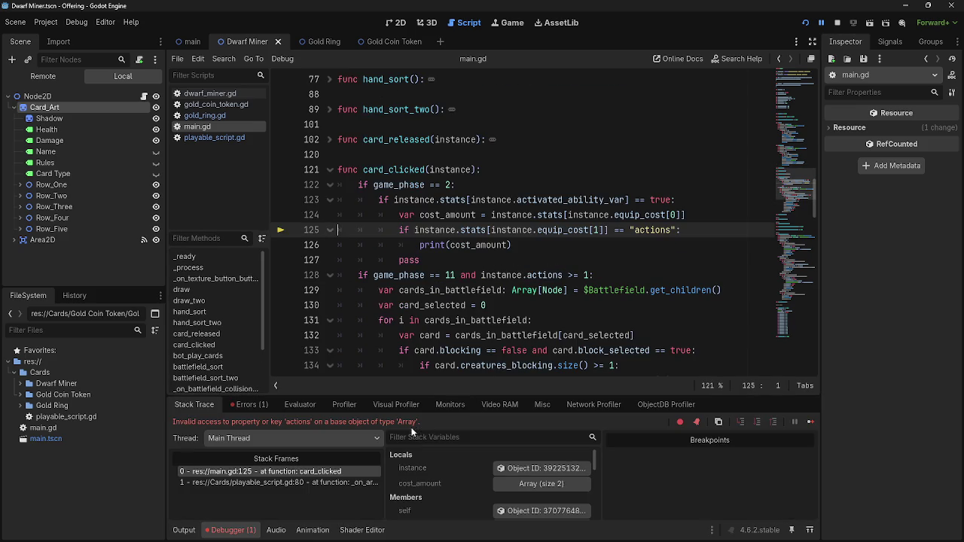
{"action": "mouse_move", "coordinate": [234, 420]}
{"action": "left_mouse_down"}
{"action": "mouse_move", "coordinate": [439, 422]}
{"action": "mouse_move", "coordinate": [170, 422]}
{"action": "left_mouse_up"}
{"action": "left_click", "coordinate": [257, 420]}
{"action": "left_click_drag", "start_coordinate": [392, 422], "coordinate": [217, 422]}
{"action": "left_click", "coordinate": [434, 425]}
Examine 'actions' and equip_cost on line 125, then open gold_ring.gd to compare
{"action": "double_click", "coordinate": [644, 232]}
{"action": "left_click", "coordinate": [570, 231]}
{"action": "double_click", "coordinate": [563, 230]}
{"action": "left_click", "coordinate": [223, 138]}
{"action": "left_click", "coordinate": [202, 127]}
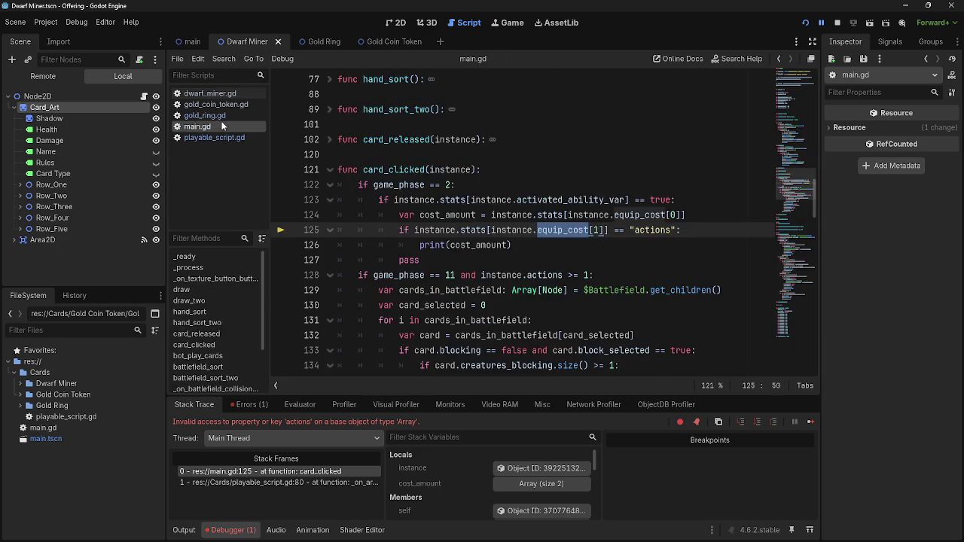
{"action": "left_click", "coordinate": [203, 115]}
Quote actions in gold_ring.gd's equip_cost on line 5 and save the script
{"action": "left_click", "coordinate": [447, 139]}
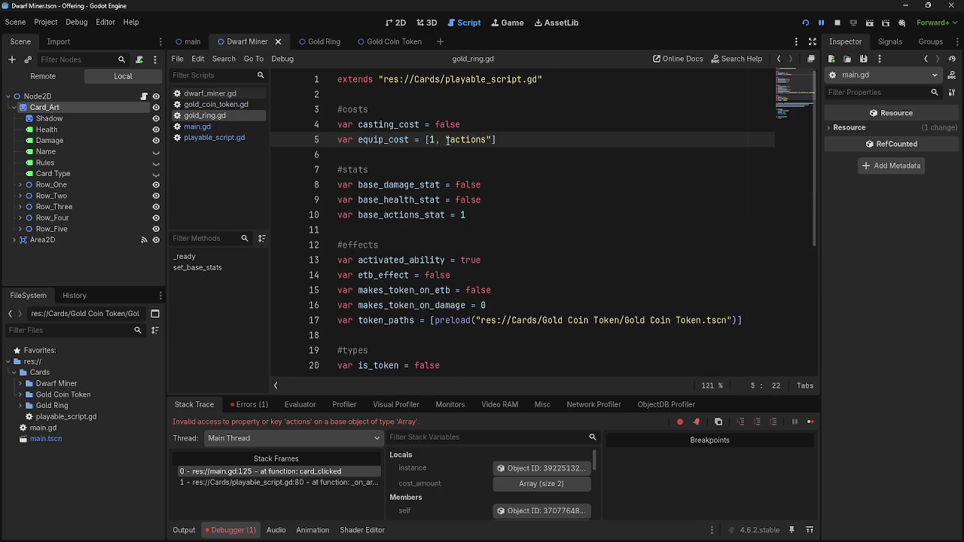
{"action": "type", "text": "\""}
{"action": "left_click", "coordinate": [491, 142]}
{"action": "type", "text": "\""}
{"action": "key", "text": "BackSpace"}
{"action": "type", "text": "\""}
{"action": "left_click", "coordinate": [497, 143]}
{"action": "type", "text": "\""}
{"action": "key", "text": "BackSpace"}
{"action": "left_click", "coordinate": [455, 141]}
{"action": "key", "text": "BackSpace"}
{"action": "left_click", "coordinate": [482, 141]}
{"action": "left_click", "coordinate": [490, 140]}
{"action": "type", "text": "\""}
{"action": "key", "text": "ctrl+s"}
Restart the game, play a dwarf card, and drag the gold ring onto it
{"action": "left_click", "coordinate": [803, 24]}
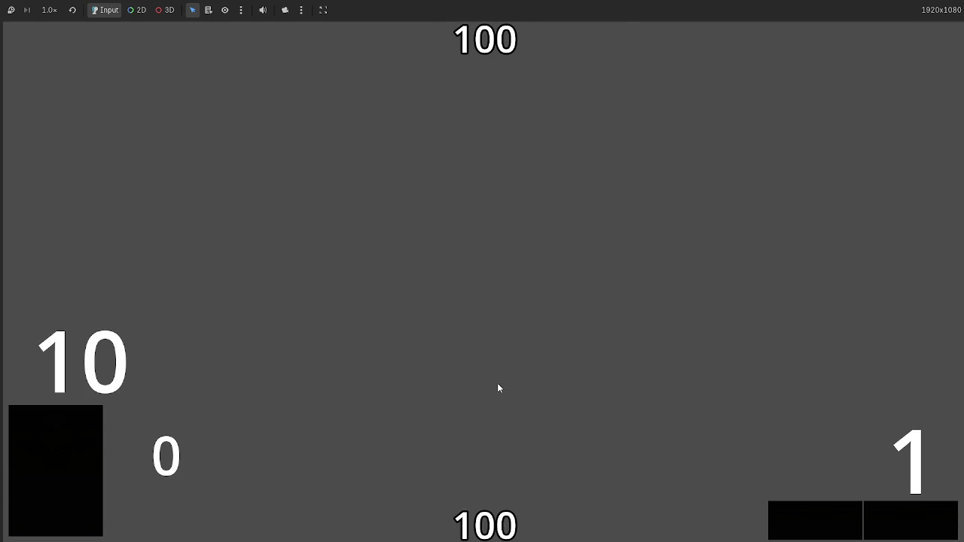
{"action": "mouse_move", "coordinate": [512, 493]}
{"action": "left_mouse_down"}
{"action": "mouse_move", "coordinate": [493, 376]}
{"action": "mouse_move", "coordinate": [486, 421]}
{"action": "left_mouse_up"}
{"action": "mouse_move", "coordinate": [581, 519]}
{"action": "left_mouse_down"}
{"action": "mouse_move", "coordinate": [543, 347]}
{"action": "mouse_move", "coordinate": [497, 376]}
{"action": "left_mouse_up"}
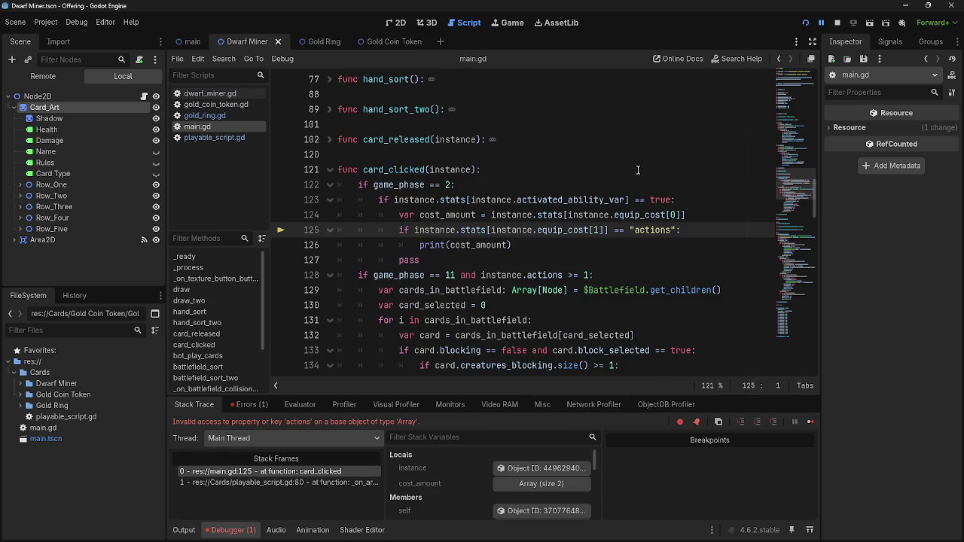
Stop the debug session and check where 'actions' appears on line 125
{"action": "left_click", "coordinate": [837, 23]}
{"action": "double_click", "coordinate": [653, 230]}
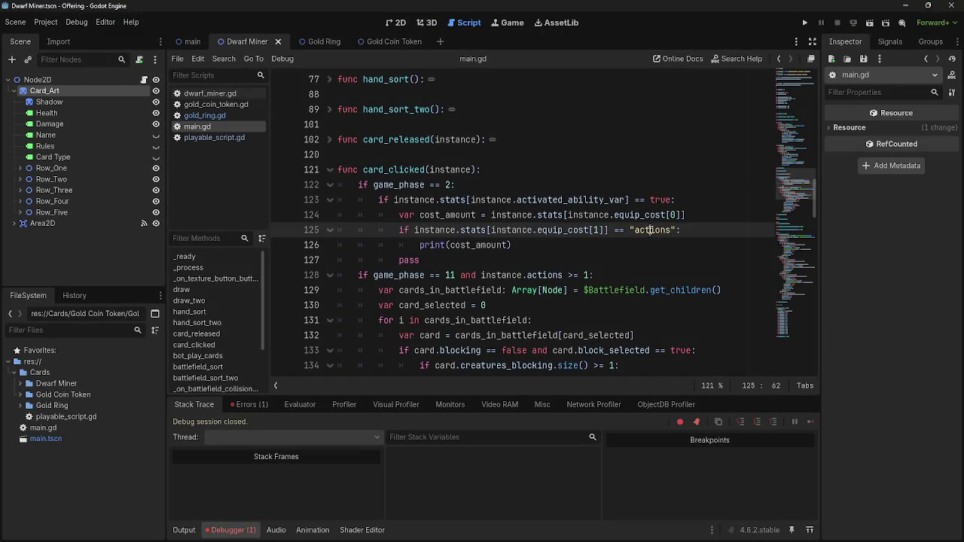
{"action": "left_click", "coordinate": [678, 230]}
{"action": "double_click", "coordinate": [666, 229]}
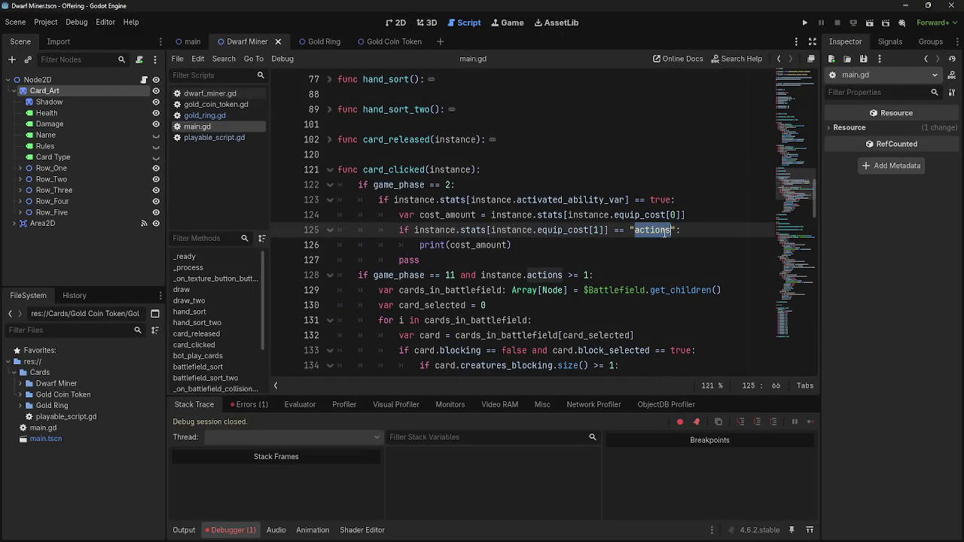
{"action": "left_click", "coordinate": [717, 230]}
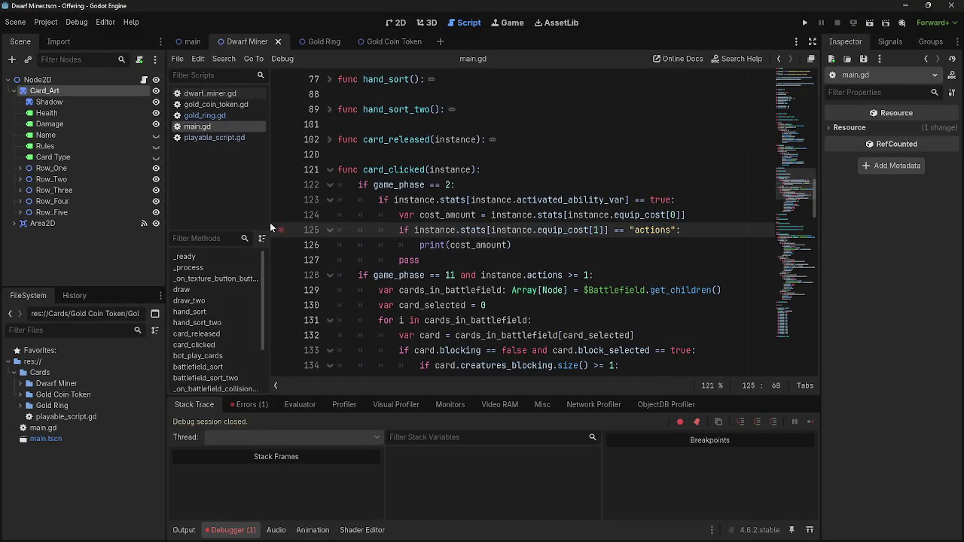
Change 'actions' to 'action' in gold_ring.gd's equip_cost and on main.gd line 125
{"action": "left_click", "coordinate": [224, 137]}
{"action": "left_click", "coordinate": [207, 116]}
{"action": "left_click", "coordinate": [487, 140]}
{"action": "key", "text": "BackSpace"}
{"action": "key", "text": "End"}
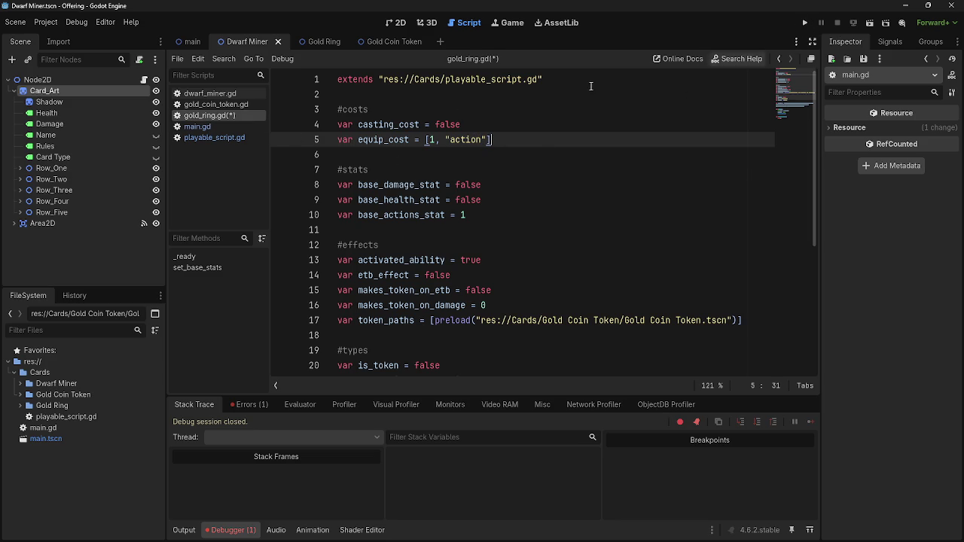
{"action": "left_click", "coordinate": [197, 127]}
{"action": "left_click", "coordinate": [673, 229]}
{"action": "key", "text": "BackSpace"}
Run the project, click the centre ring card, and read the new error
{"action": "left_click", "coordinate": [804, 23]}
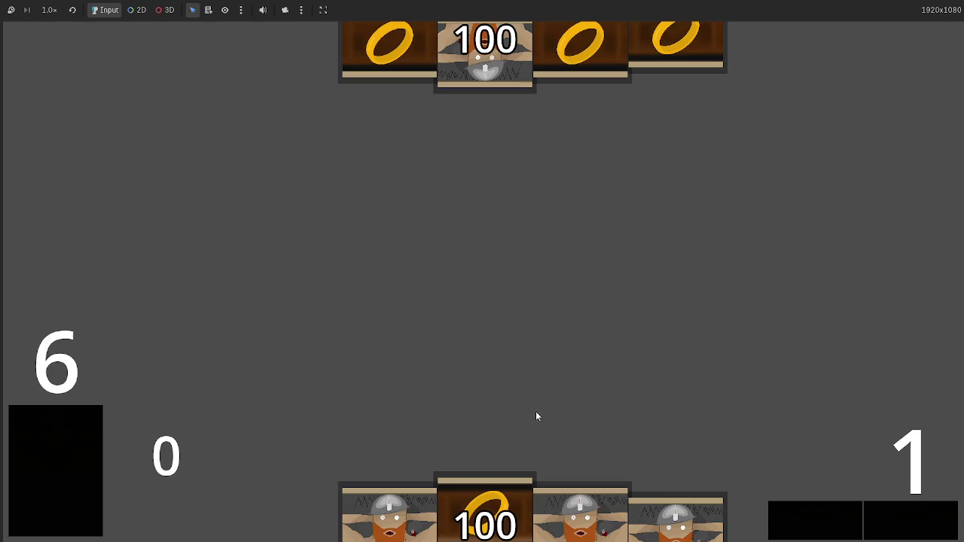
{"action": "left_click", "coordinate": [485, 247]}
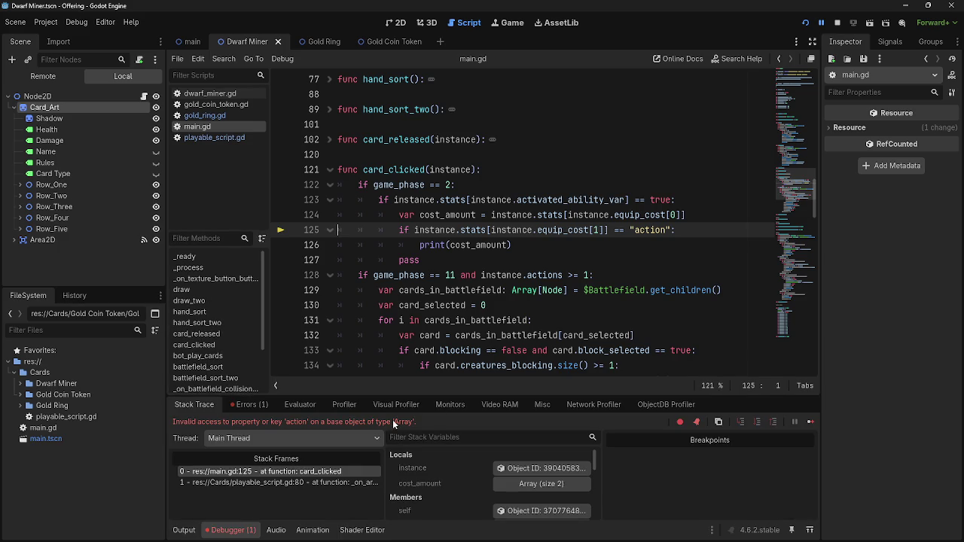
{"action": "double_click", "coordinate": [296, 422]}
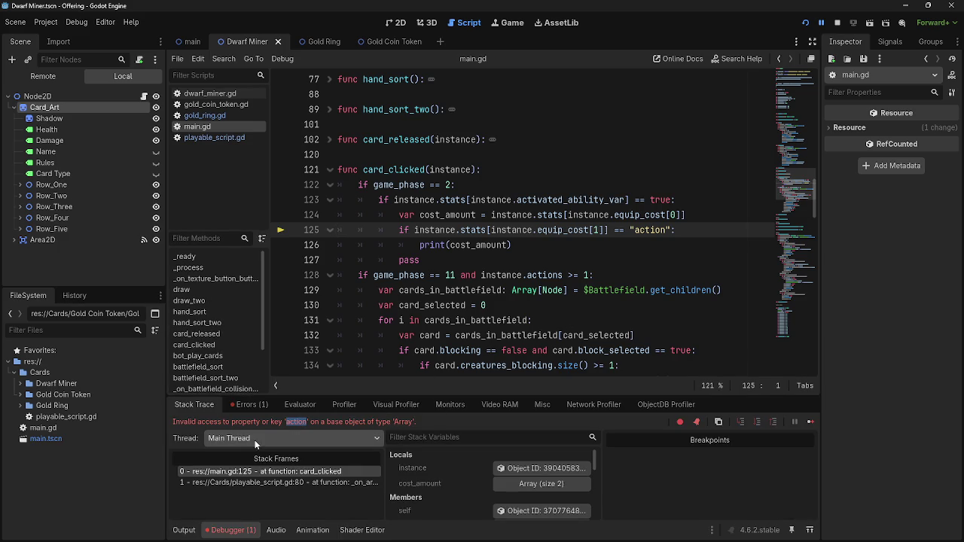
{"action": "left_click", "coordinate": [256, 424]}
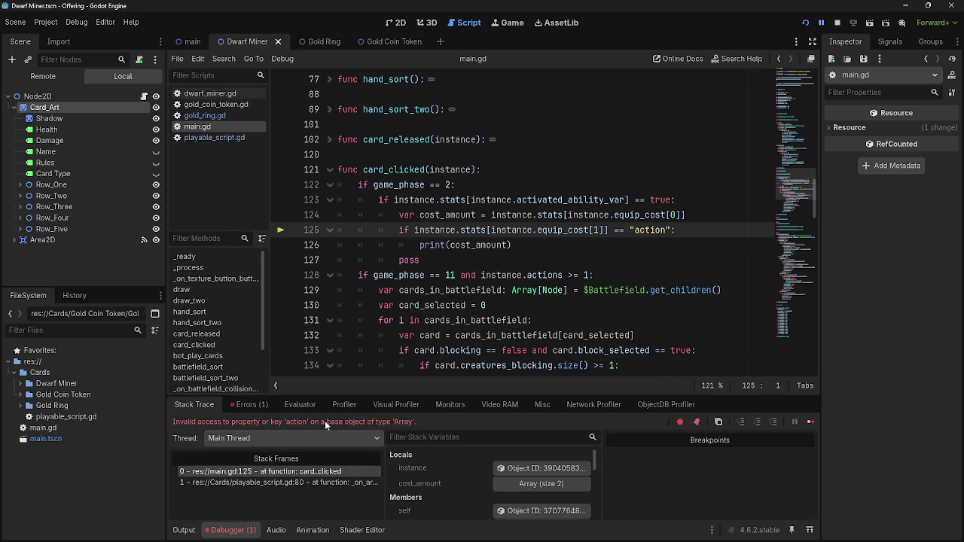
Delete the [1 index so line 125 reads equip_cost] == "action"
{"action": "double_click", "coordinate": [548, 230]}
{"action": "left_click", "coordinate": [595, 230]}
{"action": "double_click", "coordinate": [595, 230]}
{"action": "left_click", "coordinate": [598, 231]}
{"action": "key", "text": "BackSpace"}
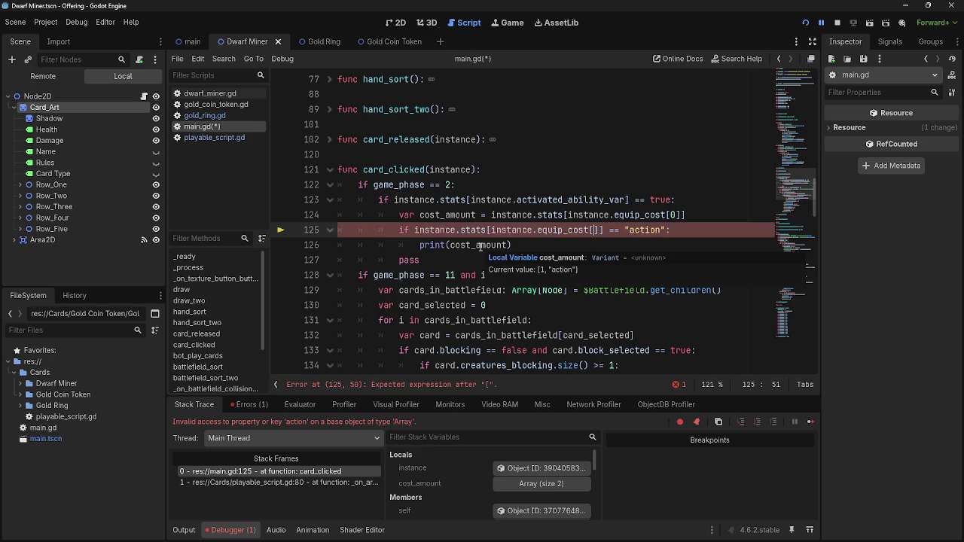
{"action": "key", "text": "BackSpace"}
{"action": "left_click", "coordinate": [685, 229]}
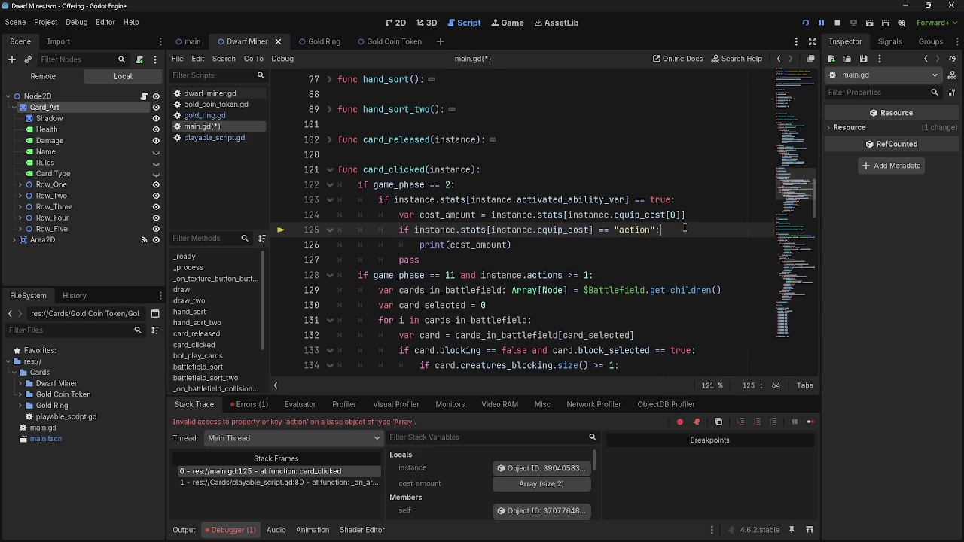
Check equip_cost in gold_ring.gd, return to main.gd, and relaunch the game
{"action": "left_click", "coordinate": [211, 138]}
{"action": "left_click", "coordinate": [205, 116]}
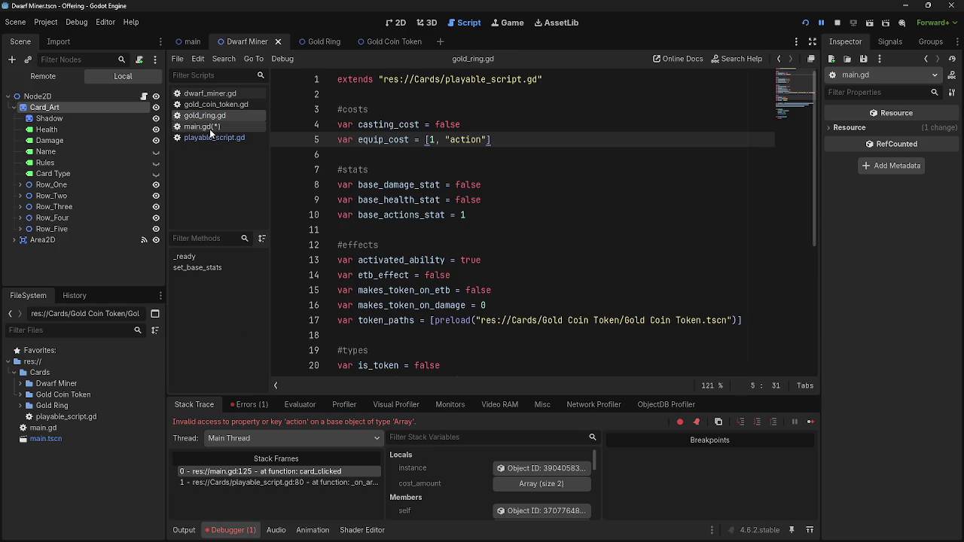
{"action": "left_click", "coordinate": [203, 126]}
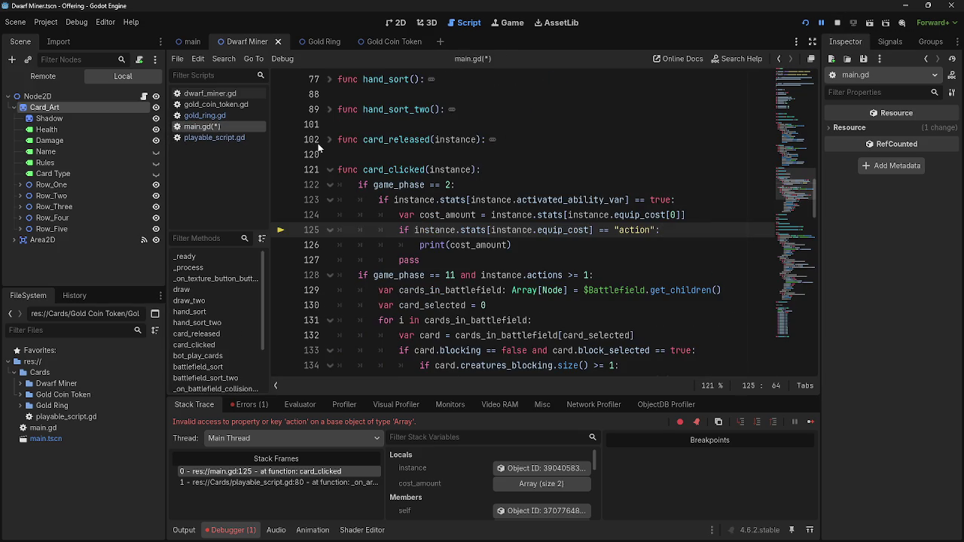
{"action": "left_click", "coordinate": [805, 23]}
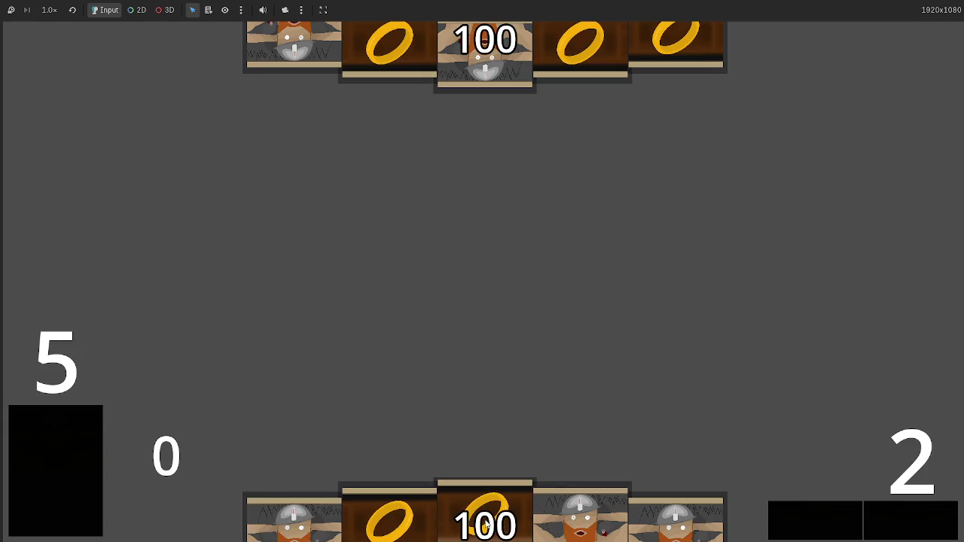
Drag a card onto the board, click it, and read the key [1, "action"] Array error
{"action": "left_click_drag", "start_coordinate": [486, 520], "coordinate": [471, 376]}
{"action": "left_click", "coordinate": [471, 377]}
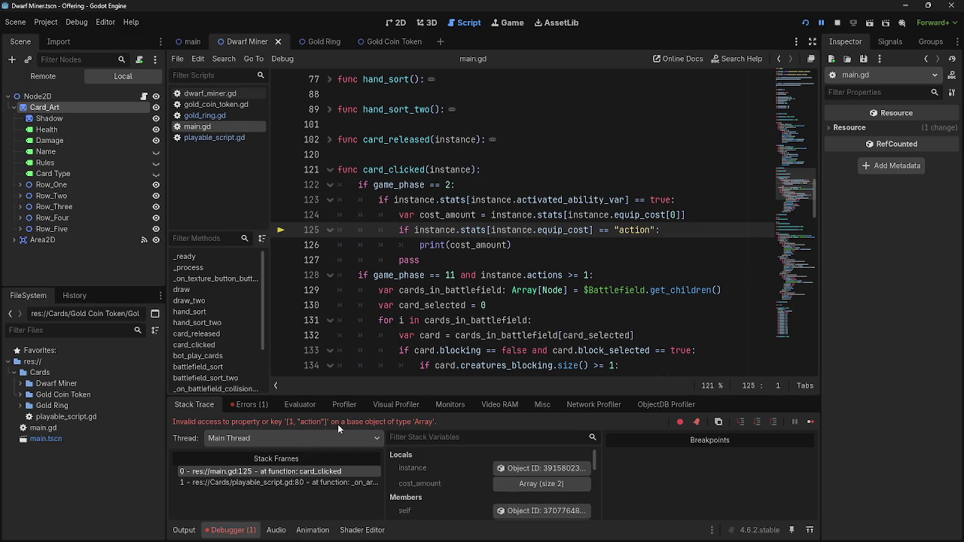
{"action": "double_click", "coordinate": [216, 425]}
{"action": "left_click", "coordinate": [177, 421]}
{"action": "left_click_drag", "start_coordinate": [436, 422], "coordinate": [270, 422]}
{"action": "left_click", "coordinate": [434, 423]}
{"action": "mouse_move", "coordinate": [434, 423]}
{"action": "left_mouse_down"}
{"action": "mouse_move", "coordinate": [259, 424]}
{"action": "mouse_move", "coordinate": [460, 425]}
{"action": "left_mouse_up"}
{"action": "left_click", "coordinate": [269, 422]}
{"action": "left_click", "coordinate": [446, 428]}
Place the caret on lines 125 and 124 of main.gd, then Alt+Tab through open windows
{"action": "left_click", "coordinate": [592, 230]}
{"action": "left_click", "coordinate": [728, 215]}
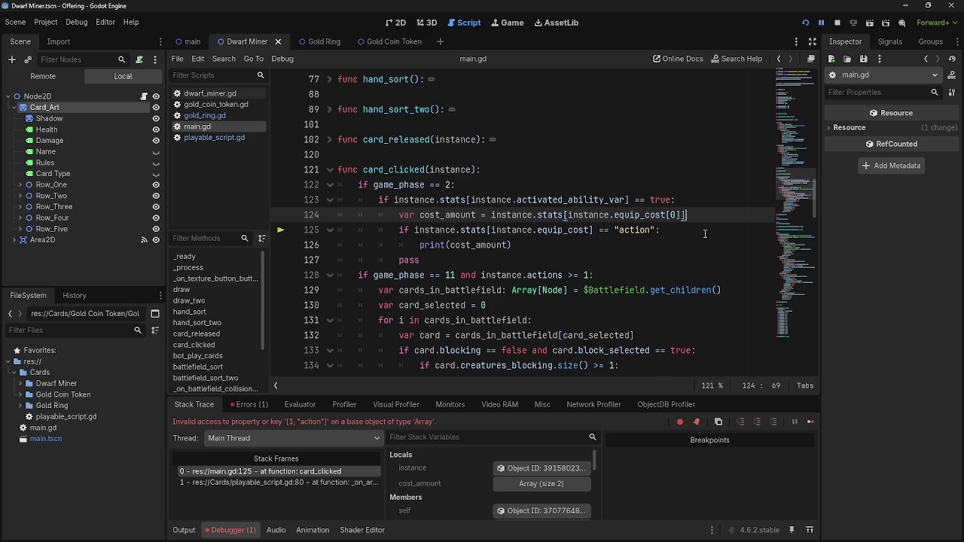
{"action": "key", "text": "alt+Tab"}
{"action": "key", "text": "Tab"}
{"action": "key", "text": "Tab"}
{"action": "key", "text": "Tab"}
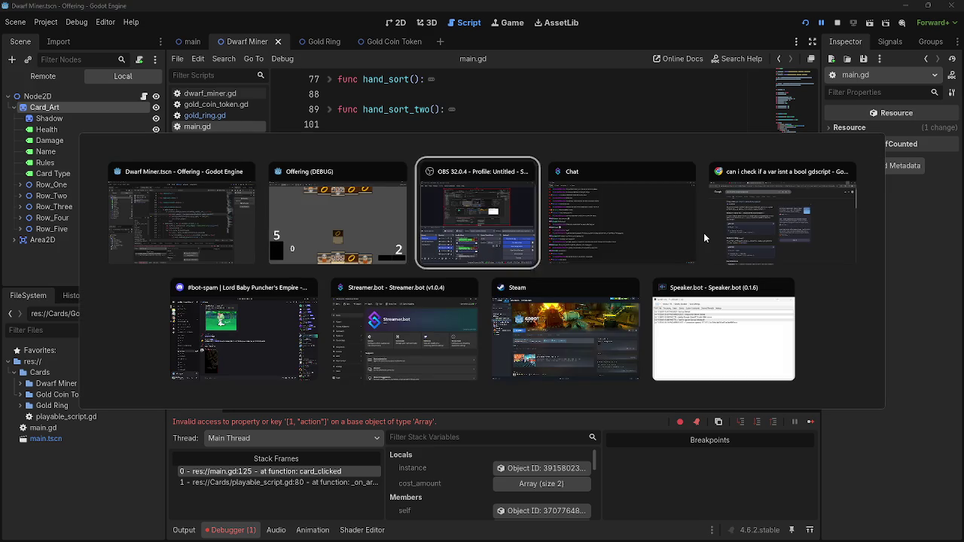
{"action": "key", "text": "Escape"}
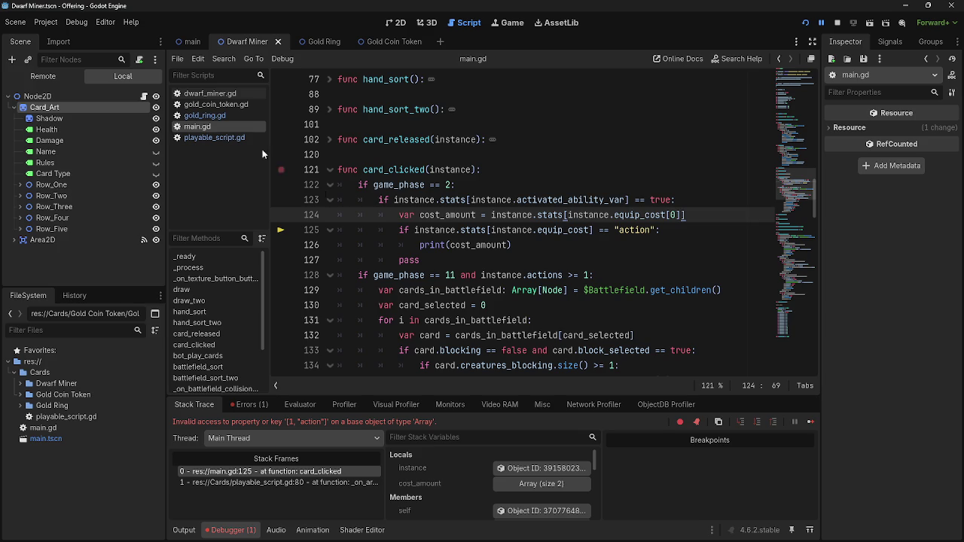
Find and select the has("creature") call on line 111 of playable_script.gd
{"action": "left_click", "coordinate": [229, 139]}
{"action": "scroll", "coordinate": [537, 260], "scroll_direction": "down", "scroll_amount": 4}
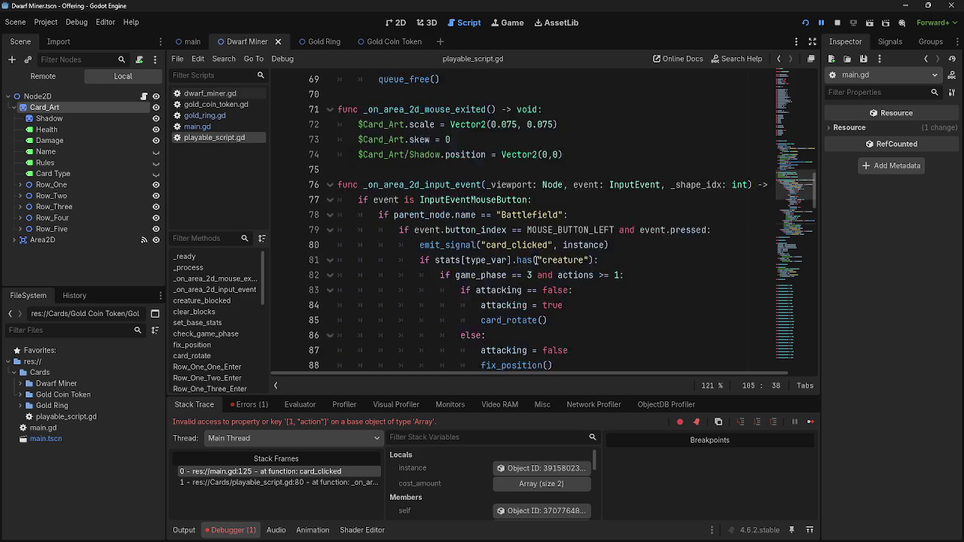
{"action": "scroll", "coordinate": [537, 260], "scroll_direction": "down", "scroll_amount": 6}
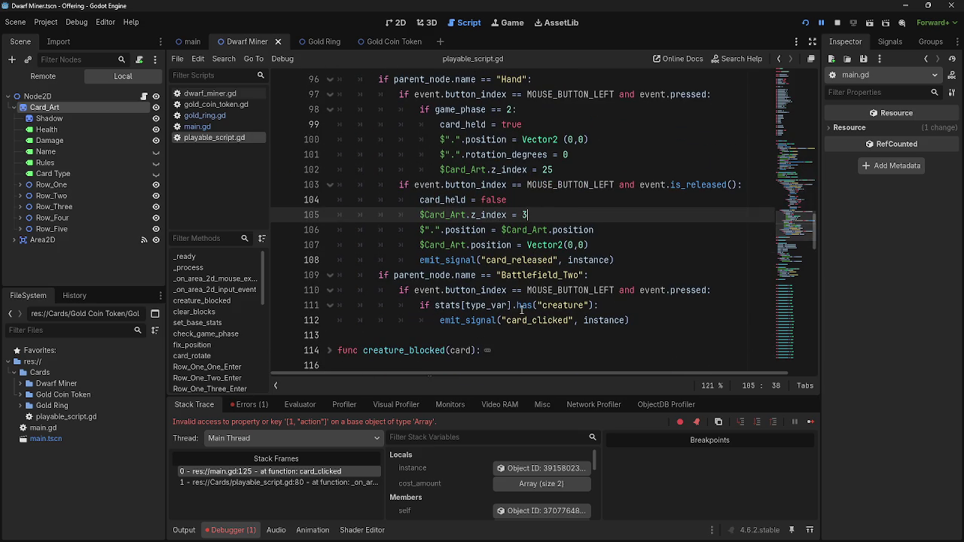
{"action": "left_click_drag", "start_coordinate": [517, 305], "coordinate": [595, 305]}
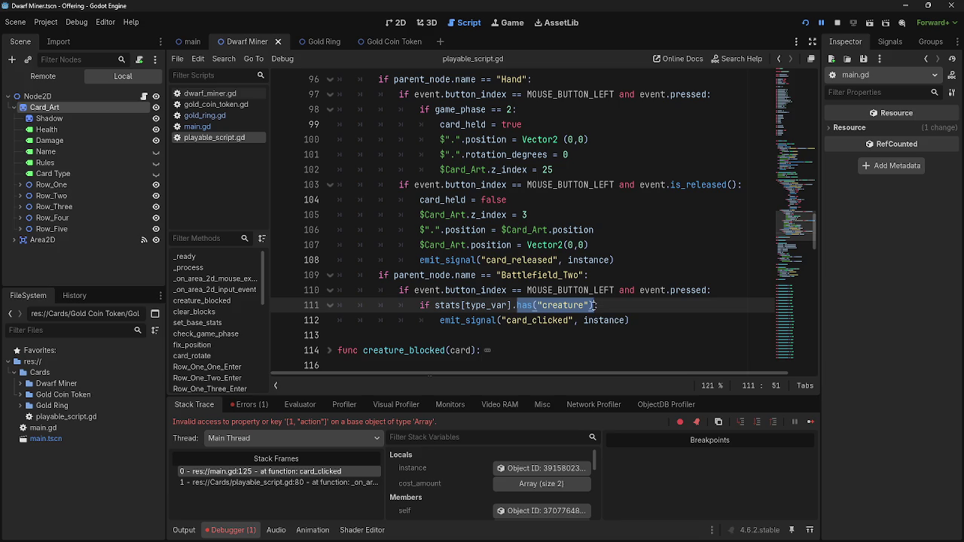
{"action": "left_click", "coordinate": [218, 127]}
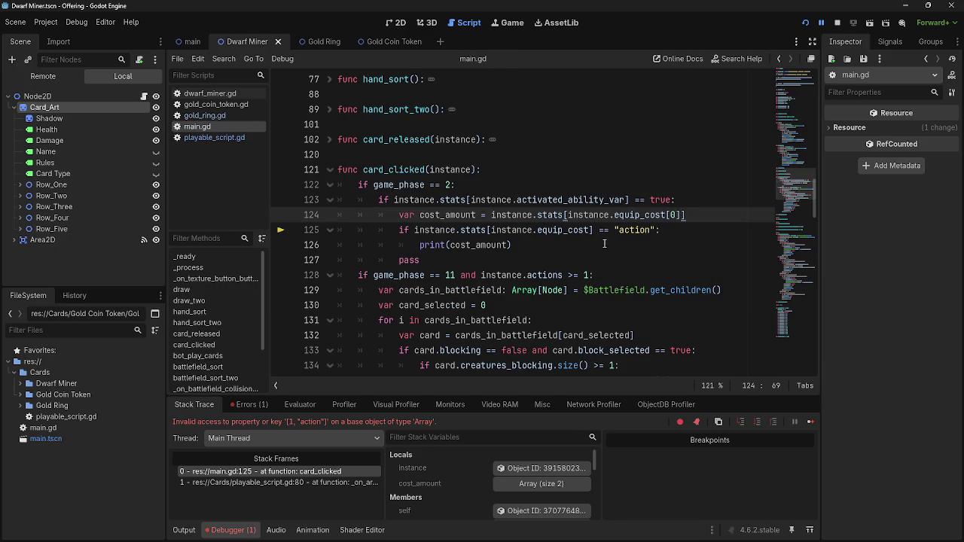
{"action": "left_click", "coordinate": [210, 138]}
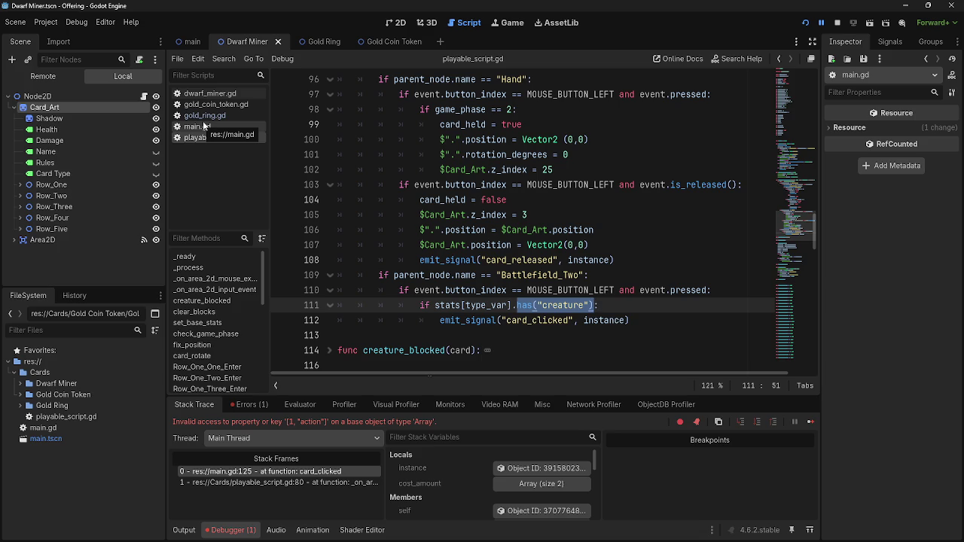
Insert .has("creature") right after equip_cost] on main.gd line 125
{"action": "left_click", "coordinate": [202, 122]}
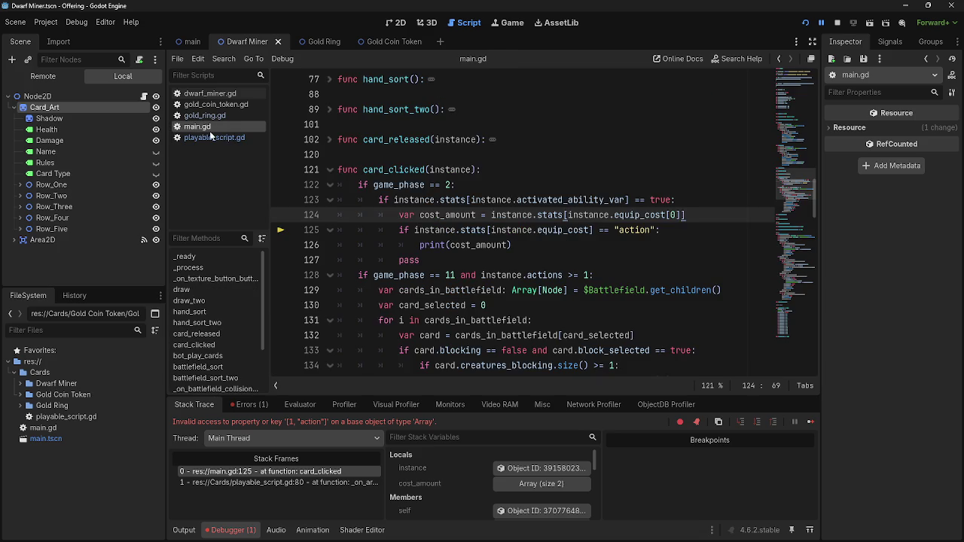
{"action": "left_click", "coordinate": [595, 232]}
{"action": "type", "text": "."}
{"action": "type", "text": "has(\"creature\")"}
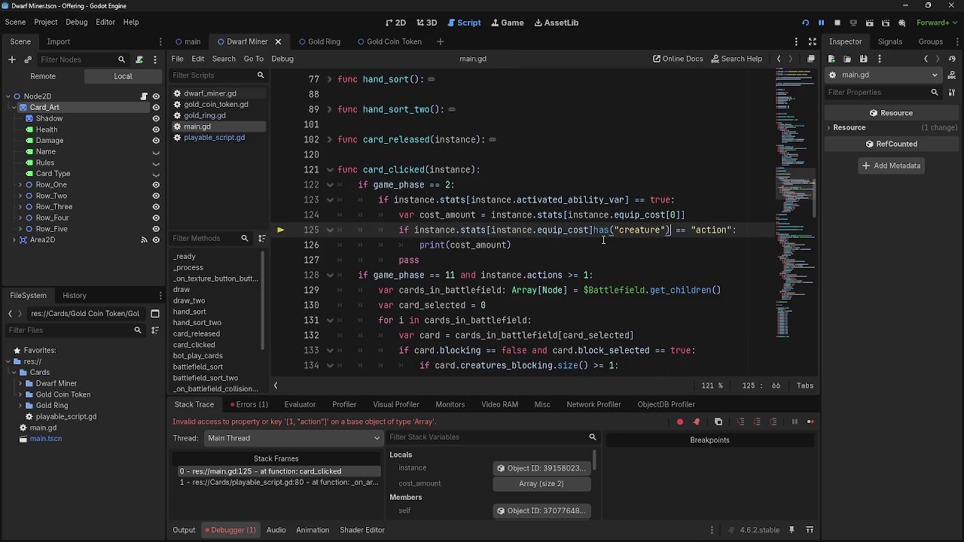
{"action": "left_click", "coordinate": [596, 232]}
Change the call to .has("action") and delete the == "action" comparison on line 125
{"action": "type", "text": "/"}
{"action": "key", "text": "BackSpace"}
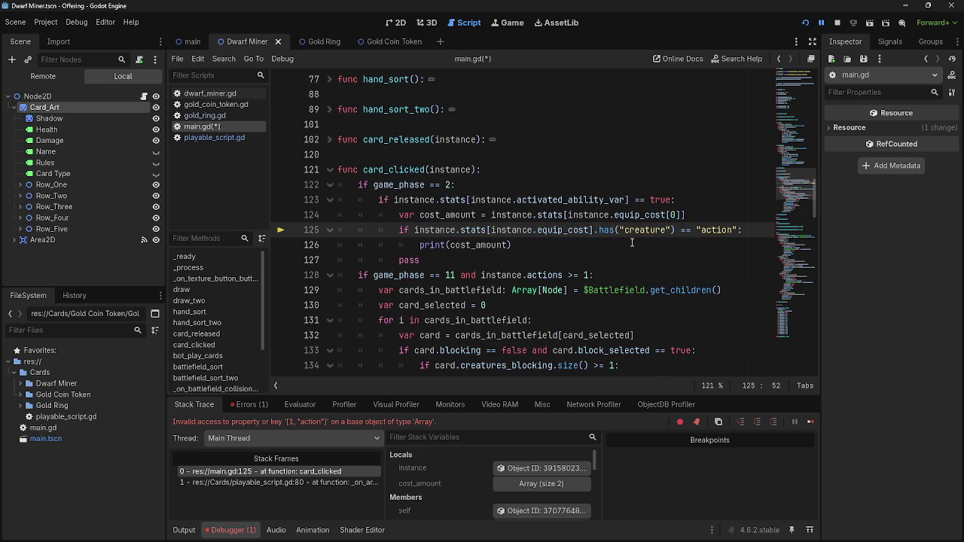
{"action": "double_click", "coordinate": [646, 231]}
{"action": "type", "text": "action"}
{"action": "left_click_drag", "start_coordinate": [729, 230], "coordinate": [669, 232]}
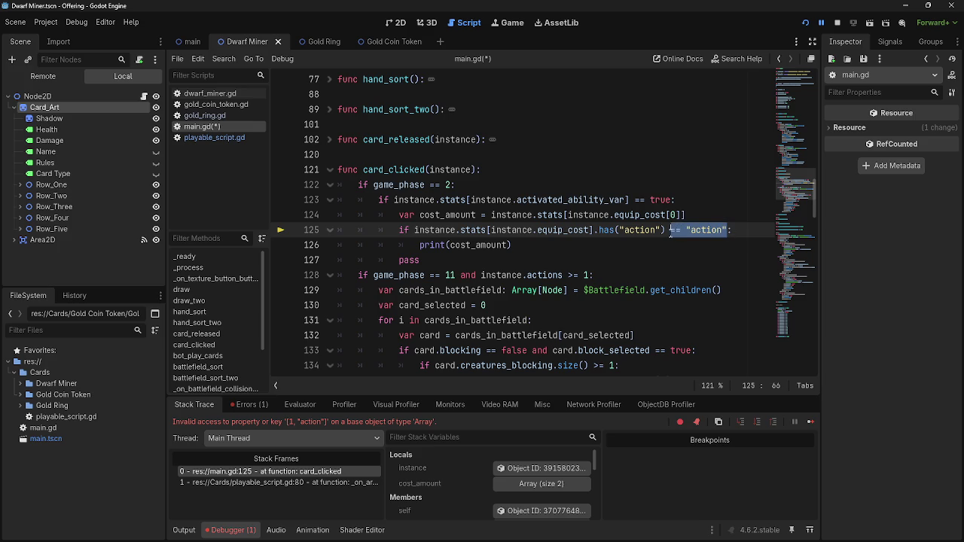
{"action": "key", "text": "BackSpace"}
Relaunch the game, drag a ring card onto the board, and read the debugger error
{"action": "left_click", "coordinate": [852, 23]}
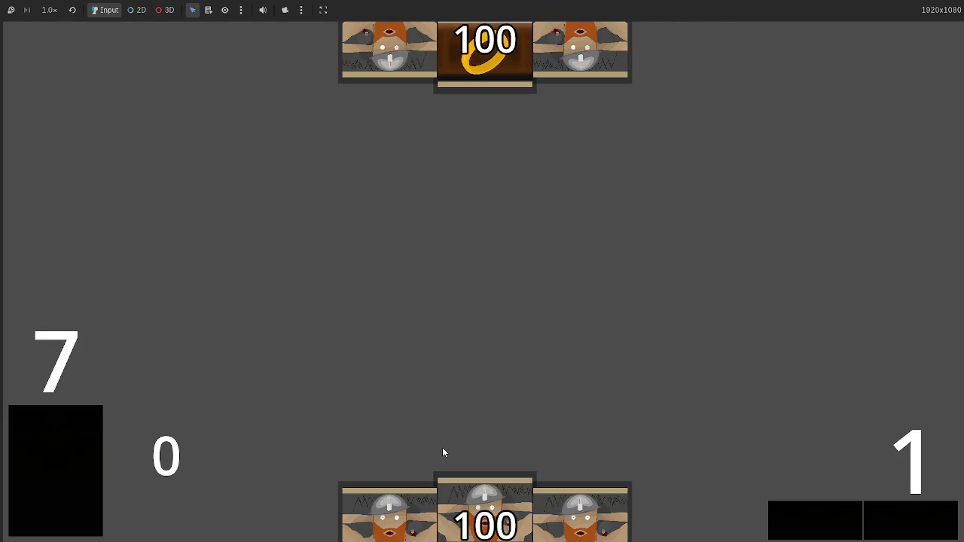
{"action": "left_click_drag", "start_coordinate": [677, 520], "coordinate": [480, 360]}
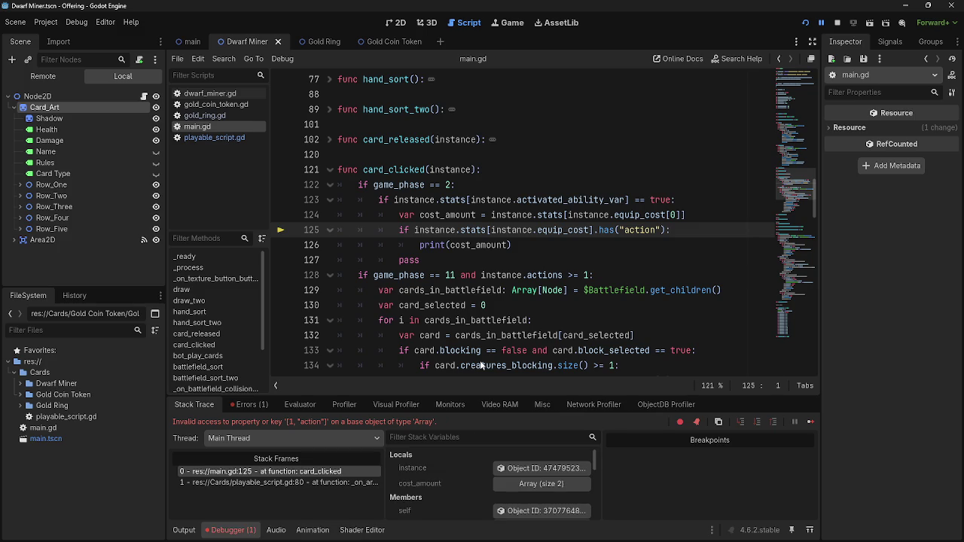
{"action": "left_click_drag", "start_coordinate": [300, 423], "coordinate": [459, 422]}
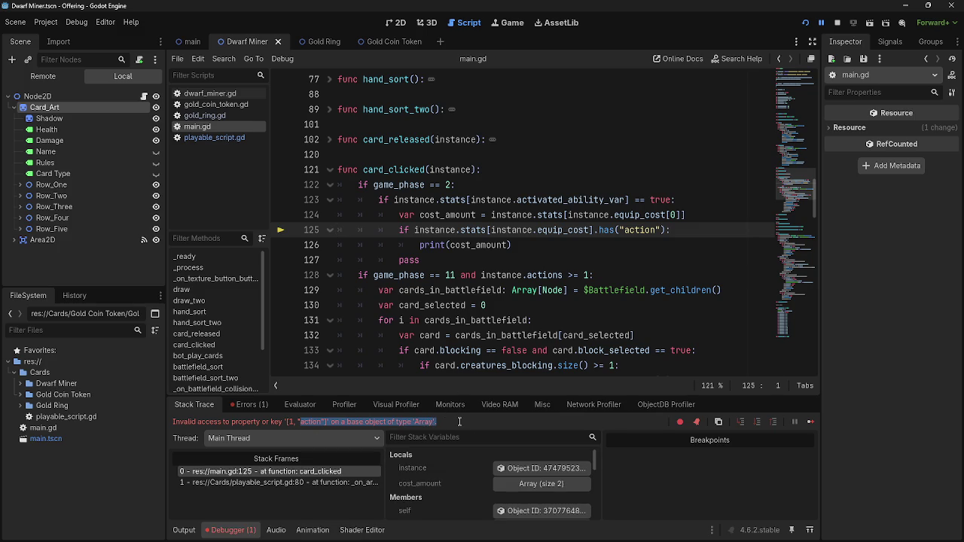
{"action": "left_click", "coordinate": [394, 422]}
{"action": "left_click_drag", "start_coordinate": [175, 424], "coordinate": [435, 422]}
Switch between the game and the editor with Alt+Tab, then stop the game with F8
{"action": "key", "text": "alt+Tab"}
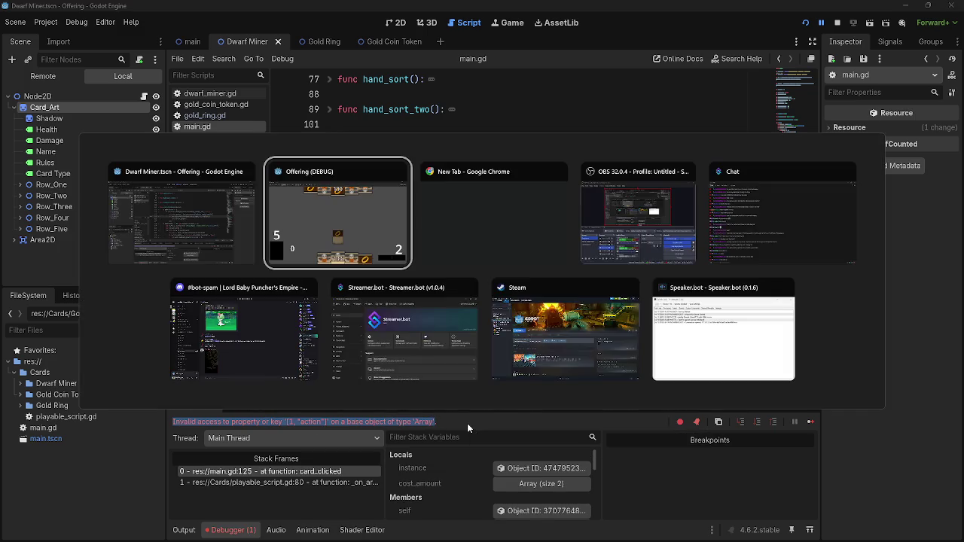
{"action": "key", "text": "alt+Tab"}
{"action": "key", "text": "Escape"}
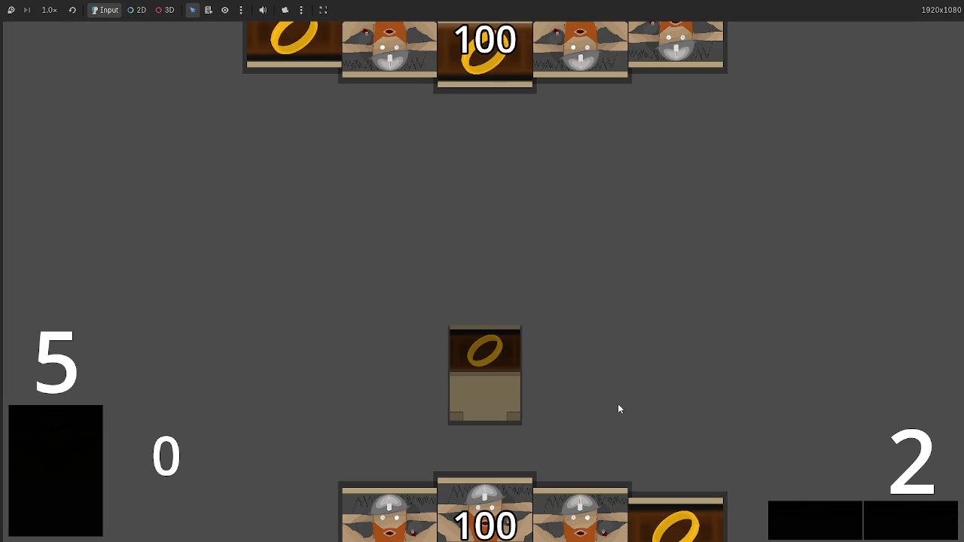
{"action": "key", "text": "alt+Tab"}
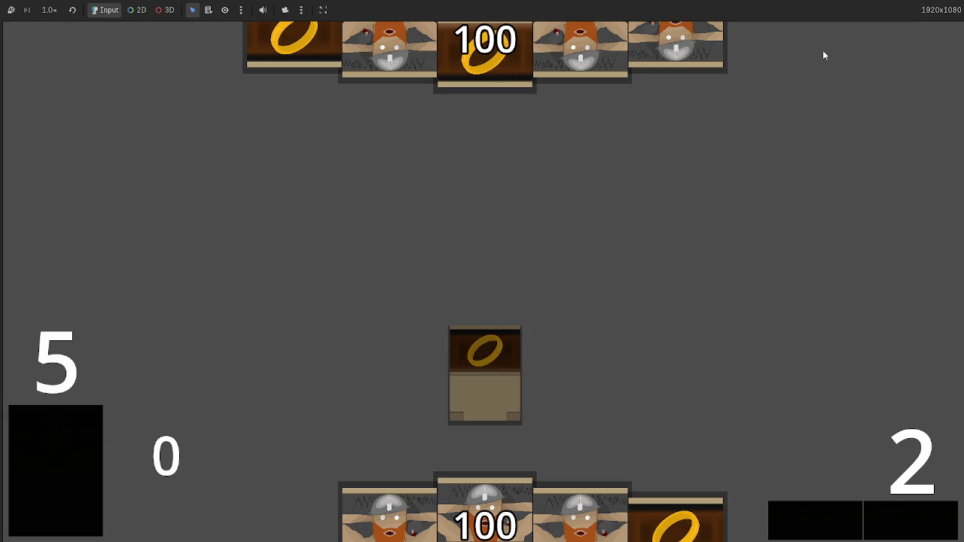
{"action": "key", "text": "alt+Tab"}
{"action": "key", "text": "alt+Tab"}
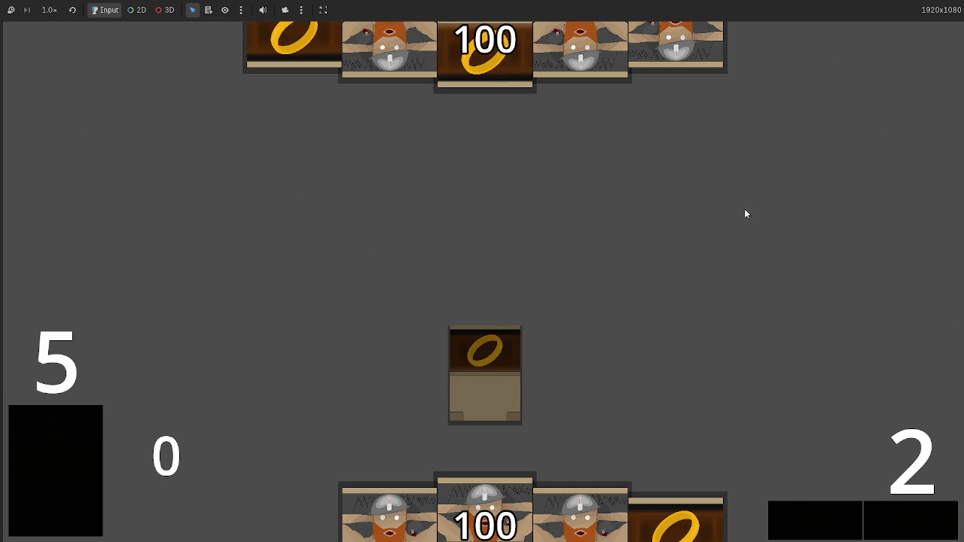
{"action": "key", "text": "alt+Tab"}
{"action": "key", "text": "alt+Tab"}
{"action": "key", "text": "F8"}
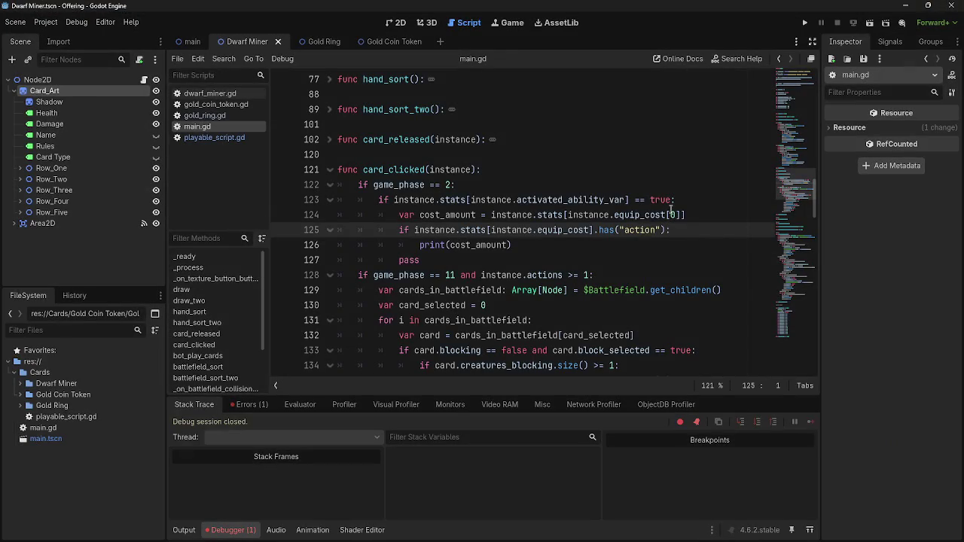
Replace line 125 with print(instance.stats[instance.equip_cost])
{"action": "key", "text": "shift+Home"}
{"action": "key", "text": "shift+Left"}
{"action": "key", "text": "shift+Left"}
{"action": "key", "text": "shift+Left"}
{"action": "key", "text": "BackSpace"}
{"action": "key", "text": "Delete"}
{"action": "key", "text": "Delete"}
{"action": "left_click", "coordinate": [748, 213]}
{"action": "key", "text": "Return"}
{"action": "type", "text": "prin"}
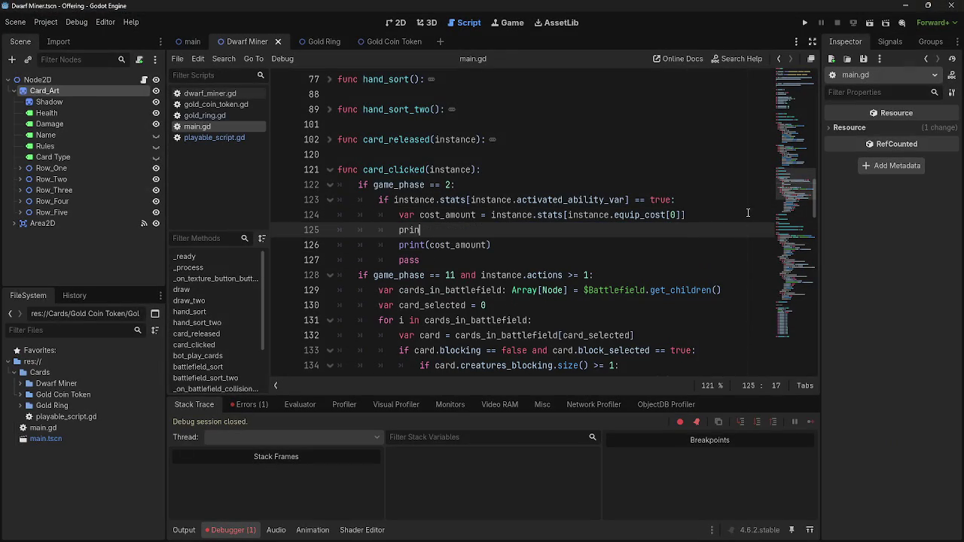
{"action": "type", "text": "t(instanc"}
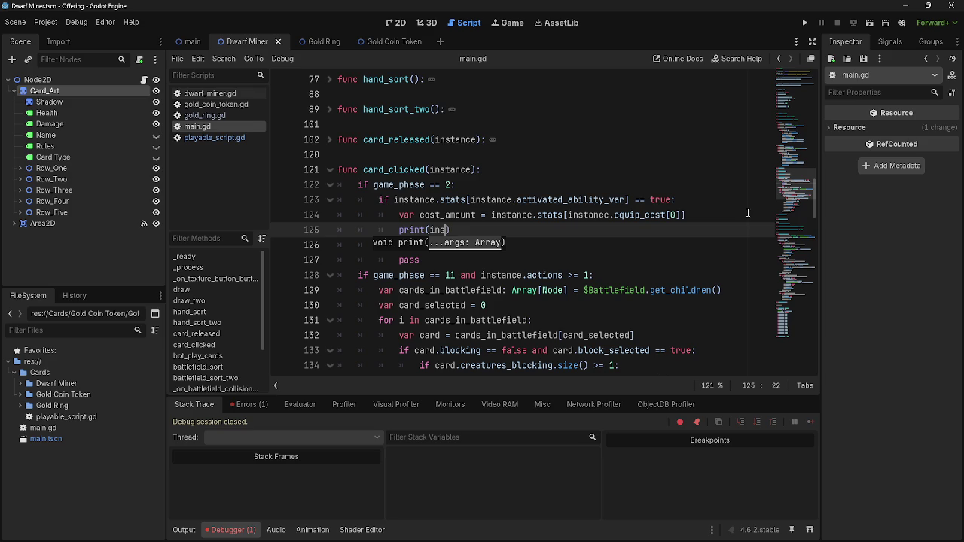
{"action": "type", "text": "e.stats"}
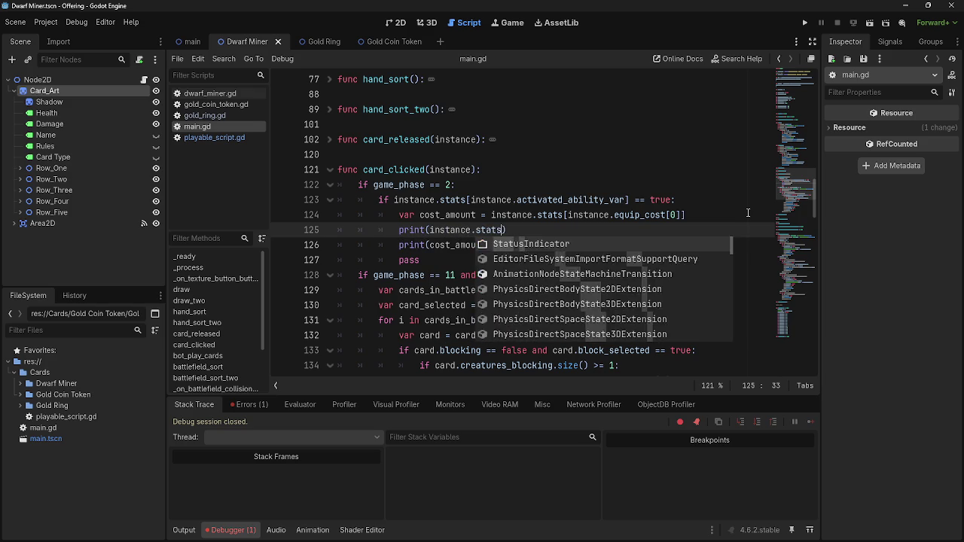
{"action": "type", "text": "["}
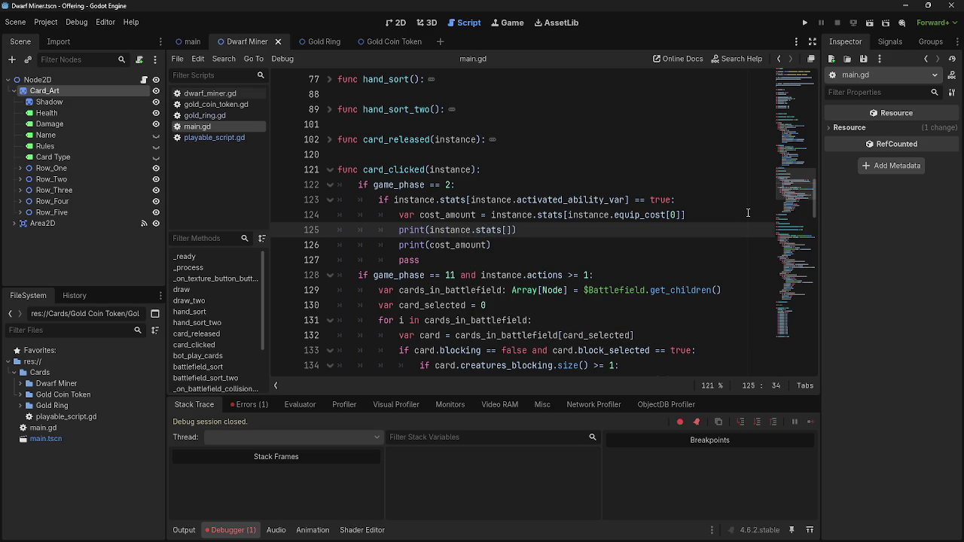
{"action": "type", "text": "instance.e"}
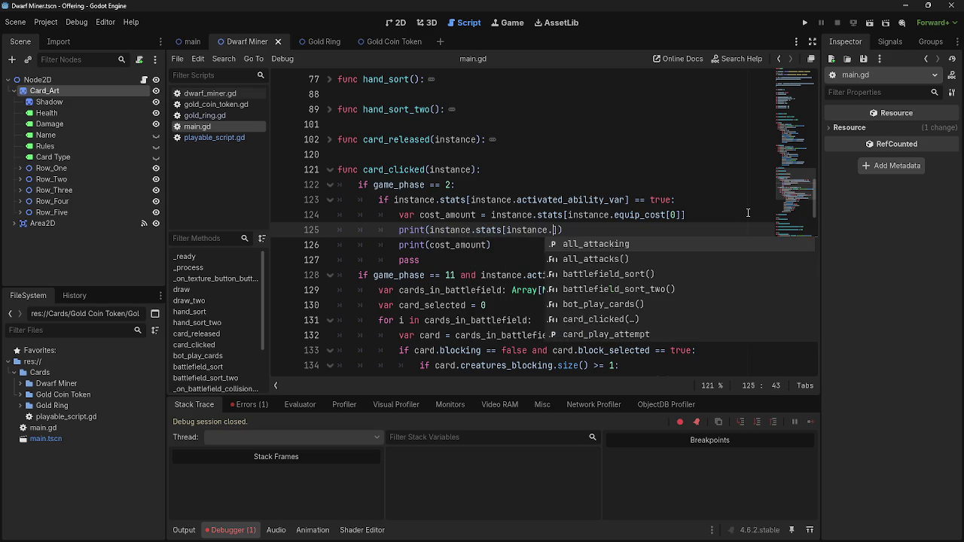
{"action": "type", "text": "qup"}
{"action": "key", "text": "BackSpace"}
{"action": "type", "text": "ip_cost"}
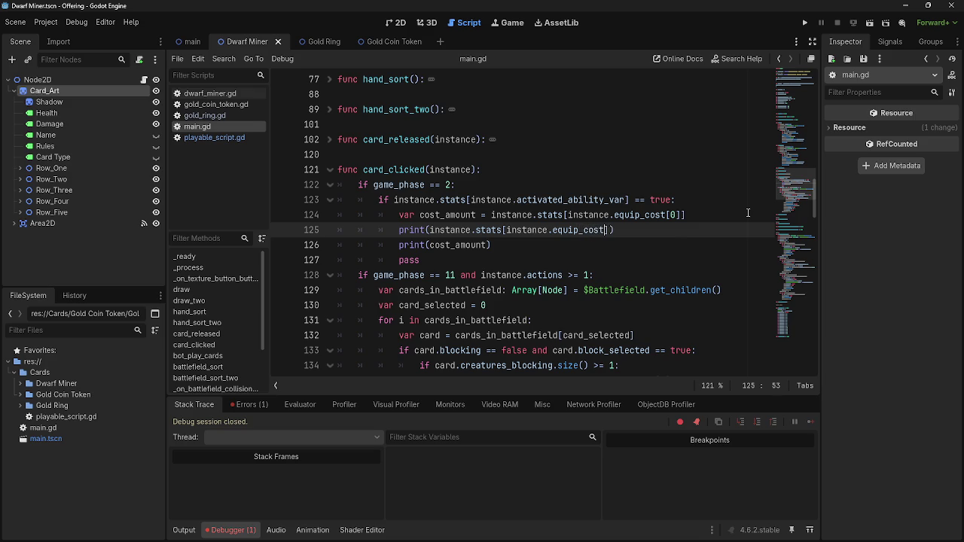
{"action": "right_click", "coordinate": [748, 213]}
{"action": "key", "text": "Escape"}
Run the game and play and click the ring card to reproduce the Array key error
{"action": "left_click", "coordinate": [805, 22]}
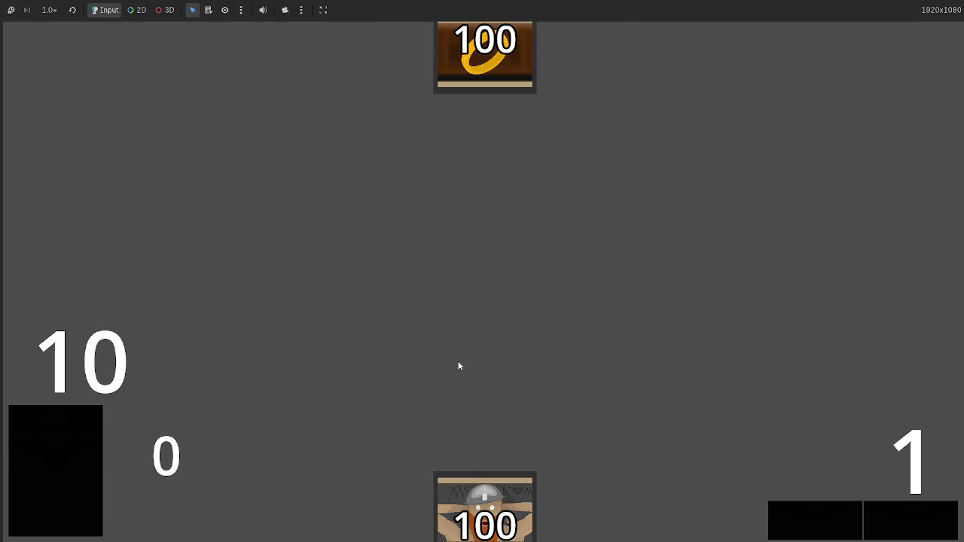
{"action": "mouse_move", "coordinate": [583, 520]}
{"action": "left_mouse_down"}
{"action": "mouse_move", "coordinate": [580, 354]}
{"action": "mouse_move", "coordinate": [523, 359]}
{"action": "left_mouse_up"}
{"action": "left_click", "coordinate": [495, 380]}
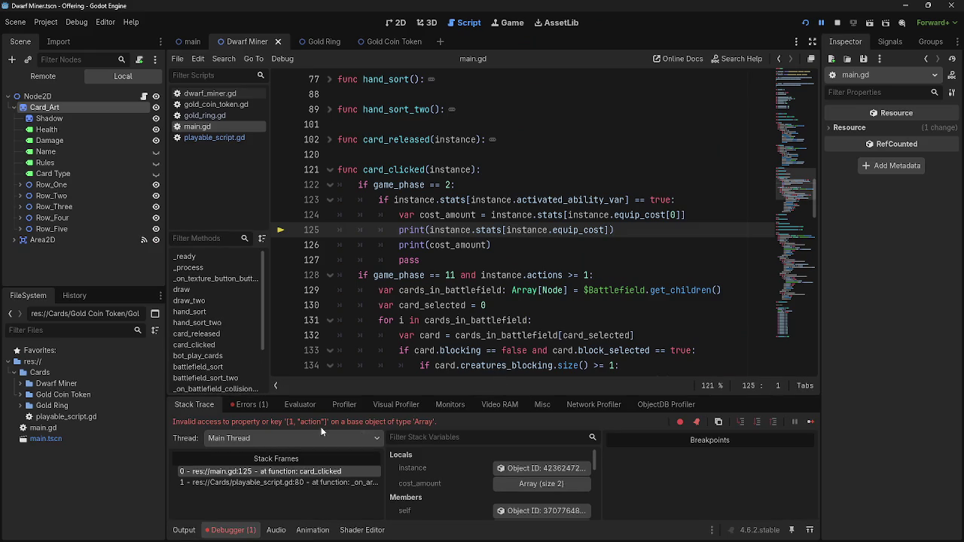
{"action": "left_click_drag", "start_coordinate": [247, 422], "coordinate": [410, 422]}
{"action": "left_click", "coordinate": [476, 422]}
Inspect instance.equip_cost on lines 124–125, then open gold_ring.gd to check its equip_cost
{"action": "left_click", "coordinate": [604, 232]}
{"action": "double_click", "coordinate": [549, 234]}
{"action": "left_click_drag", "start_coordinate": [549, 236], "coordinate": [506, 233]}
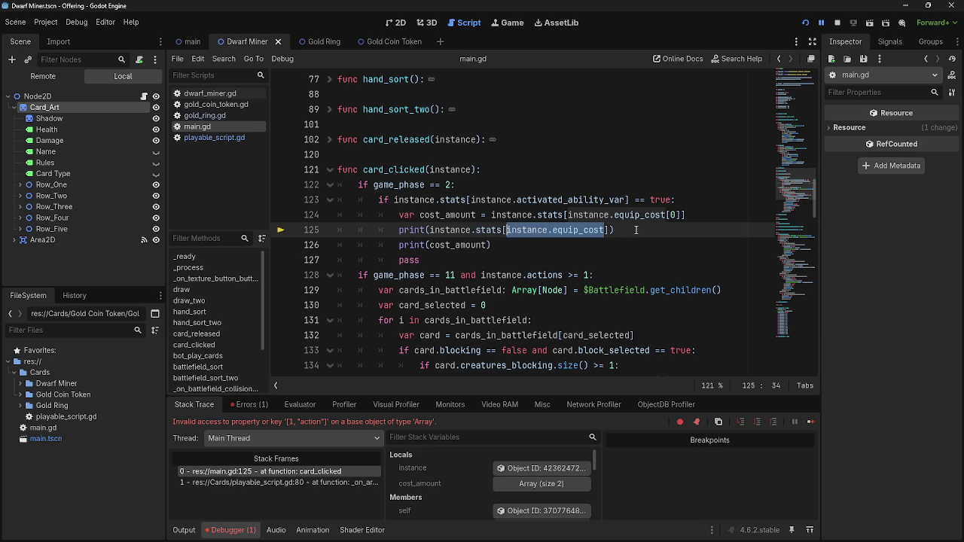
{"action": "left_click", "coordinate": [663, 216]}
{"action": "mouse_move", "coordinate": [663, 217]}
{"action": "left_mouse_down"}
{"action": "mouse_move", "coordinate": [548, 216]}
{"action": "mouse_move", "coordinate": [569, 216]}
{"action": "left_mouse_up"}
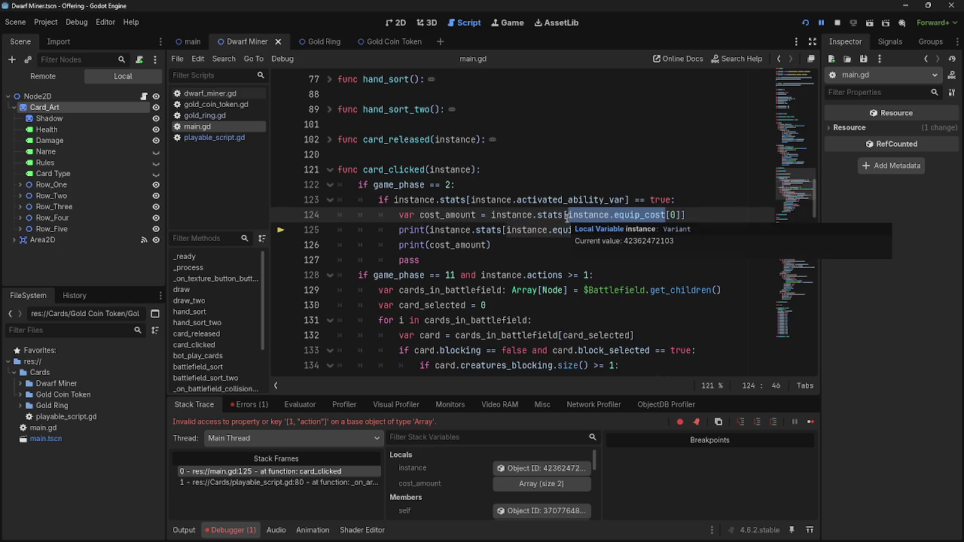
{"action": "left_click", "coordinate": [218, 117]}
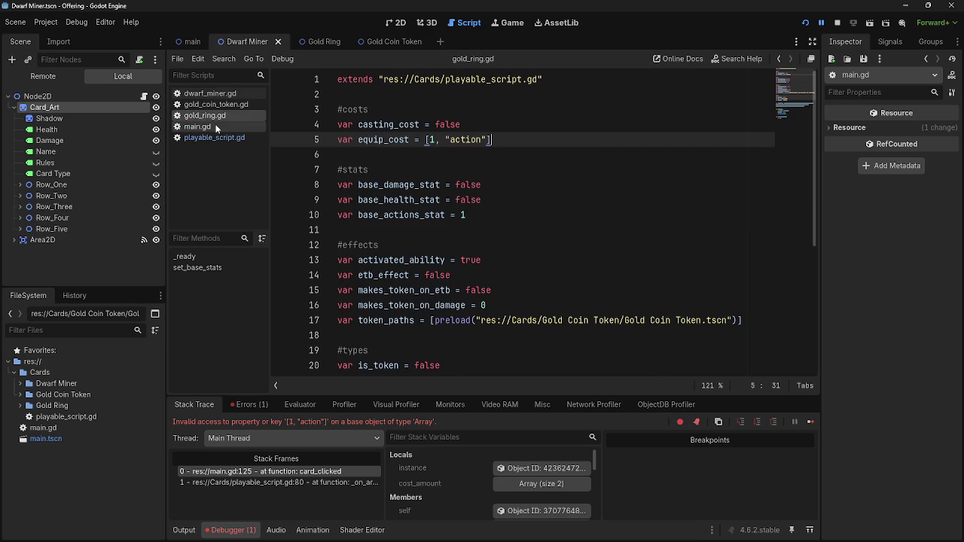
Find and copy the equip_cost_var name on line 16 of playable_script.gd
{"action": "left_click", "coordinate": [209, 127]}
{"action": "left_click", "coordinate": [211, 136]}
{"action": "left_click", "coordinate": [210, 93]}
{"action": "left_click", "coordinate": [217, 104]}
{"action": "left_click", "coordinate": [211, 93]}
{"action": "left_click", "coordinate": [198, 127]}
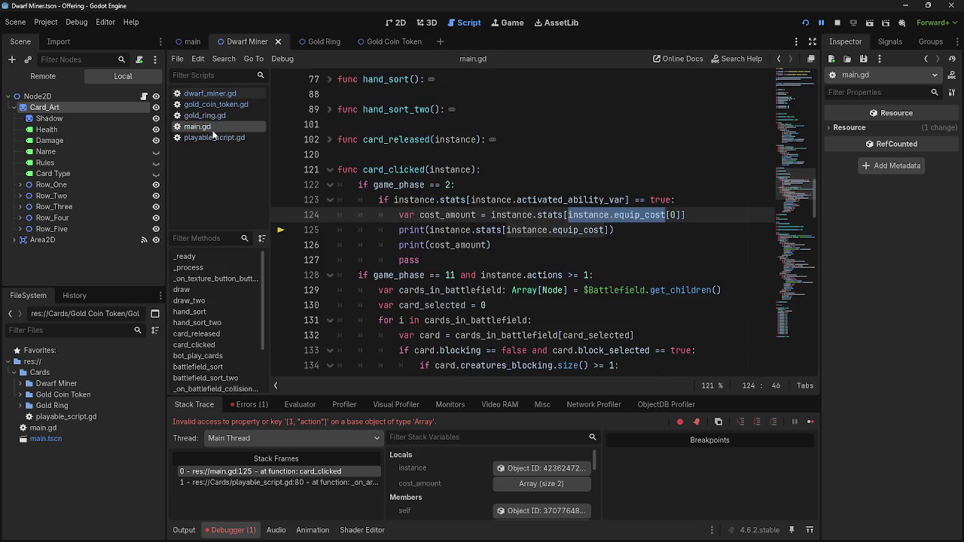
{"action": "left_click", "coordinate": [214, 137]}
{"action": "scroll", "coordinate": [490, 258], "scroll_direction": "up", "scroll_amount": 10}
{"action": "scroll", "coordinate": [489, 258], "scroll_direction": "up", "scroll_amount": 11}
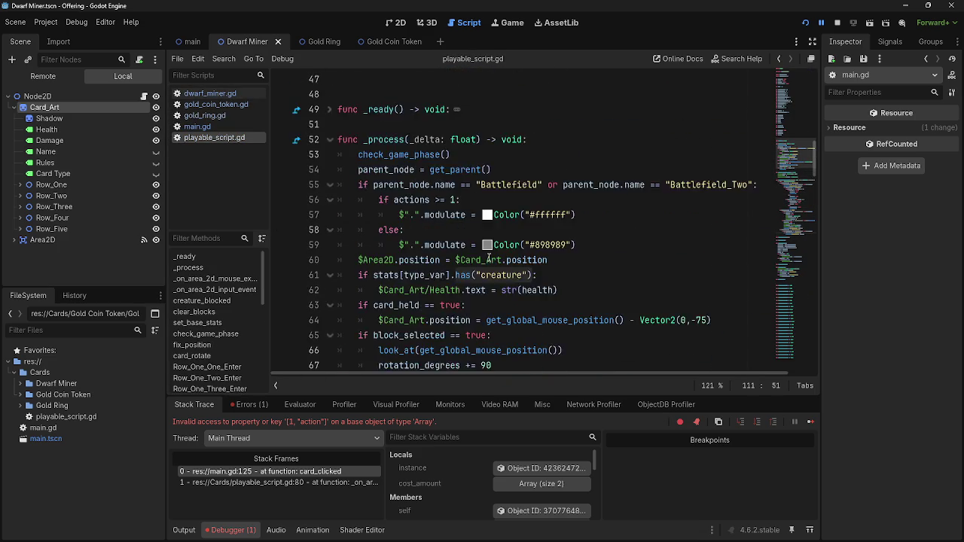
{"action": "scroll", "coordinate": [489, 258], "scroll_direction": "up", "scroll_amount": 4}
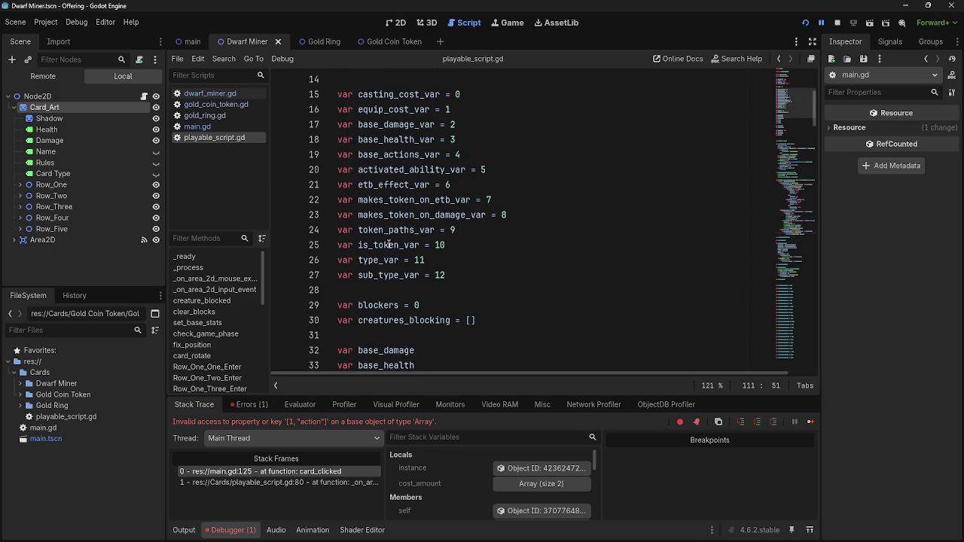
{"action": "double_click", "coordinate": [389, 109]}
{"action": "key", "text": "ctrl+c"}
Paste equip_cost_var over equip_cost on main.gd lines 124 and 125, prefixed with instance
{"action": "left_click", "coordinate": [197, 127]}
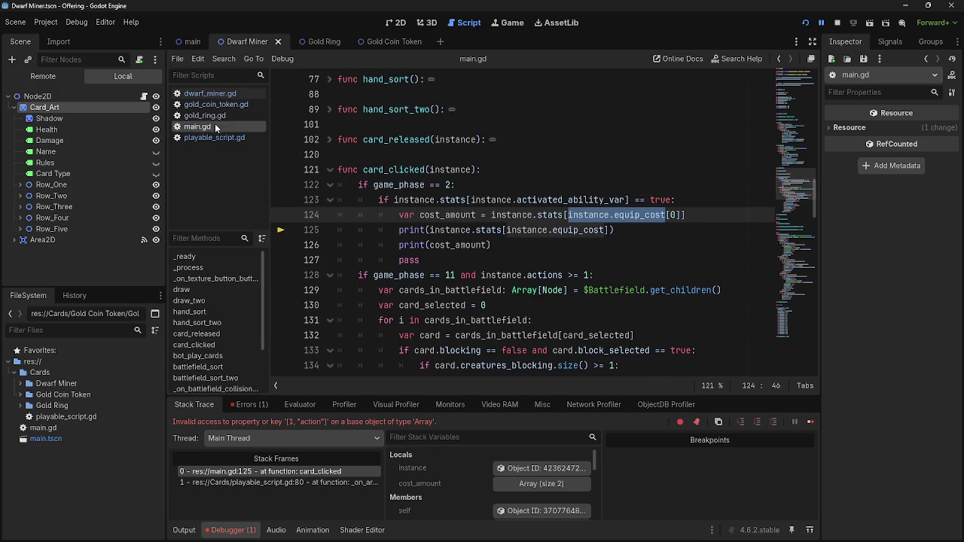
{"action": "key", "text": "ctrl+v"}
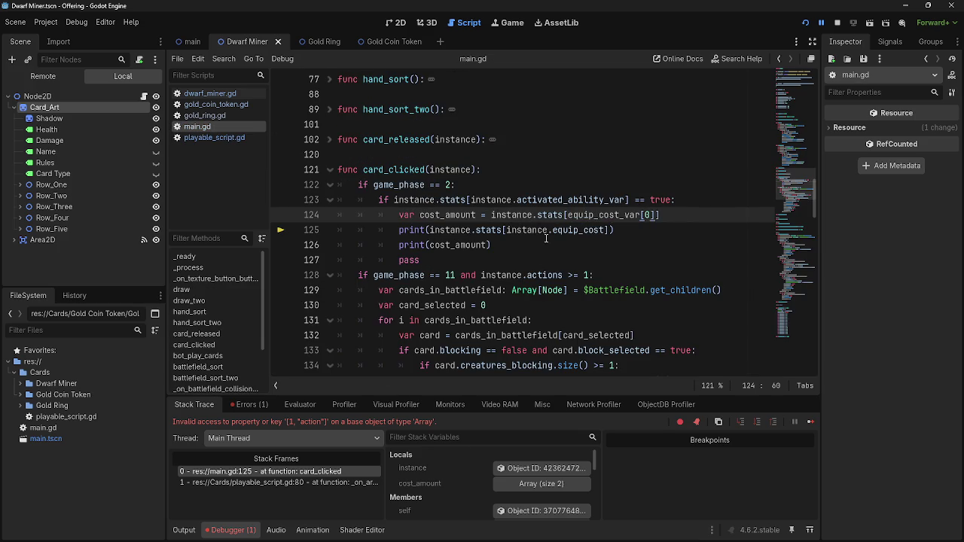
{"action": "left_click", "coordinate": [601, 234]}
{"action": "double_click", "coordinate": [600, 230]}
{"action": "key", "text": "ctrl+v"}
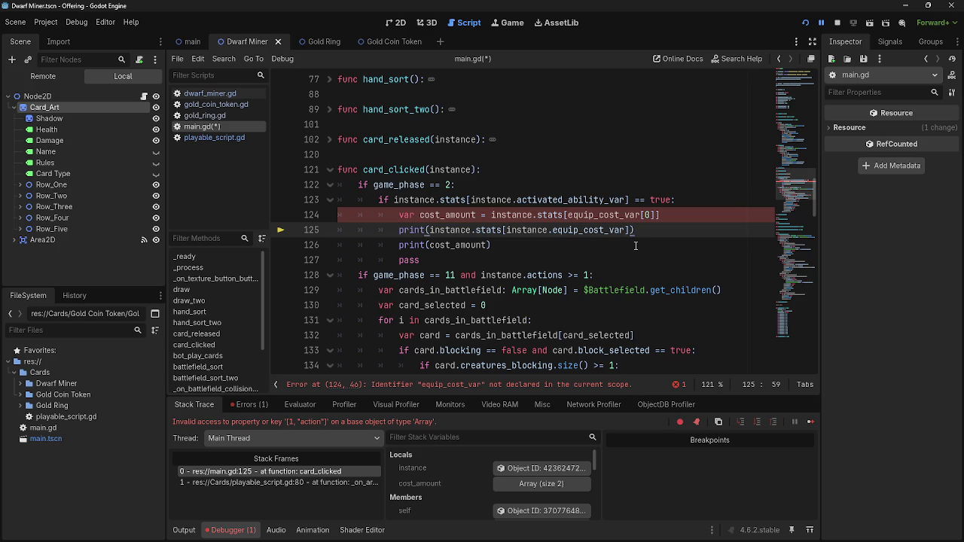
{"action": "left_click", "coordinate": [567, 215]}
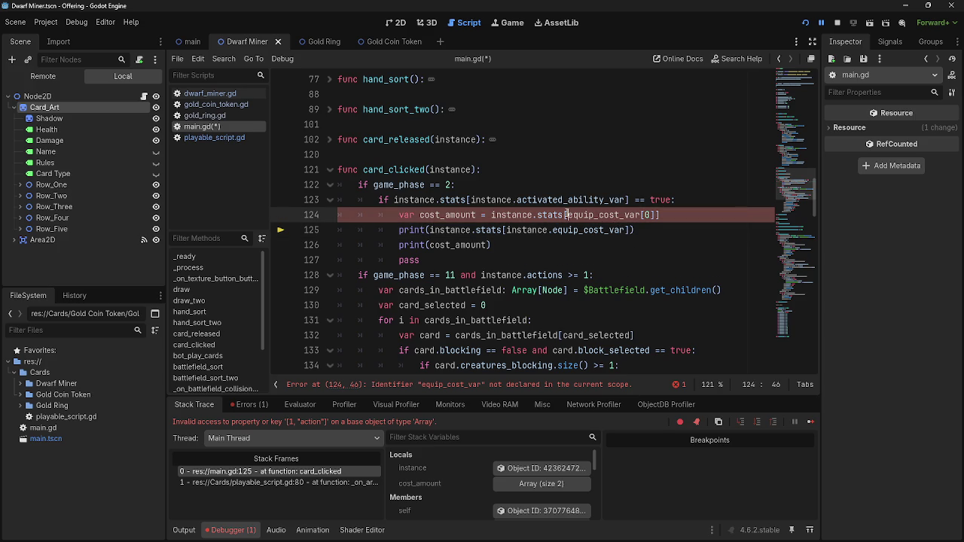
{"action": "type", "text": "instance"}
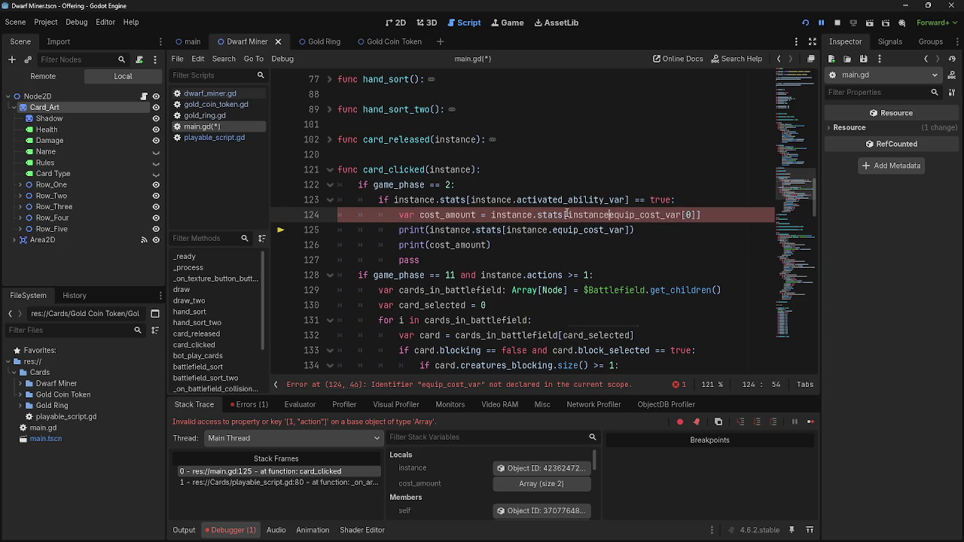
{"action": "type", "text": "."}
{"action": "key", "text": "End"}
Run the game and play and click a ring card to test the change
{"action": "left_click", "coordinate": [806, 23]}
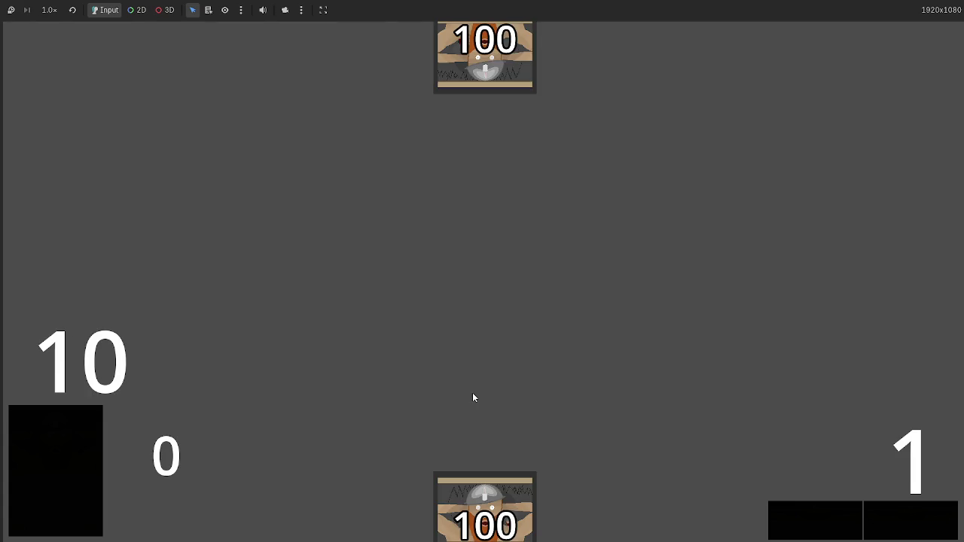
{"action": "left_click", "coordinate": [585, 490]}
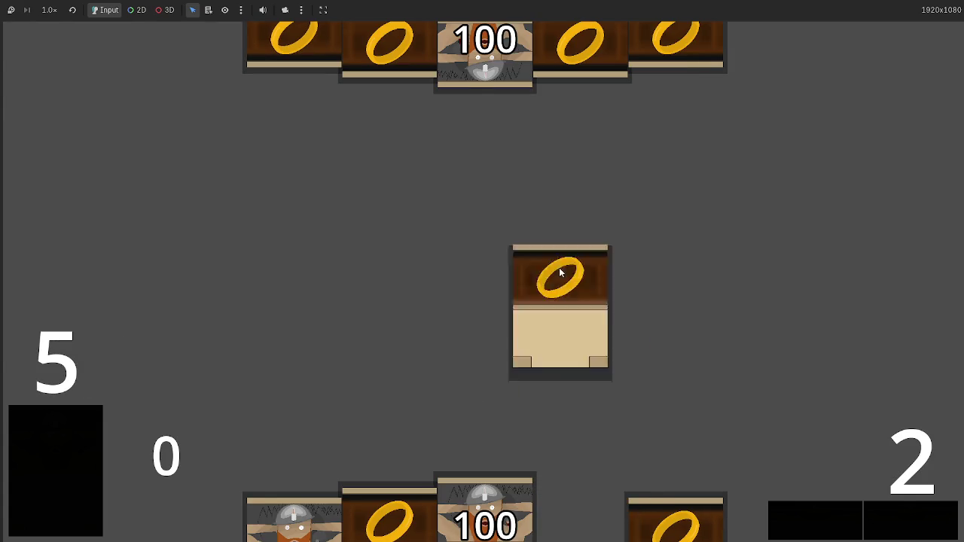
{"action": "left_click", "coordinate": [560, 268]}
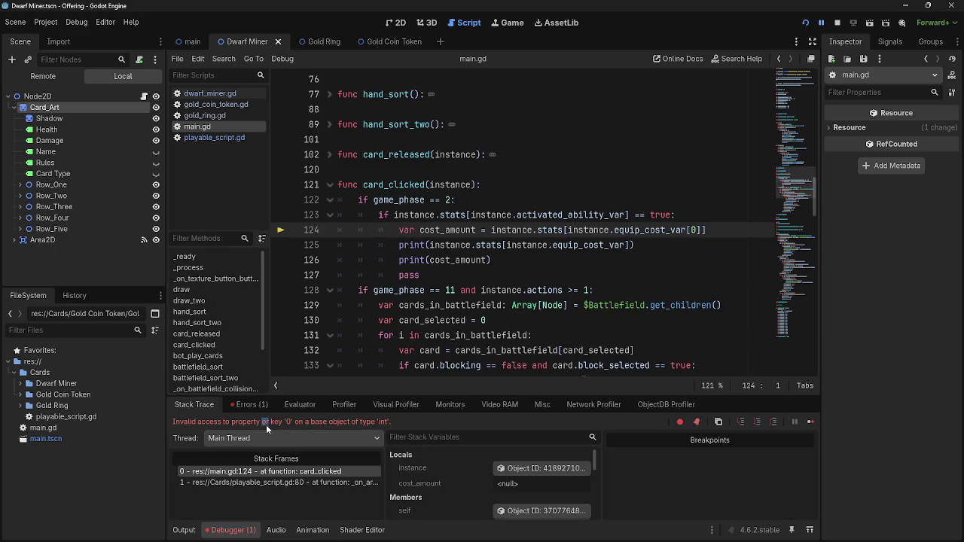
Remove the [0] index from line 124 of main.gd
{"action": "left_click", "coordinate": [677, 247]}
{"action": "double_click", "coordinate": [666, 234]}
{"action": "left_click", "coordinate": [667, 242]}
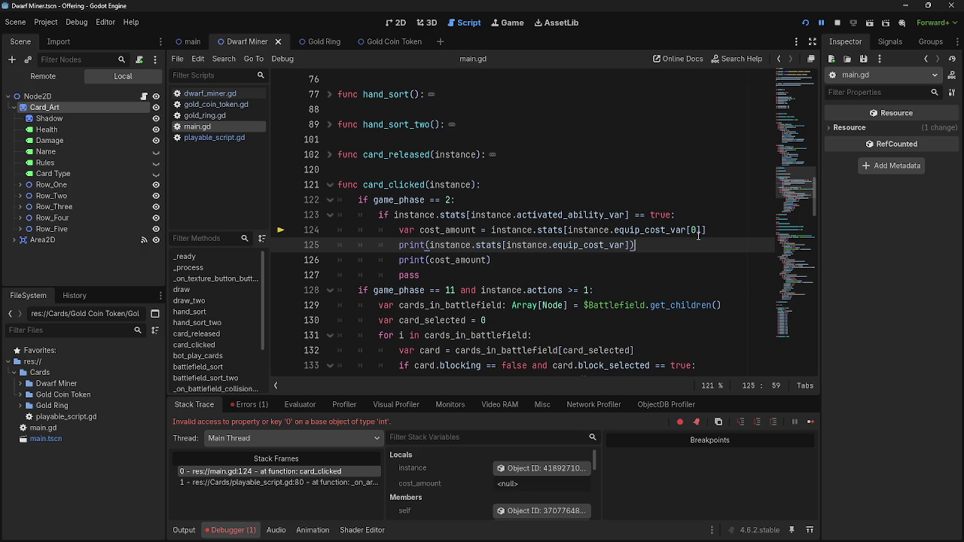
{"action": "left_click", "coordinate": [703, 231]}
{"action": "key", "text": "shift+Left"}
{"action": "key", "text": "shift+Left"}
{"action": "key", "text": "shift+Left"}
{"action": "key", "text": "BackSpace"}
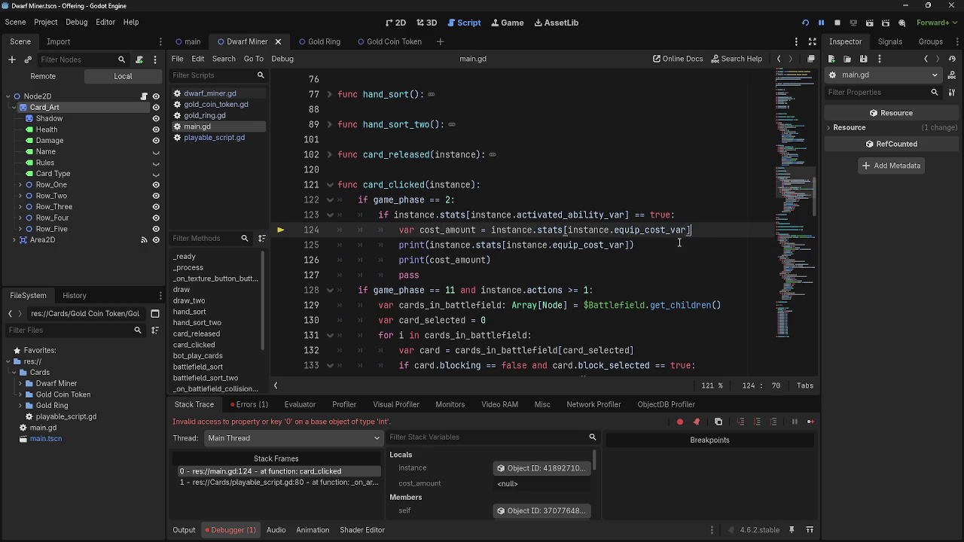
{"action": "type", "text": "]"}
Restart the game, play a ring card, and return to the editor to see [1, "action"] printed
{"action": "left_click", "coordinate": [838, 23]}
{"action": "left_click", "coordinate": [806, 23]}
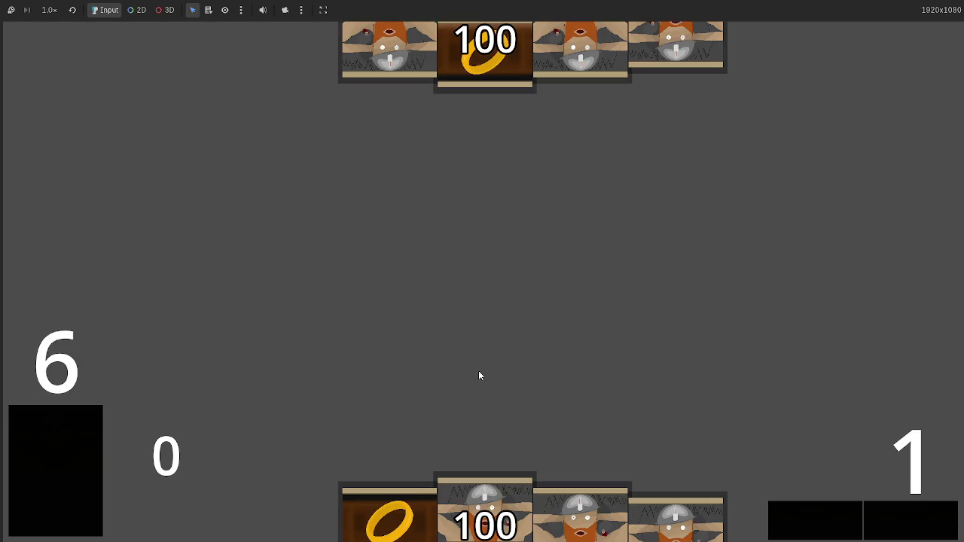
{"action": "left_click", "coordinate": [398, 467]}
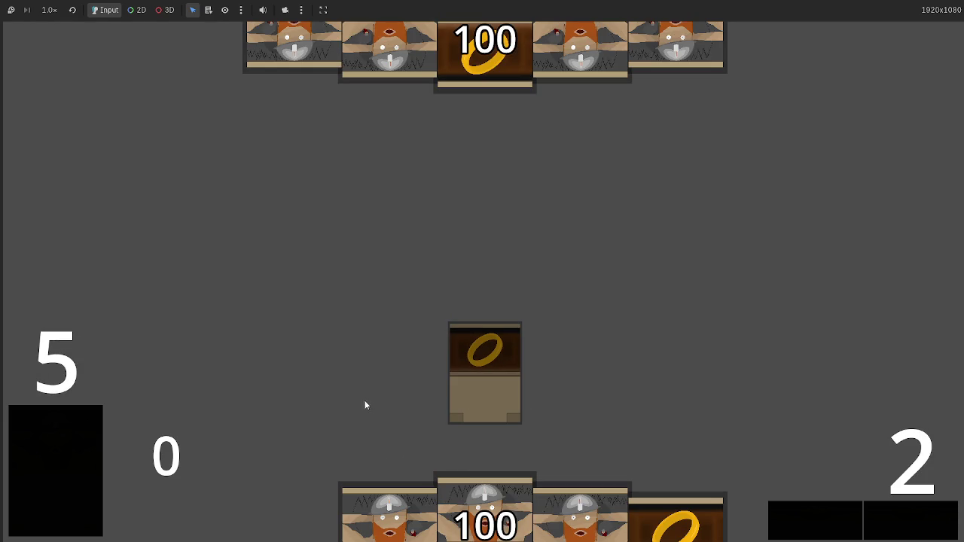
{"action": "key", "text": "alt+Tab"}
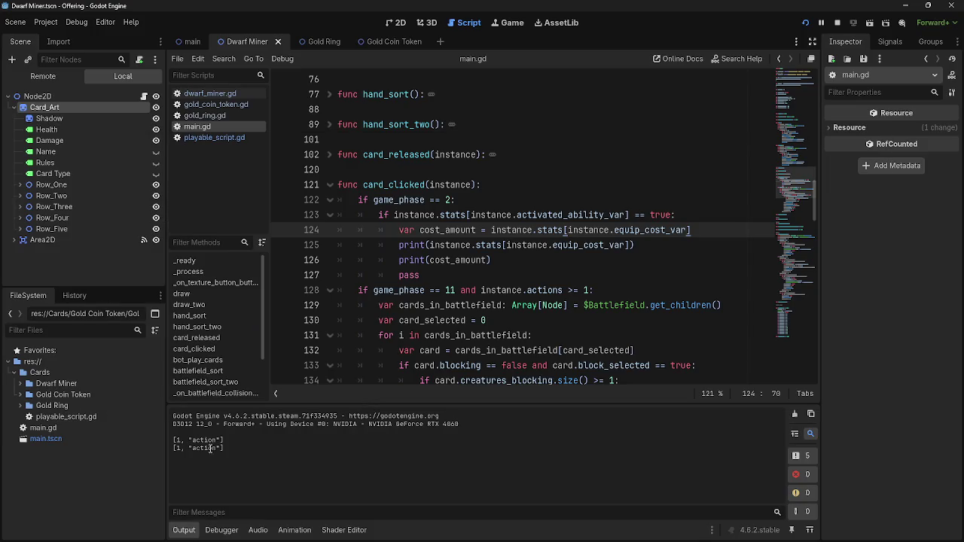
Delete the print(cost_amount) and pass lines and rename cost_amount to equip_cost on line 124
{"action": "left_click", "coordinate": [663, 230]}
{"action": "left_click", "coordinate": [692, 231]}
{"action": "left_click", "coordinate": [475, 230]}
{"action": "mouse_move", "coordinate": [474, 236]}
{"action": "left_mouse_down"}
{"action": "mouse_move", "coordinate": [422, 236]}
{"action": "mouse_move", "coordinate": [448, 236]}
{"action": "left_mouse_up"}
{"action": "left_click", "coordinate": [494, 260]}
{"action": "left_click_drag", "start_coordinate": [494, 259], "coordinate": [338, 261]}
{"action": "key", "text": "BackSpace"}
{"action": "key", "text": "Delete"}
{"action": "key", "text": "ctrl+shift+k"}
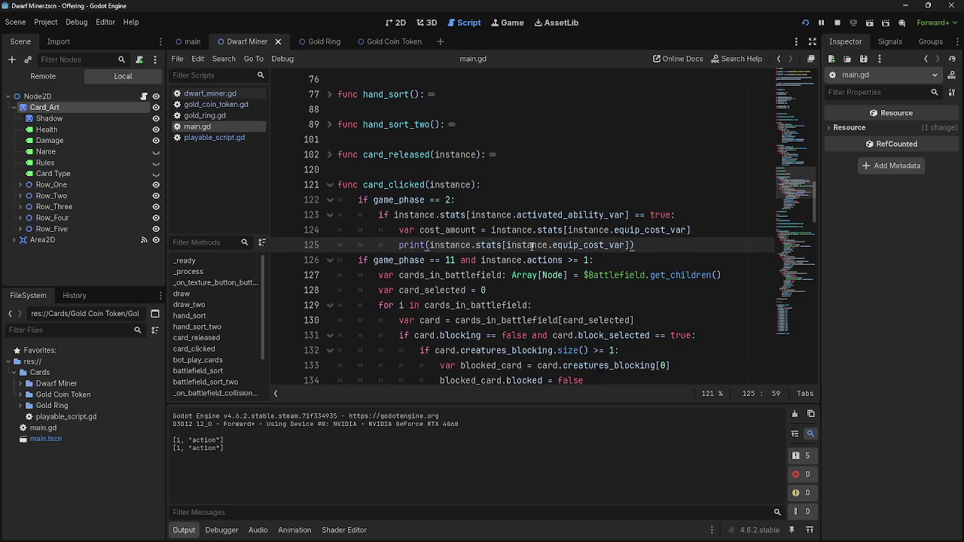
{"action": "double_click", "coordinate": [440, 230]}
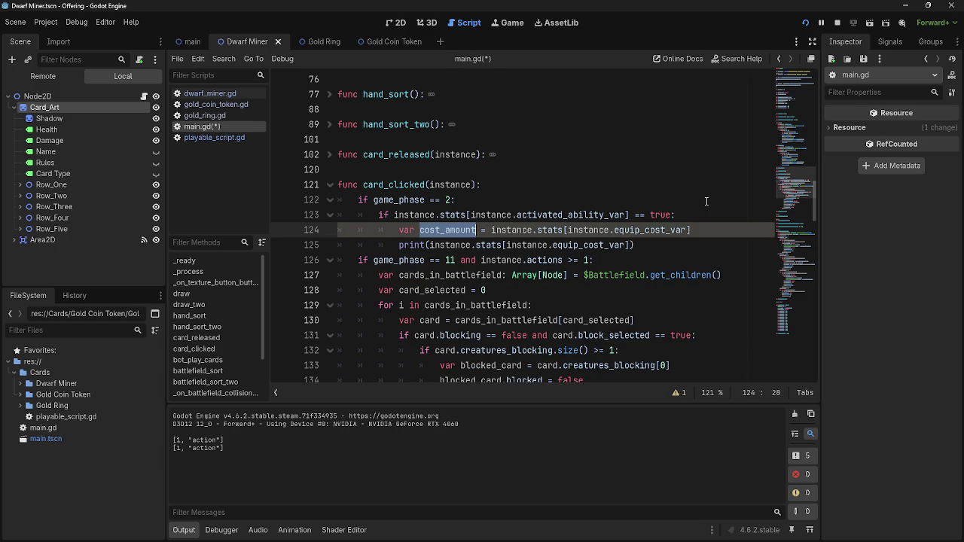
{"action": "type", "text": "equ"}
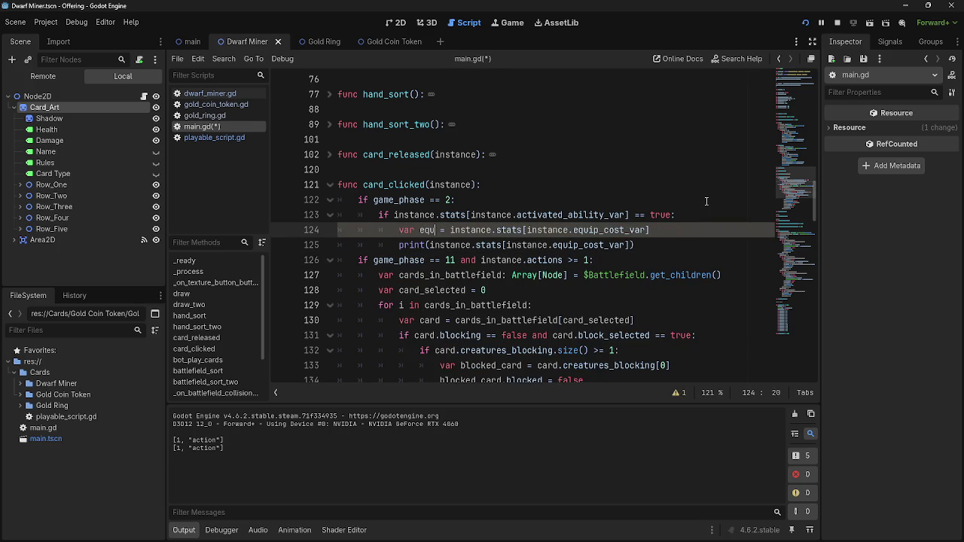
{"action": "type", "text": "ip_cost"}
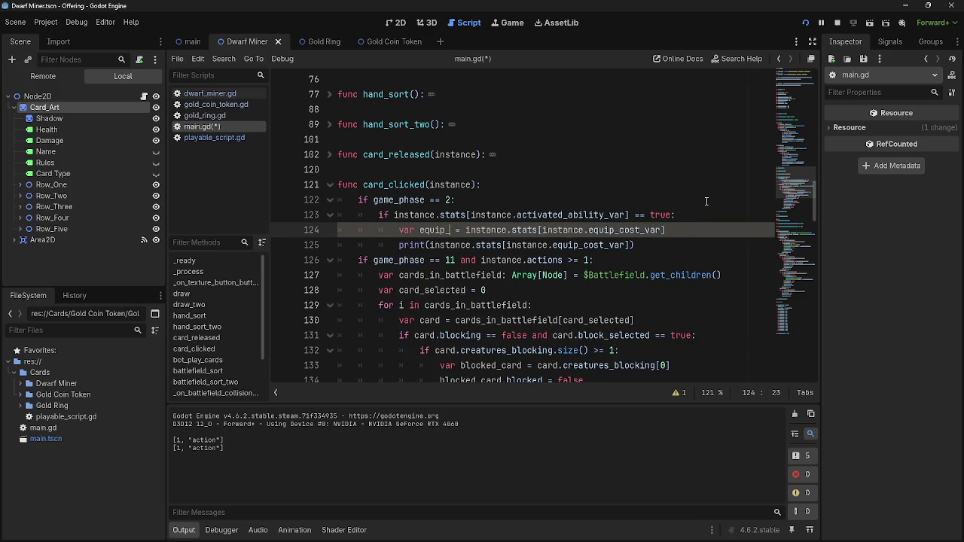
Replace line 125's print with a condition testing equip_cost.has("actions")
{"action": "left_click", "coordinate": [664, 245]}
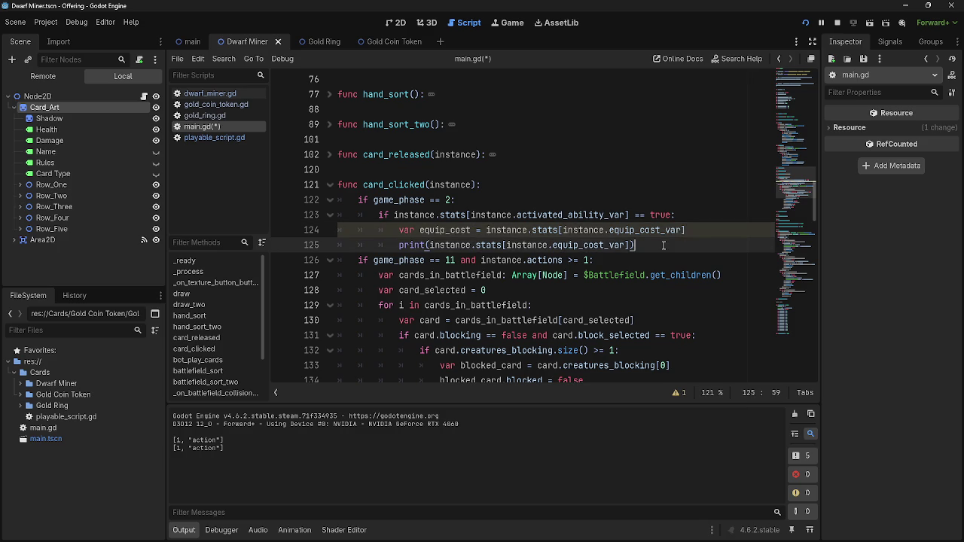
{"action": "left_click_drag", "start_coordinate": [664, 246], "coordinate": [400, 245]}
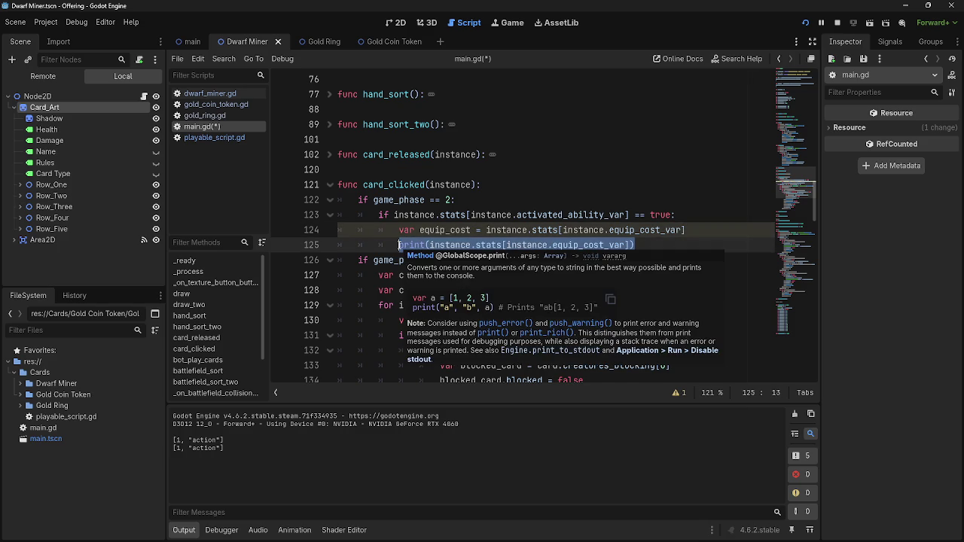
{"action": "key", "text": "BackSpace"}
{"action": "type", "text": "var eq"}
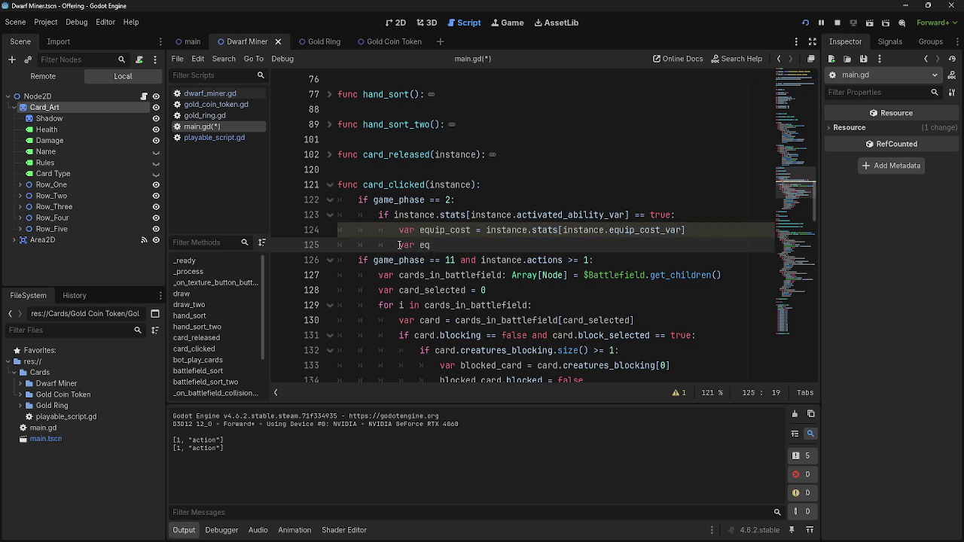
{"action": "key", "text": "BackSpace"}
{"action": "key", "text": "BackSpace"}
{"action": "key", "text": "BackSpace"}
{"action": "type", "text": "if v"}
{"action": "key", "text": "BackSpace"}
{"action": "type", "text": "eq"}
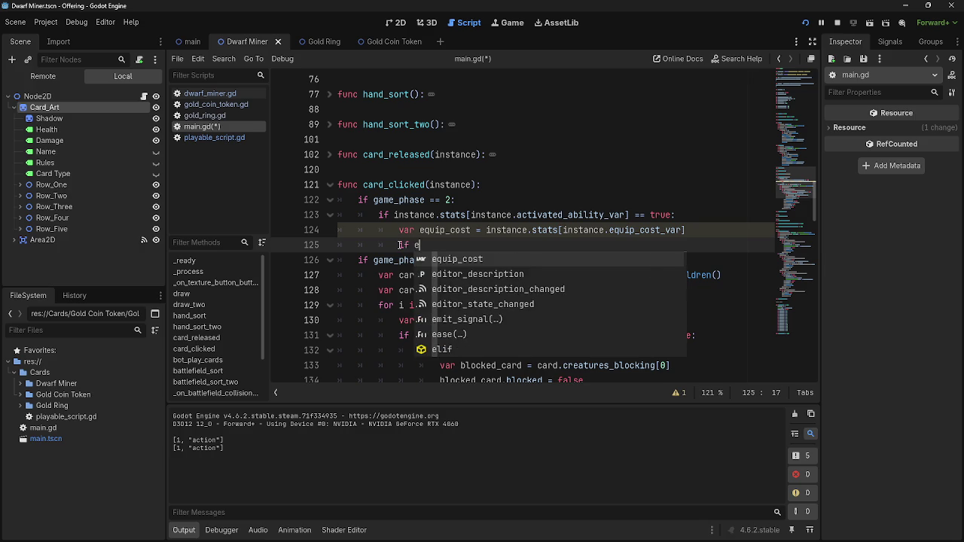
{"action": "key", "text": "Return"}
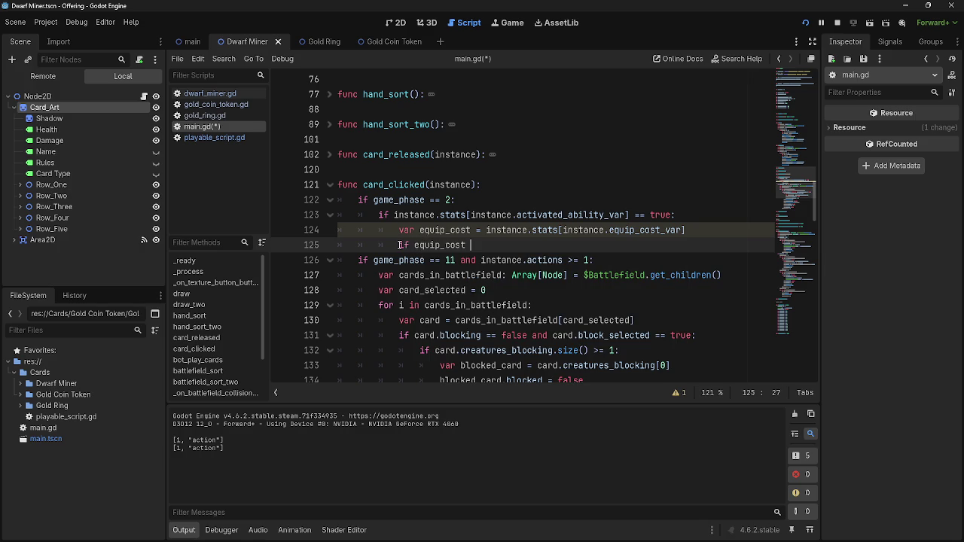
{"action": "key", "text": "BackSpace"}
{"action": "type", "text": ".hs"}
{"action": "type", "text": "s("}
{"action": "type", "text": "\""}
{"action": "type", "text": "actions"}
Close the condition with a colon and add a print("egg") debug line inside the if block
{"action": "left_click", "coordinate": [204, 115]}
{"action": "left_click", "coordinate": [202, 126]}
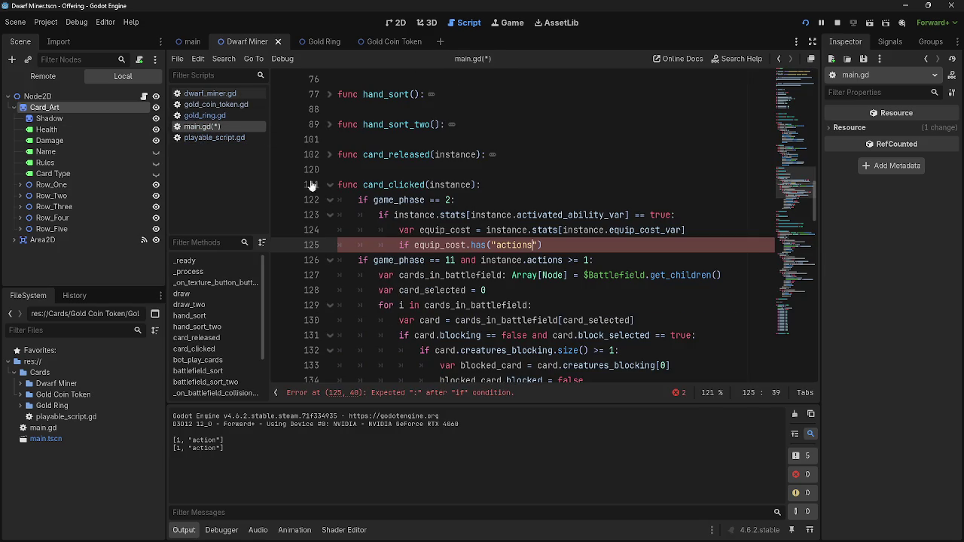
{"action": "left_click", "coordinate": [572, 250]}
{"action": "type", "text": ":"}
{"action": "key", "text": "Return"}
{"action": "type", "text": "pr"}
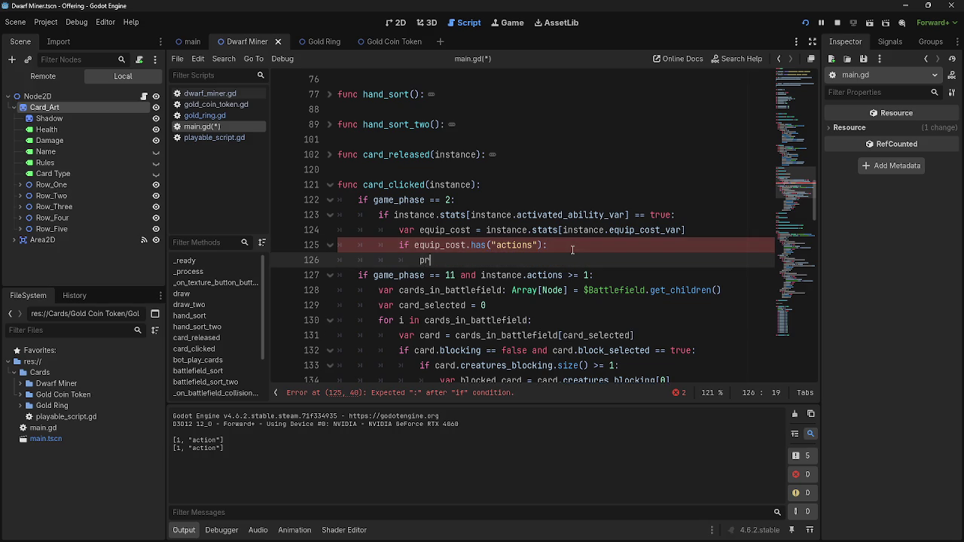
{"action": "type", "text": "int(\"egg"}
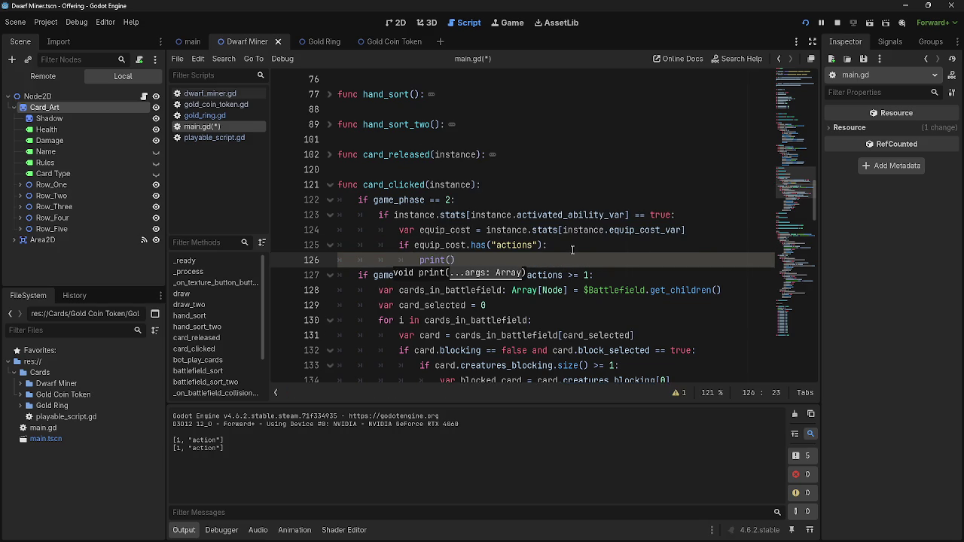
{"action": "left_click", "coordinate": [214, 137]}
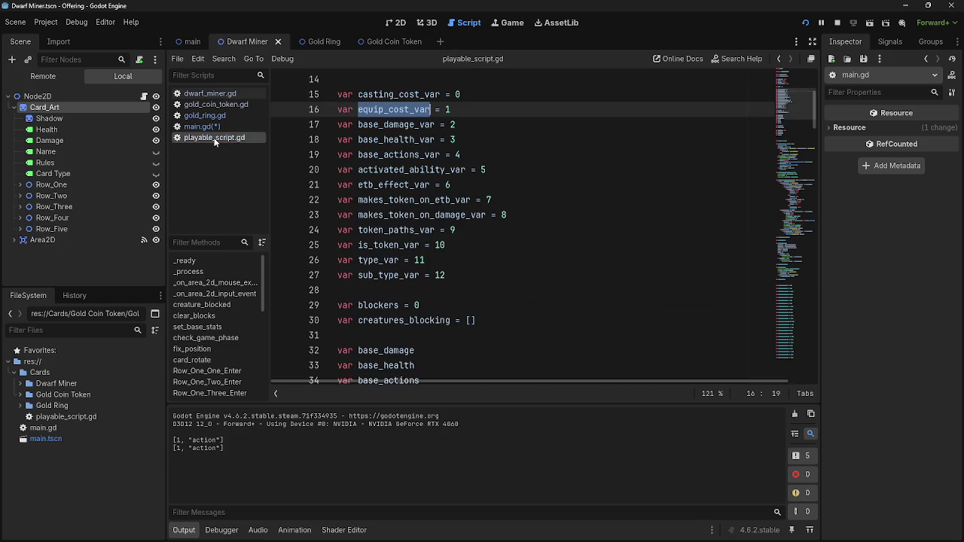
Look through playable_script.gd and the card scripts, ending on gold_ring.gd
{"action": "left_click", "coordinate": [483, 286]}
{"action": "scroll", "coordinate": [483, 283], "scroll_direction": "down", "scroll_amount": 12}
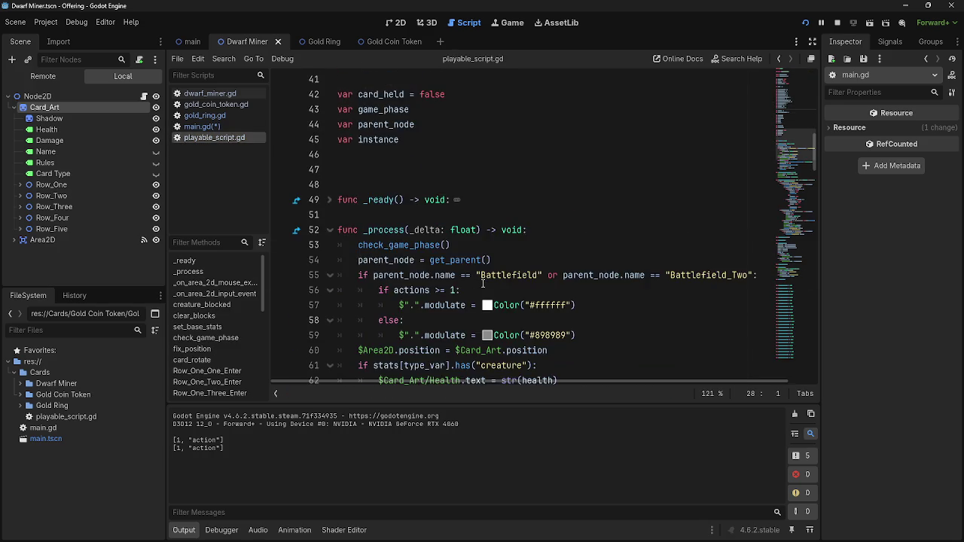
{"action": "scroll", "coordinate": [483, 283], "scroll_direction": "down", "scroll_amount": 5}
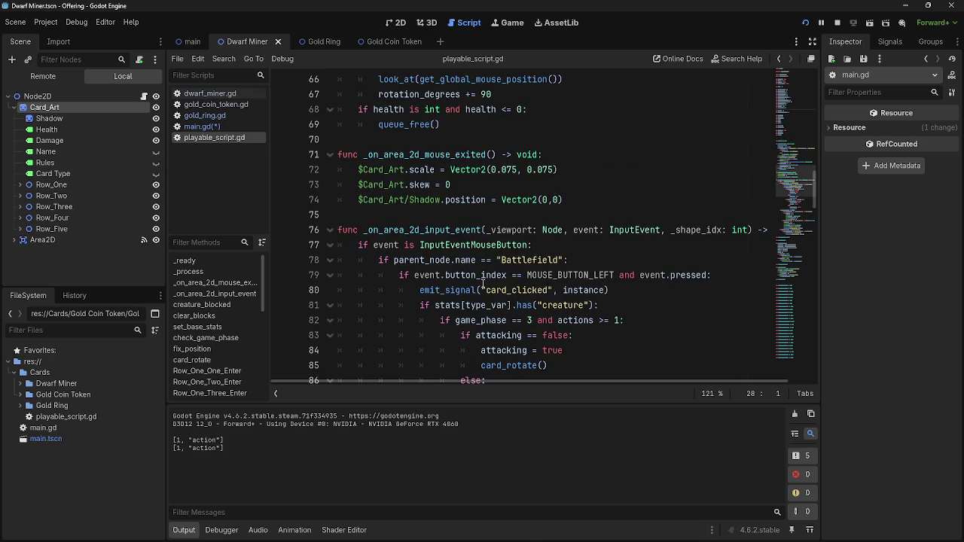
{"action": "scroll", "coordinate": [483, 286], "scroll_direction": "down", "scroll_amount": 3}
{"action": "scroll", "coordinate": [379, 187], "scroll_direction": "up", "scroll_amount": 7}
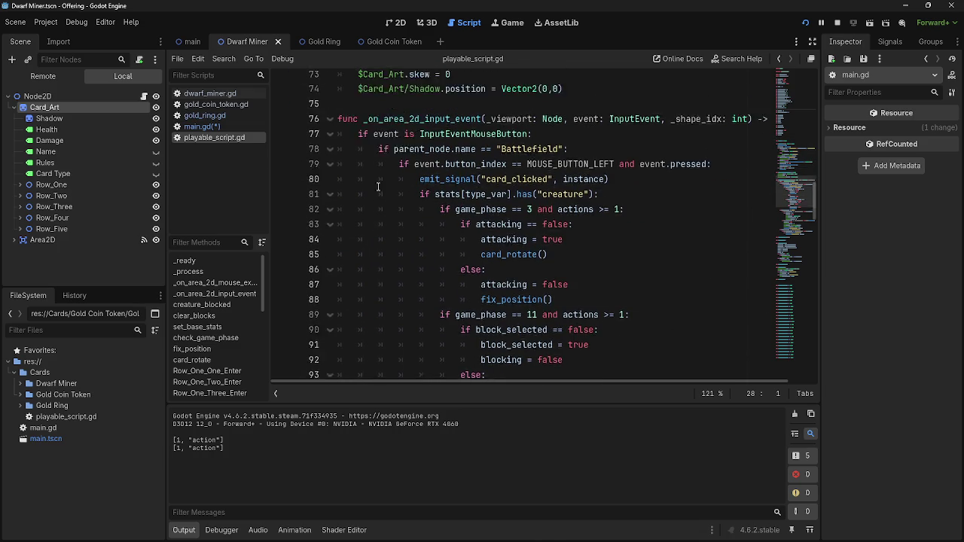
{"action": "scroll", "coordinate": [379, 187], "scroll_direction": "up", "scroll_amount": 6}
{"action": "left_click", "coordinate": [215, 104]}
{"action": "left_click", "coordinate": [209, 93]}
{"action": "left_click", "coordinate": [205, 106]}
{"action": "left_click", "coordinate": [209, 93]}
{"action": "left_click", "coordinate": [205, 117]}
{"action": "left_click", "coordinate": [207, 106]}
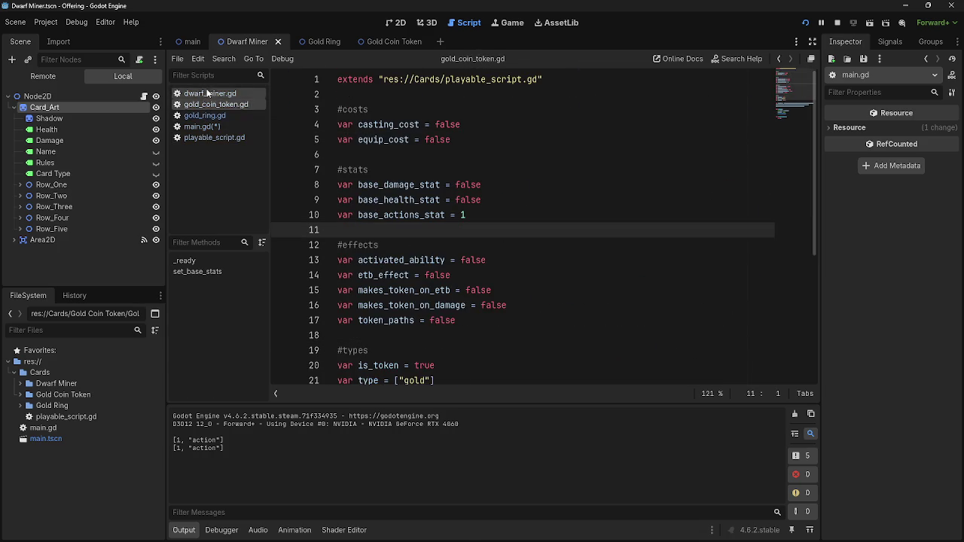
{"action": "left_click", "coordinate": [205, 115]}
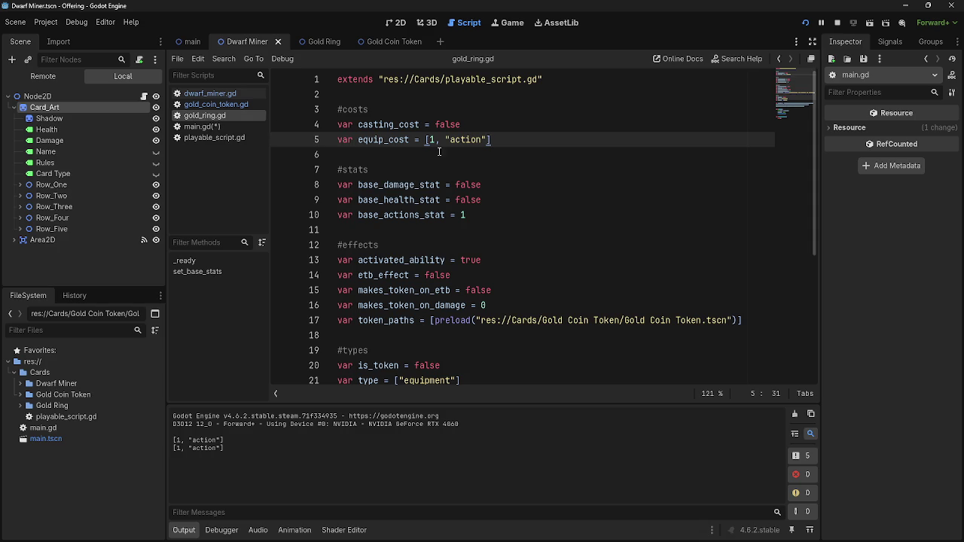
Change the gold ring's equip cost entry from "action" to "actions" and relaunch the game
{"action": "left_click", "coordinate": [481, 142]}
{"action": "type", "text": "s"}
{"action": "left_click", "coordinate": [226, 128]}
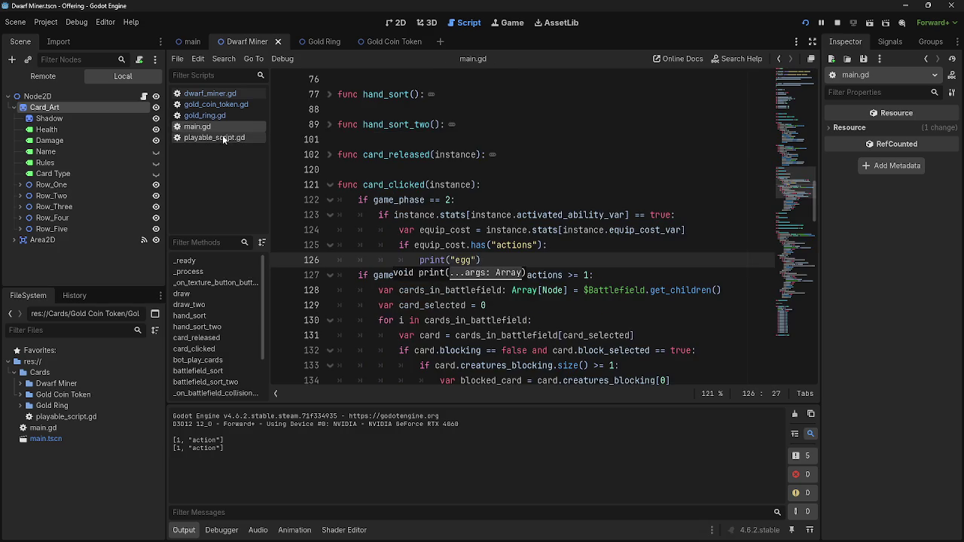
{"action": "left_click", "coordinate": [221, 138]}
{"action": "left_click", "coordinate": [805, 23]}
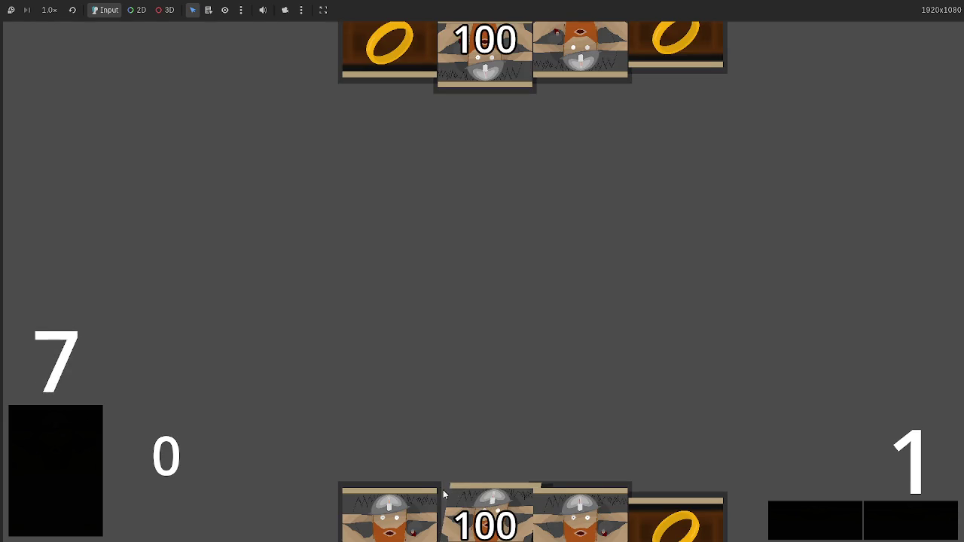
Play a dwarf card, restart and stop the game, and check the "egg" lines in Output
{"action": "left_click_drag", "start_coordinate": [504, 462], "coordinate": [465, 298]}
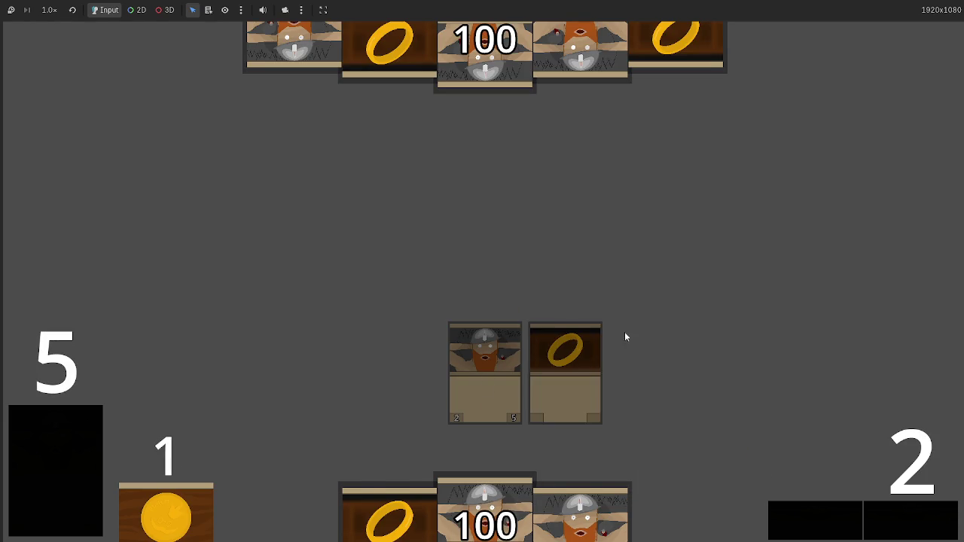
{"action": "key", "text": "F8"}
{"action": "key", "text": "F5"}
{"action": "key", "text": "F8"}
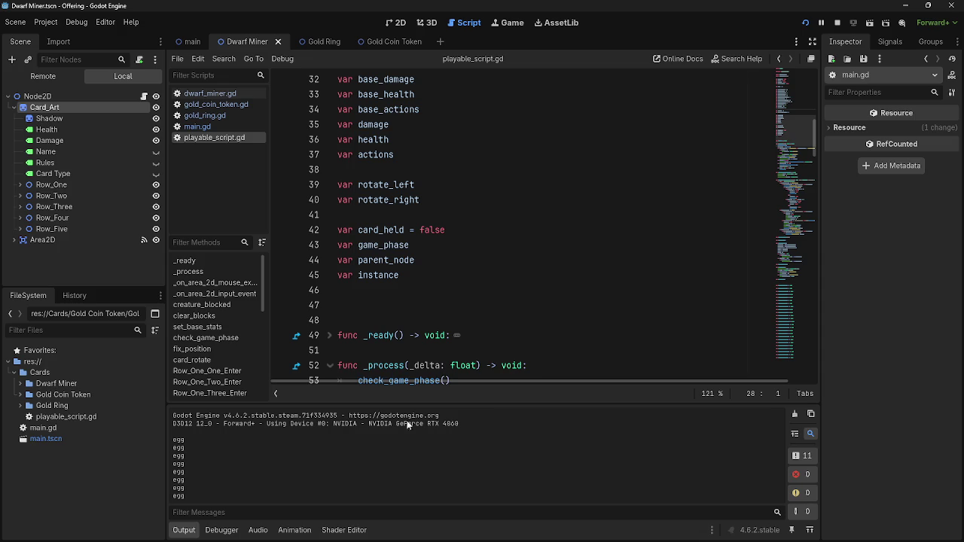
{"action": "mouse_move", "coordinate": [174, 457]}
{"action": "left_mouse_down"}
{"action": "mouse_move", "coordinate": [157, 423]}
{"action": "mouse_move", "coordinate": [218, 456]}
{"action": "left_mouse_up"}
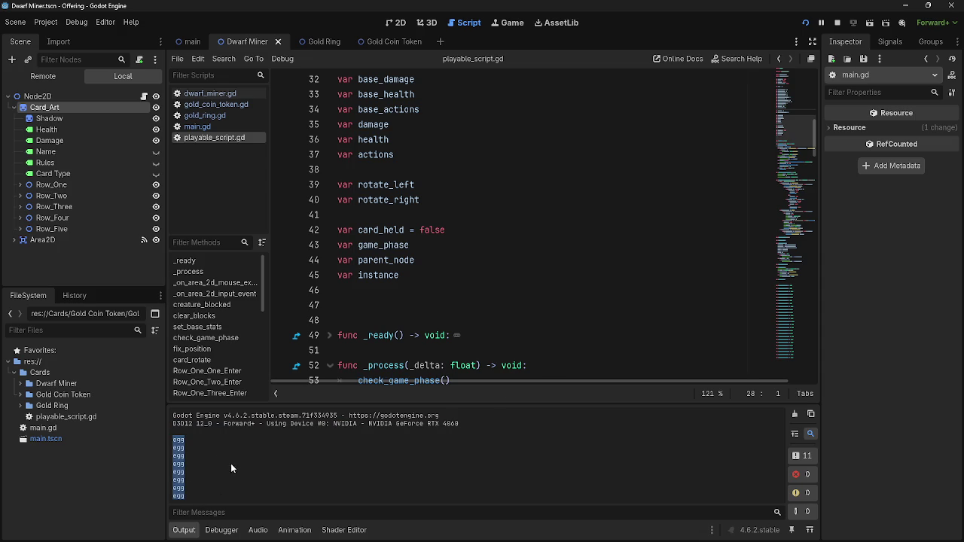
{"action": "left_click", "coordinate": [218, 456]}
{"action": "key", "text": "alt+Tab"}
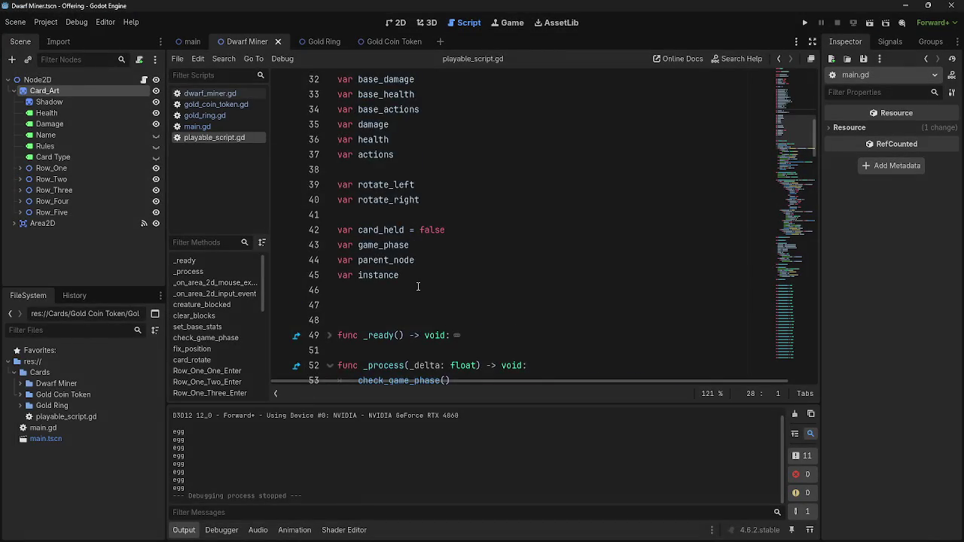
Delete the print("egg") test line under the has("actions") check in main.gd
{"action": "scroll", "coordinate": [419, 286], "scroll_direction": "down", "scroll_amount": 1}
{"action": "left_click", "coordinate": [197, 126]}
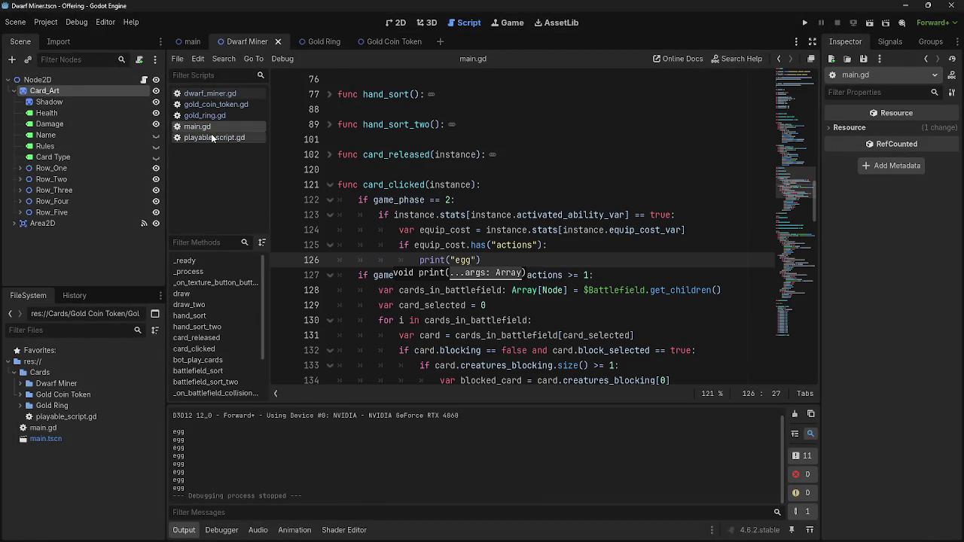
{"action": "mouse_move", "coordinate": [490, 259]}
{"action": "left_mouse_down"}
{"action": "mouse_move", "coordinate": [400, 259]}
{"action": "mouse_move", "coordinate": [419, 260]}
{"action": "left_mouse_up"}
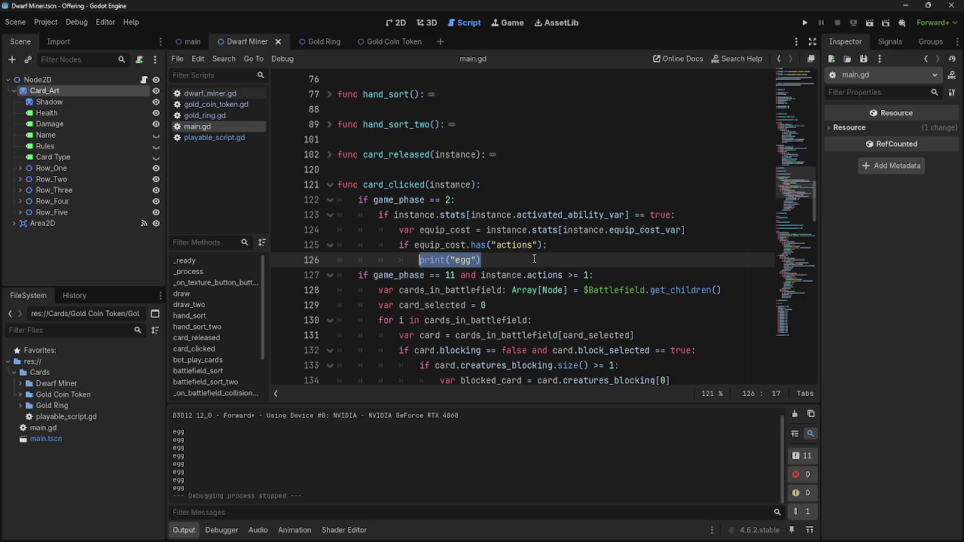
{"action": "key", "text": "BackSpace"}
{"action": "key", "text": "BackSpace"}
{"action": "key", "text": "BackSpace"}
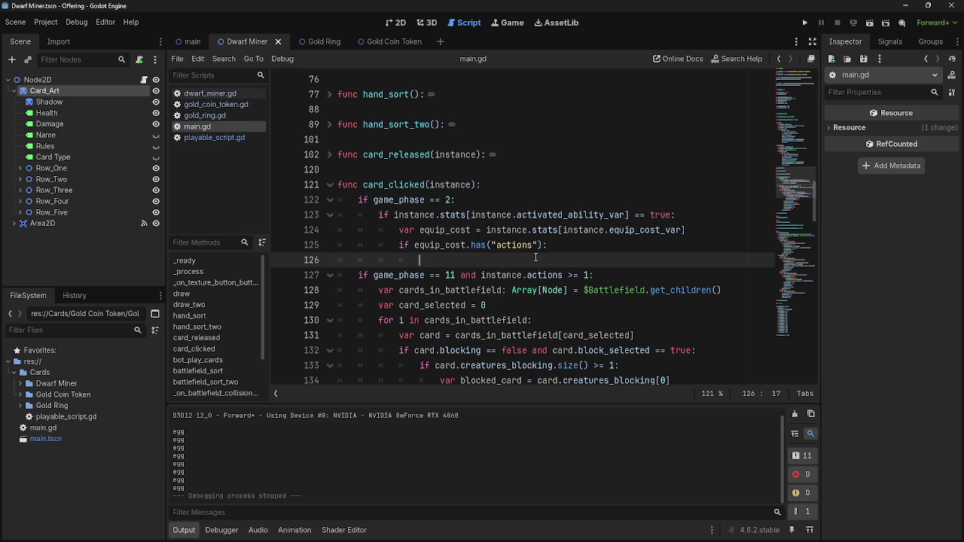
Write the nested condition if equip_cost[0] >= 1: on indented line 126
{"action": "left_click", "coordinate": [539, 252]}
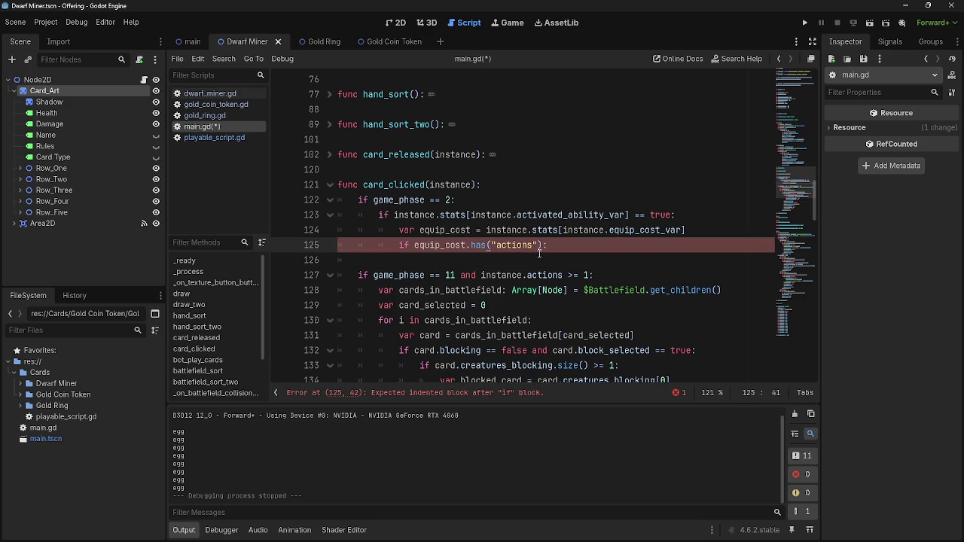
{"action": "key", "text": "Down"}
{"action": "key", "text": "Tab"}
{"action": "key", "text": "Tab"}
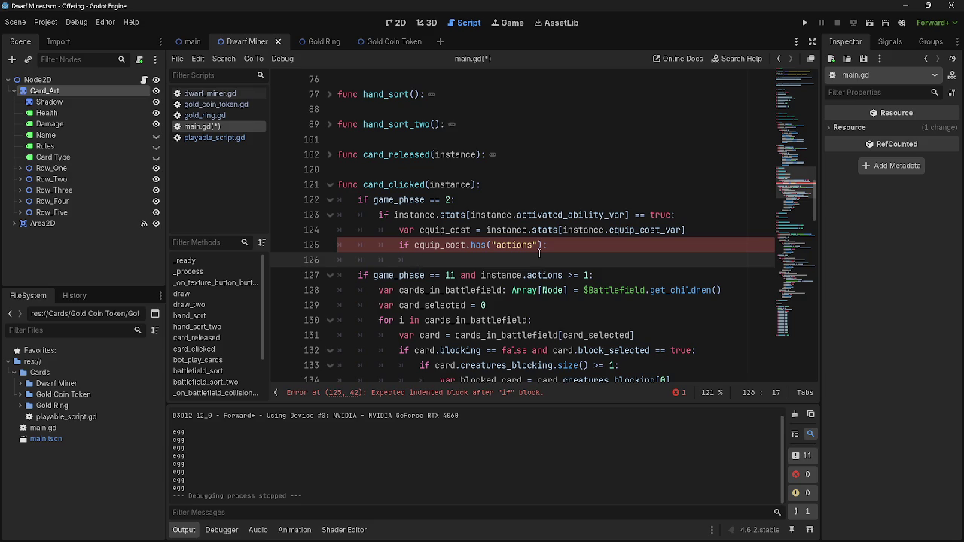
{"action": "type", "text": "if equp"}
{"action": "key", "text": "BackSpace"}
{"action": "type", "text": "ip_ca"}
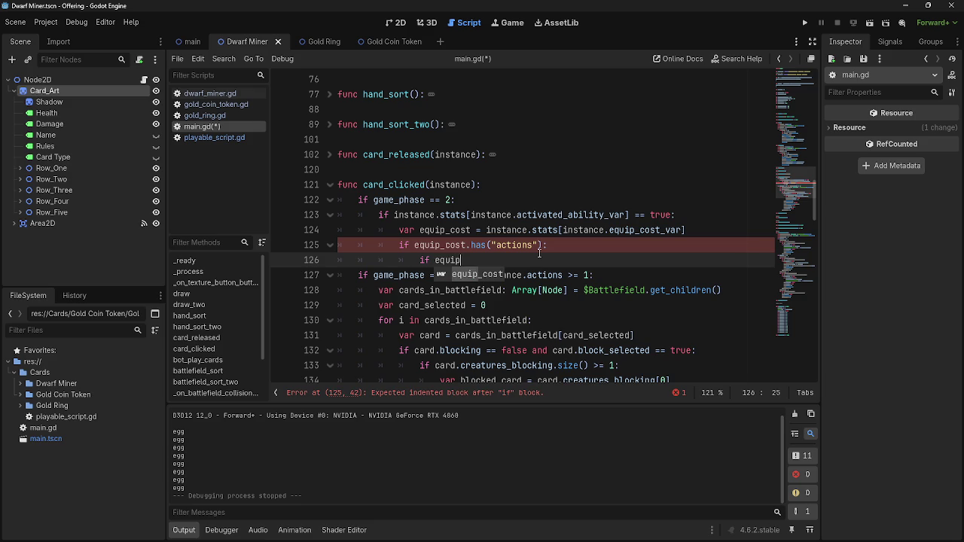
{"action": "key", "text": "BackSpace"}
{"action": "type", "text": "ost"}
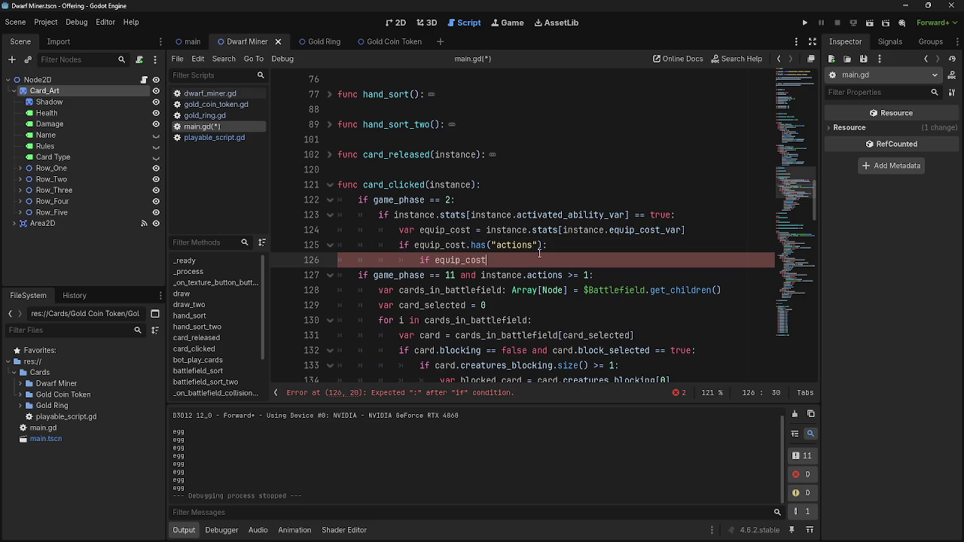
{"action": "type", "text": "["}
{"action": "type", "text": "0] <"}
{"action": "key", "text": "BackSpace"}
{"action": "type", "text": "="}
{"action": "key", "text": "BackSpace"}
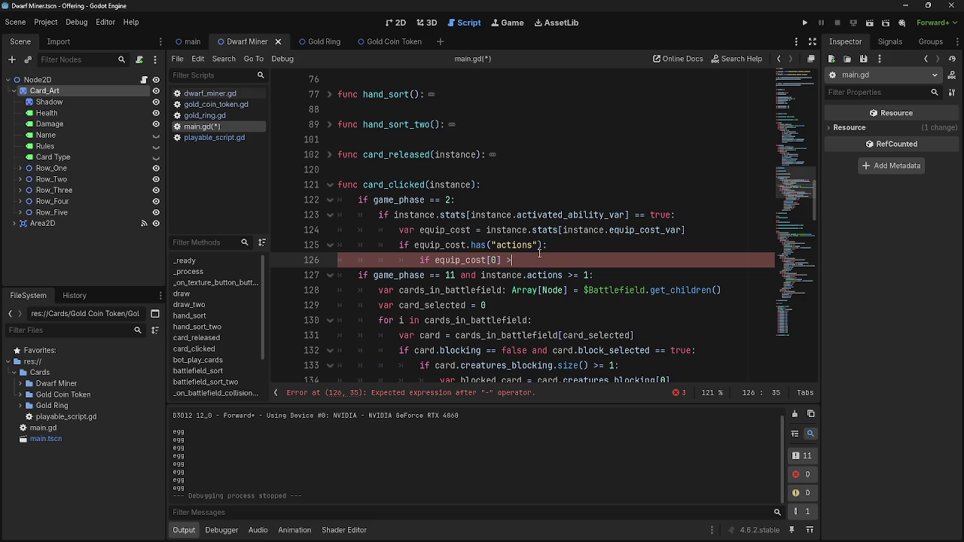
{"action": "type", "text": "="}
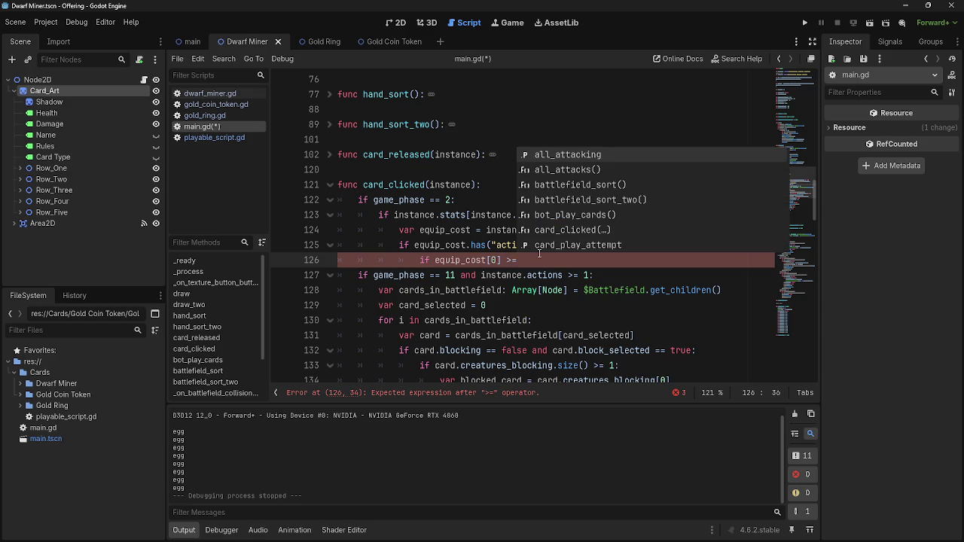
{"action": "type", "text": " 1:"}
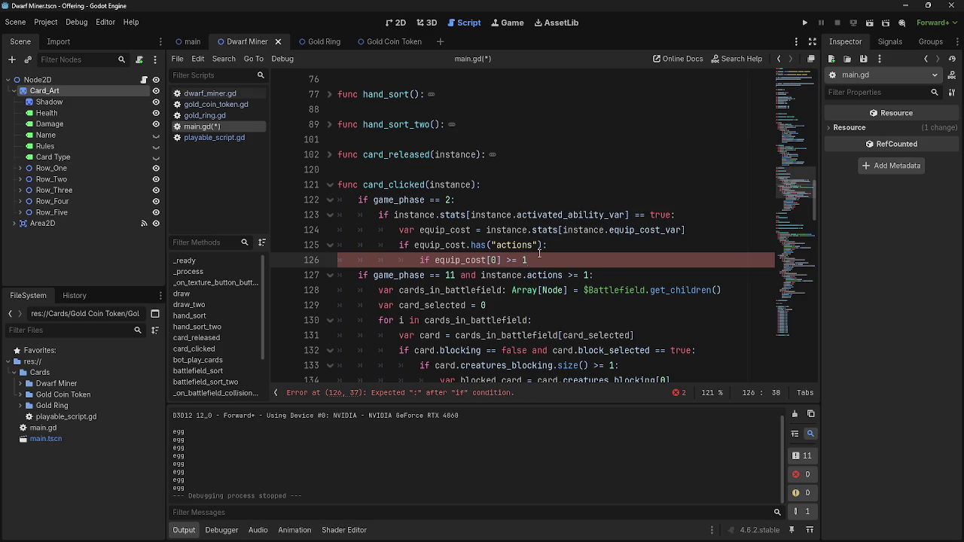
Add a pass placeholder on the indented line beneath the new check
{"action": "key", "text": "Return"}
{"action": "type", "text": "pass"}
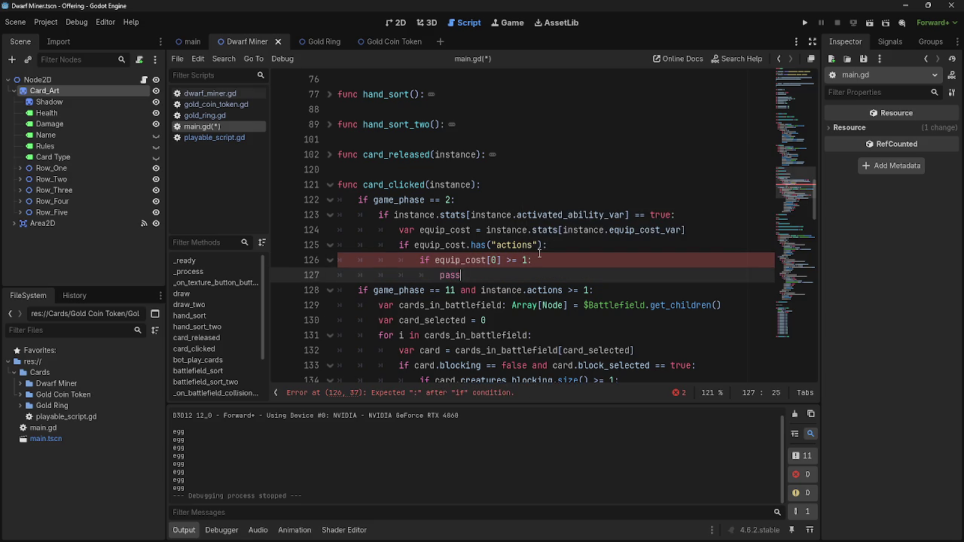
{"action": "left_click", "coordinate": [471, 260]}
{"action": "left_click", "coordinate": [571, 256]}
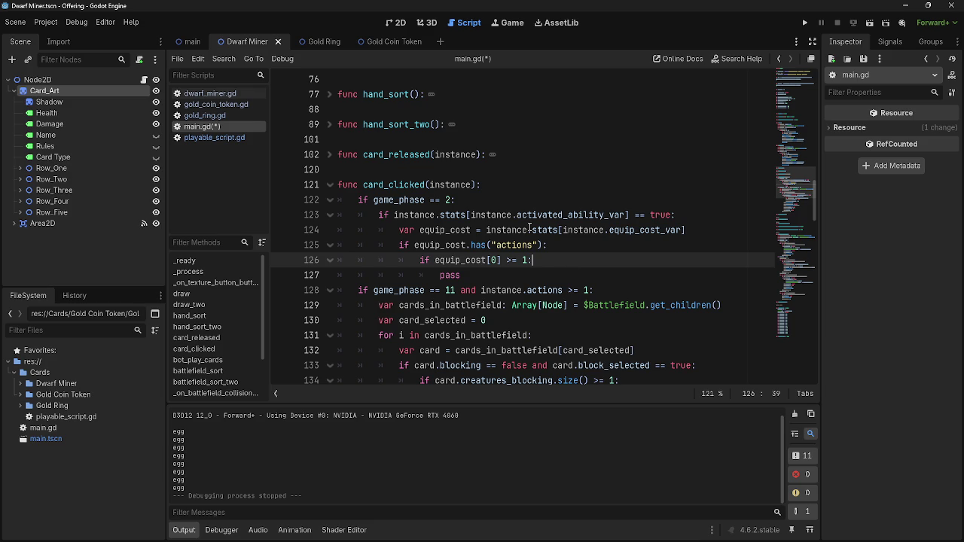
{"action": "mouse_move", "coordinate": [528, 539]}
{"action": "left_click", "coordinate": [455, 275]}
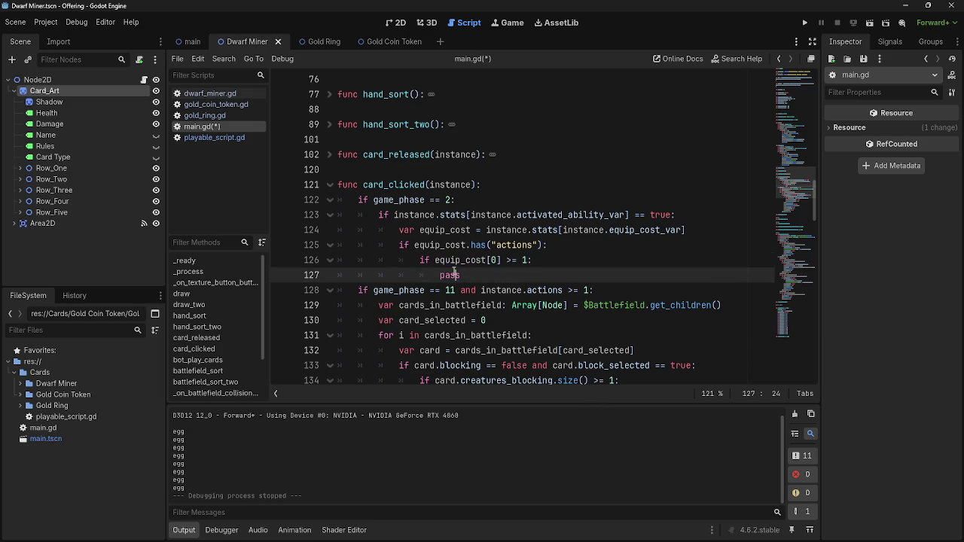
{"action": "left_click", "coordinate": [477, 277]}
Inspect the equip_cost uses on lines 124–126 of card_clicked
{"action": "double_click", "coordinate": [459, 260]}
{"action": "double_click", "coordinate": [449, 275]}
{"action": "left_click", "coordinate": [445, 260]}
{"action": "left_click", "coordinate": [441, 245]}
{"action": "double_click", "coordinate": [440, 230]}
{"action": "left_click", "coordinate": [440, 229]}
{"action": "double_click", "coordinate": [441, 245]}
{"action": "double_click", "coordinate": [440, 230]}
{"action": "left_click", "coordinate": [441, 245]}
{"action": "double_click", "coordinate": [440, 230]}
{"action": "left_click", "coordinate": [441, 245]}
{"action": "double_click", "coordinate": [440, 230]}
{"action": "left_click", "coordinate": [441, 245]}
{"action": "left_click", "coordinate": [461, 260]}
{"action": "double_click", "coordinate": [441, 244]}
{"action": "double_click", "coordinate": [440, 229]}
{"action": "double_click", "coordinate": [440, 245]}
{"action": "double_click", "coordinate": [458, 259]}
{"action": "left_click", "coordinate": [441, 245]}
{"action": "double_click", "coordinate": [440, 230]}
{"action": "left_click", "coordinate": [441, 245]}
{"action": "double_click", "coordinate": [440, 230]}
{"action": "left_click", "coordinate": [441, 245]}
{"action": "double_click", "coordinate": [440, 230]}
{"action": "double_click", "coordinate": [441, 244]}
{"action": "double_click", "coordinate": [461, 260]}
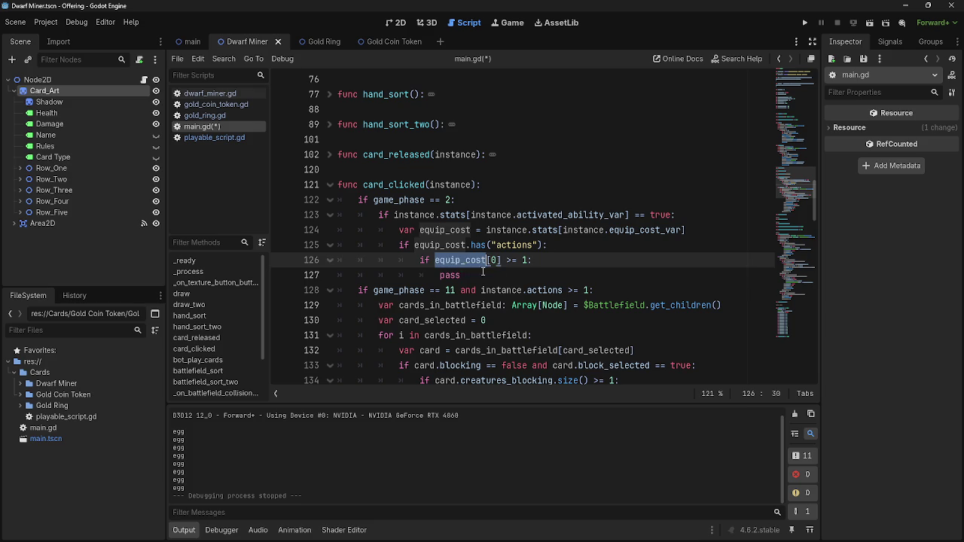
{"action": "left_click", "coordinate": [465, 271]}
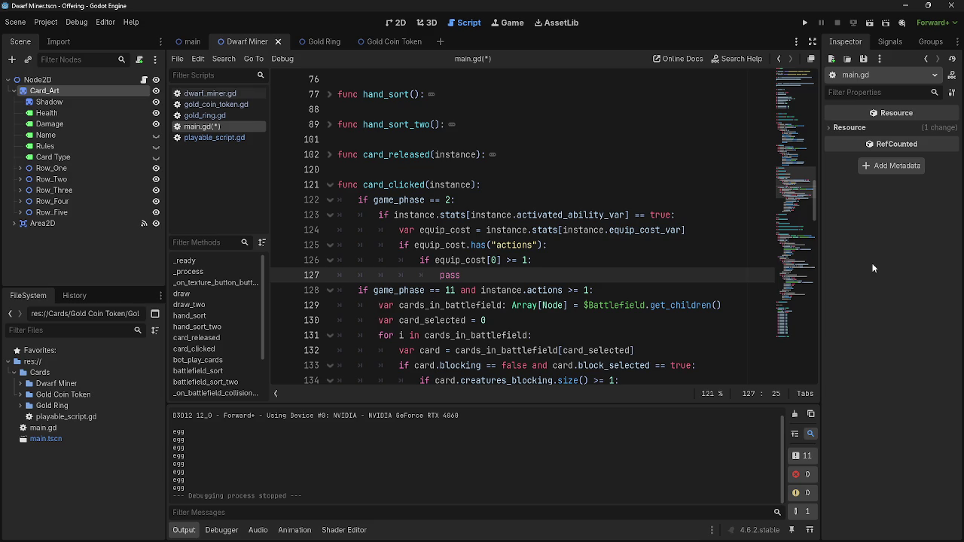
Review the equip_cost[0] >= 1 condition on line 126 and the pass below it
{"action": "double_click", "coordinate": [449, 276]}
{"action": "left_click", "coordinate": [535, 262]}
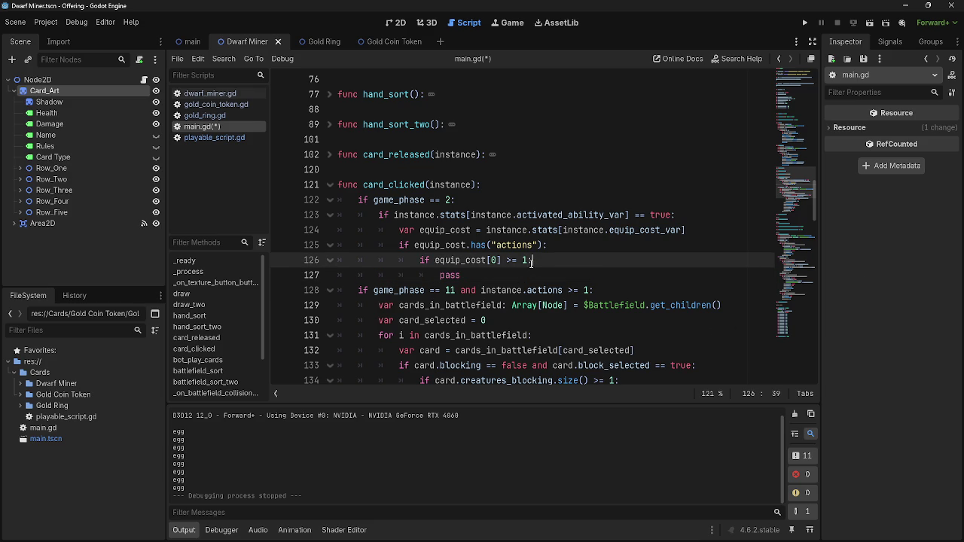
{"action": "key", "text": "Right"}
{"action": "key", "text": "Left"}
{"action": "double_click", "coordinate": [462, 261]}
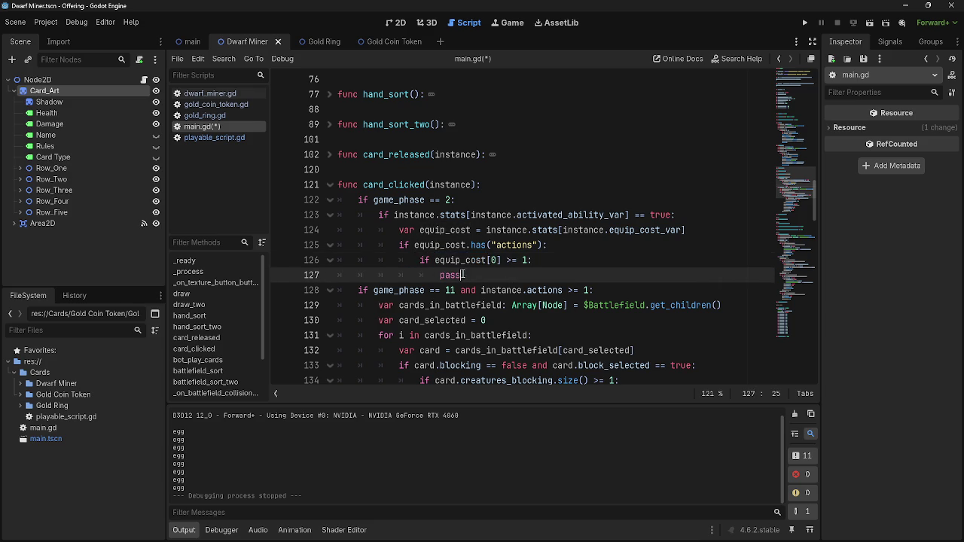
{"action": "left_click", "coordinate": [464, 275]}
{"action": "double_click", "coordinate": [466, 263]}
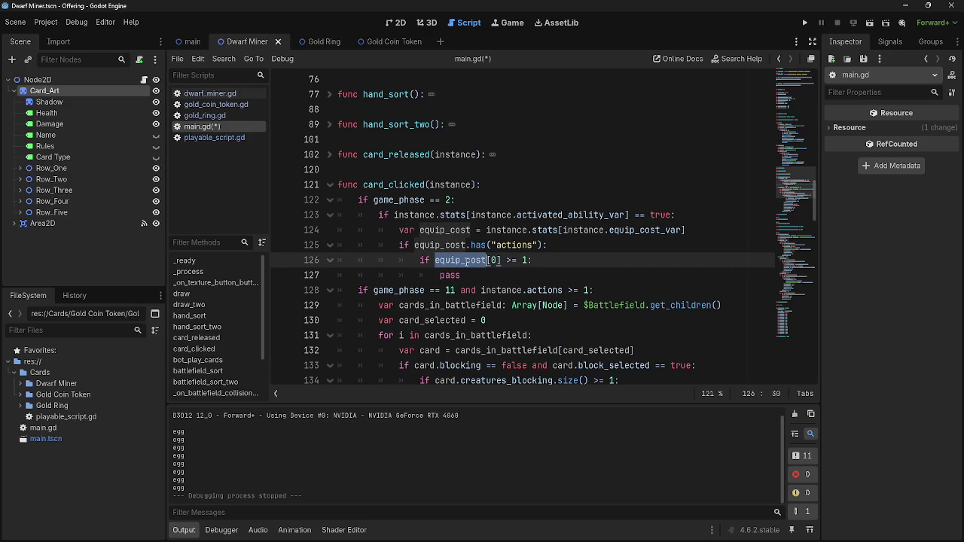
{"action": "left_click", "coordinate": [467, 274]}
{"action": "double_click", "coordinate": [475, 264]}
{"action": "left_click", "coordinate": [452, 245]}
{"action": "left_click", "coordinate": [452, 230]}
{"action": "left_click", "coordinate": [452, 245]}
{"action": "left_click", "coordinate": [452, 260]}
{"action": "double_click", "coordinate": [450, 276]}
{"action": "double_click", "coordinate": [452, 260]}
{"action": "double_click", "coordinate": [445, 240]}
{"action": "left_click", "coordinate": [444, 230]}
{"action": "left_click", "coordinate": [444, 245]}
{"action": "left_click", "coordinate": [446, 260]}
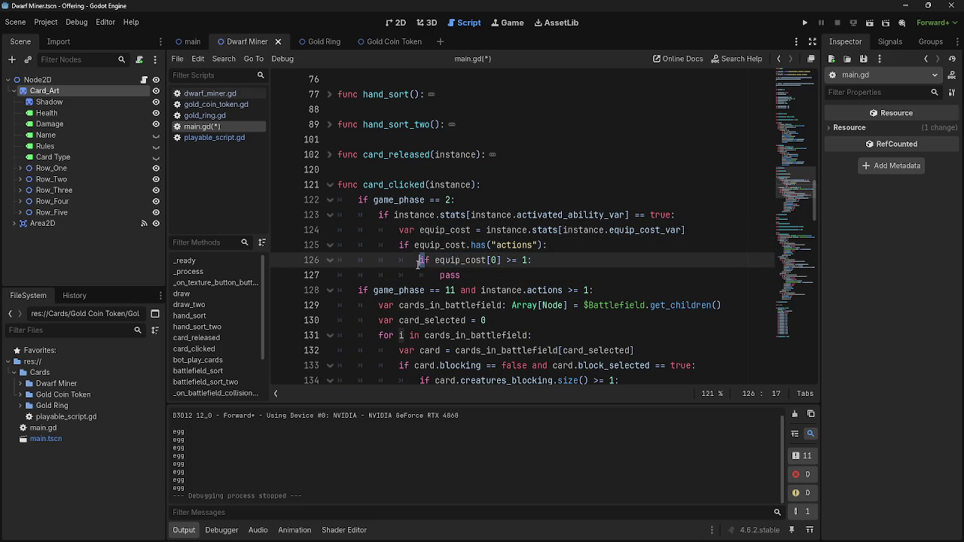
{"action": "left_click_drag", "start_coordinate": [422, 260], "coordinate": [557, 260]}
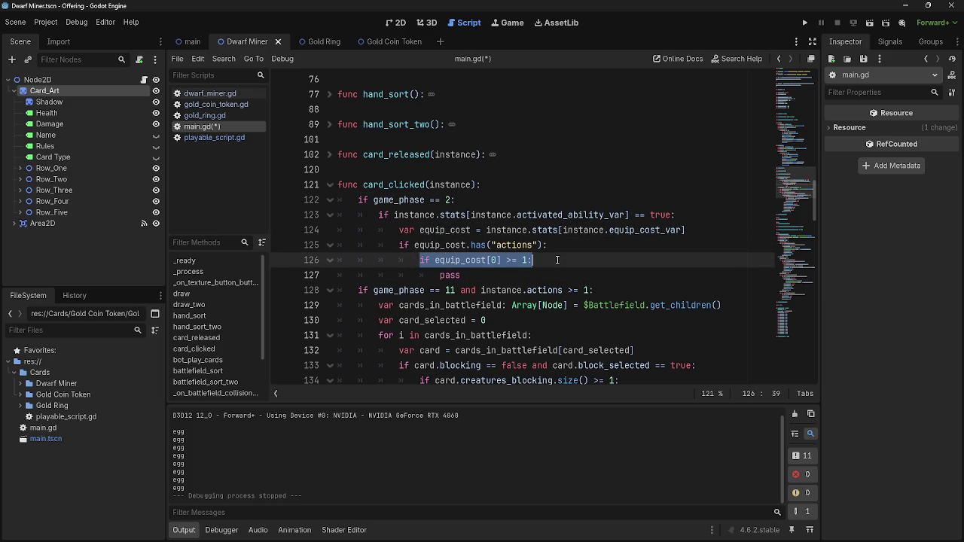
{"action": "key", "text": "ctrl+z"}
{"action": "key", "text": "ctrl+shift+z"}
{"action": "left_click", "coordinate": [456, 260]}
{"action": "double_click", "coordinate": [456, 260]}
{"action": "left_click", "coordinate": [456, 260]}
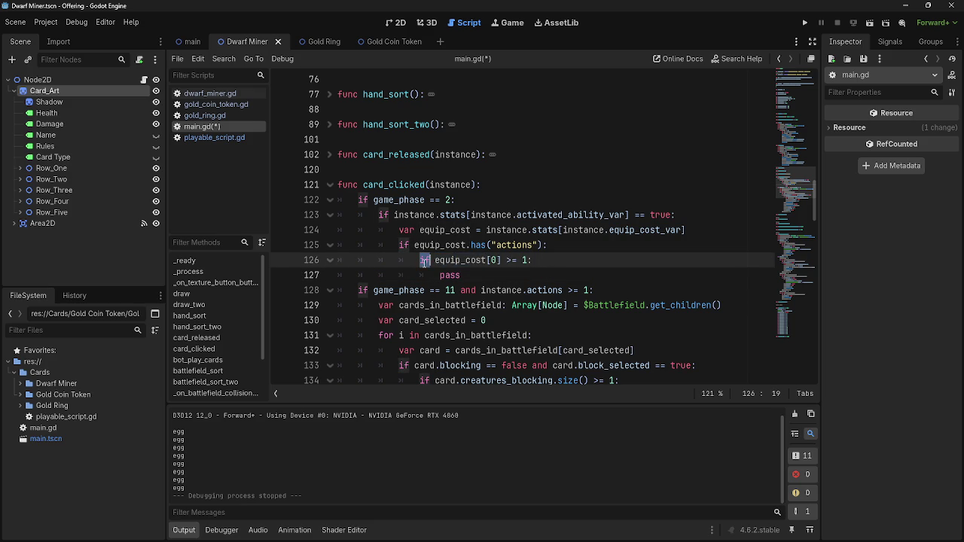
{"action": "left_click", "coordinate": [495, 260]}
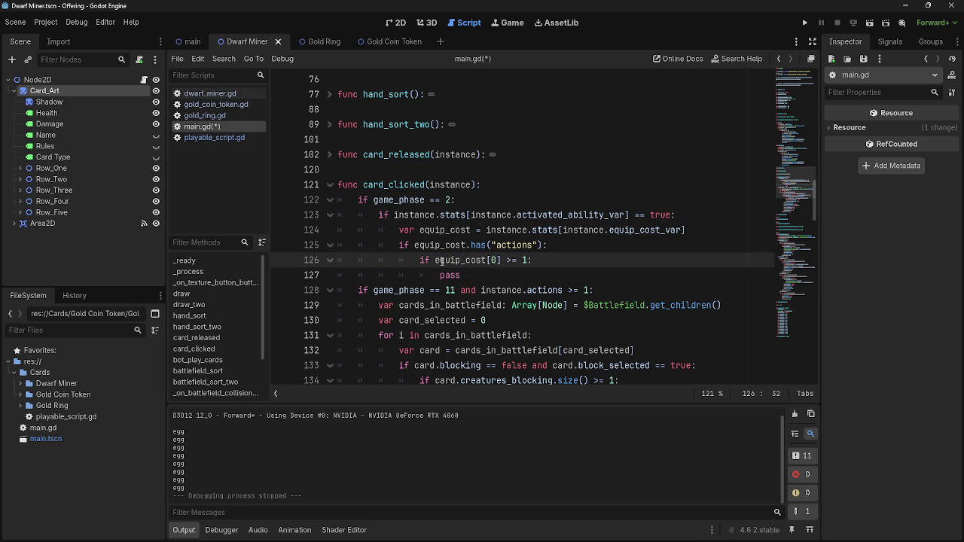
{"action": "left_click_drag", "start_coordinate": [419, 260], "coordinate": [563, 260]}
Insert print("egg") on a new line above pass and launch the game
{"action": "left_click", "coordinate": [571, 260]}
{"action": "key", "text": "Return"}
{"action": "type", "text": "print(\"egg"}
{"action": "left_click", "coordinate": [805, 22]}
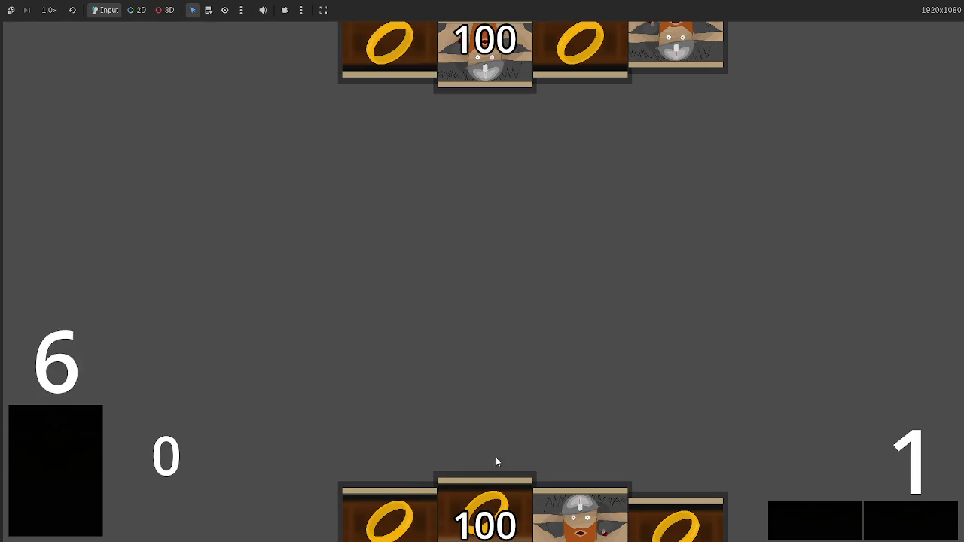
Replace the 1 in line 126's check with instance.actions and relaunch the game with F5
{"action": "key", "text": "alt+Tab"}
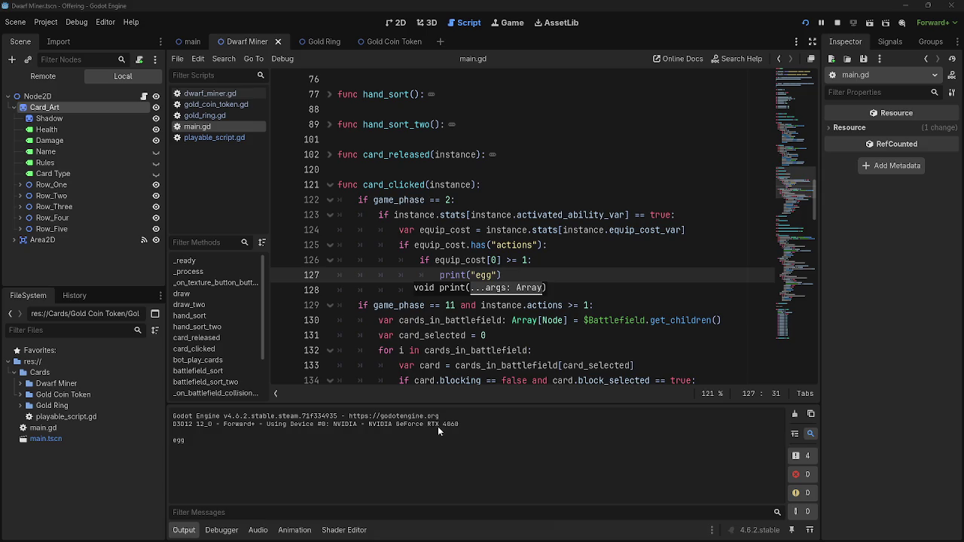
{"action": "key", "text": "alt+Tab"}
{"action": "key", "text": "alt+Tab"}
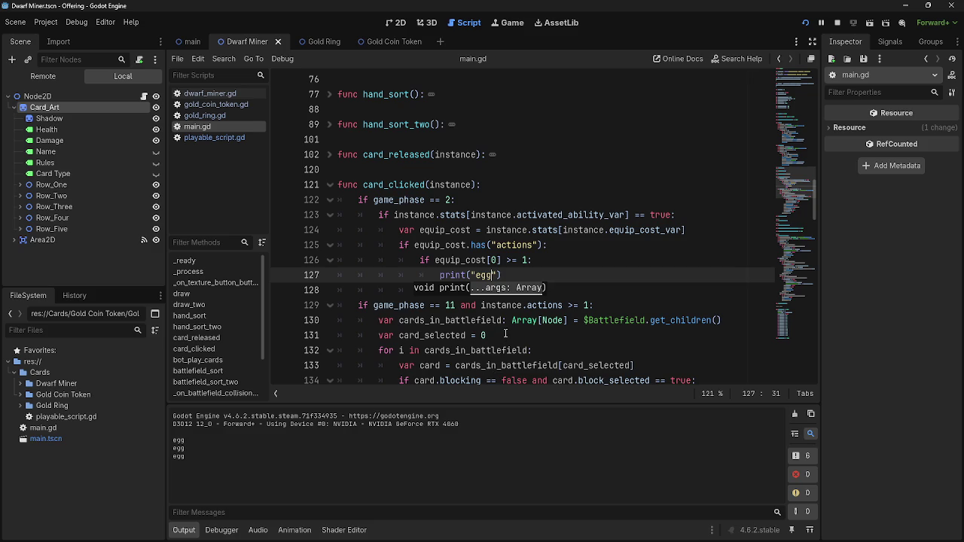
{"action": "left_click", "coordinate": [507, 260]}
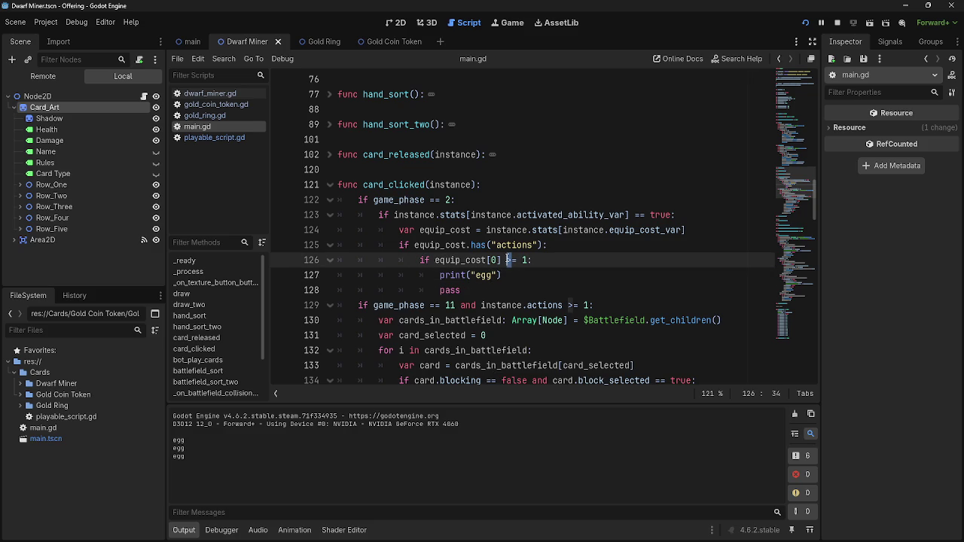
{"action": "left_click", "coordinate": [527, 260]}
{"action": "left_click_drag", "start_coordinate": [527, 259], "coordinate": [521, 259]}
{"action": "type", "text": "instance/a"}
{"action": "key", "text": "BackSpace"}
{"action": "key", "text": "BackSpace"}
{"action": "type", "text": ".actions"}
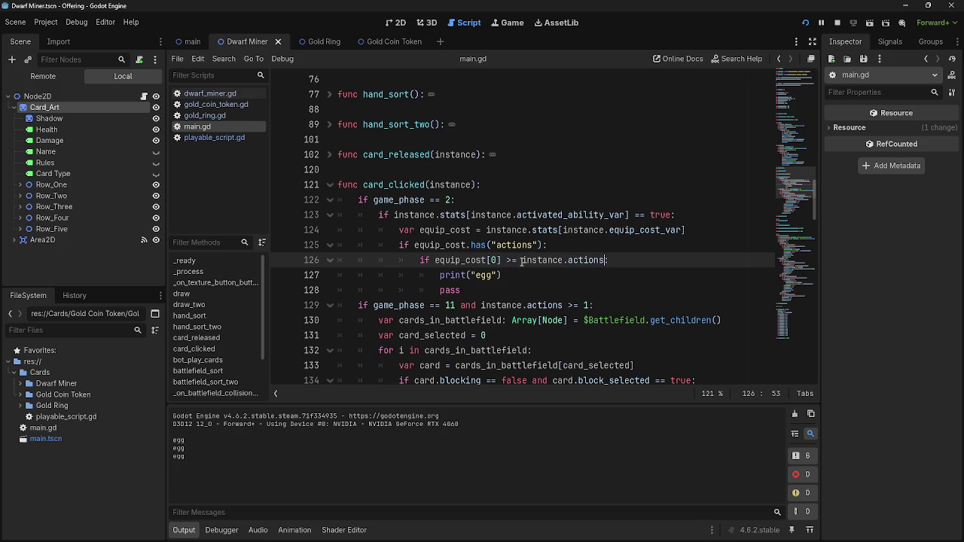
{"action": "key", "text": "F5"}
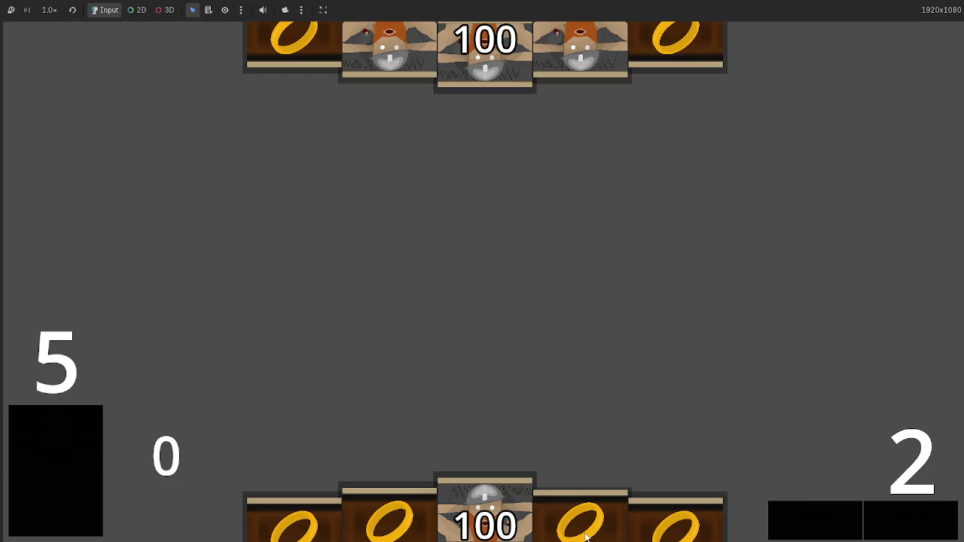
Click cards in the running game to test the equip check, then stop it with F8
{"action": "left_click", "coordinate": [586, 535]}
{"action": "left_click", "coordinate": [485, 377]}
{"action": "key", "text": "F8"}
{"action": "left_click", "coordinate": [490, 373]}
{"action": "left_click", "coordinate": [484, 376]}
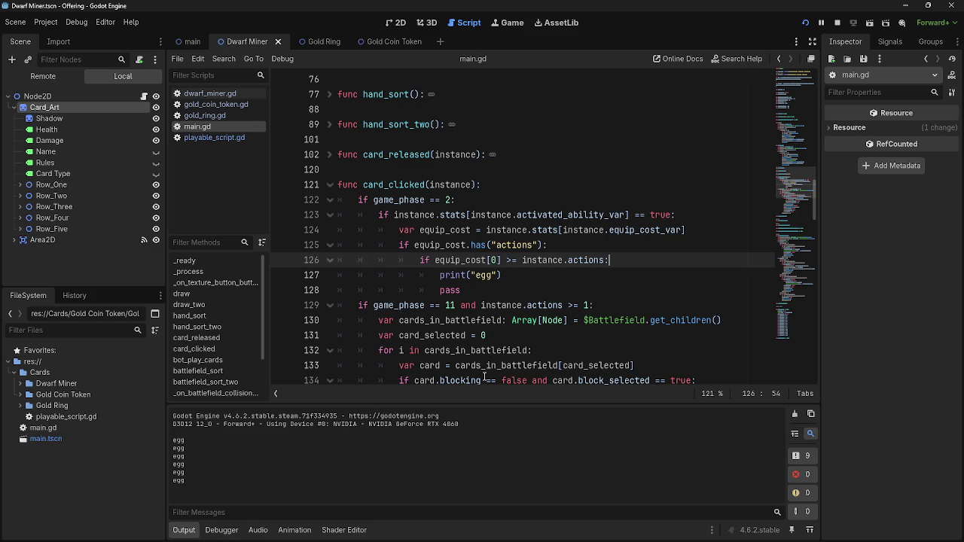
Change line 126's comparison to equip_cost[0] <= instance.actions
{"action": "double_click", "coordinate": [536, 261]}
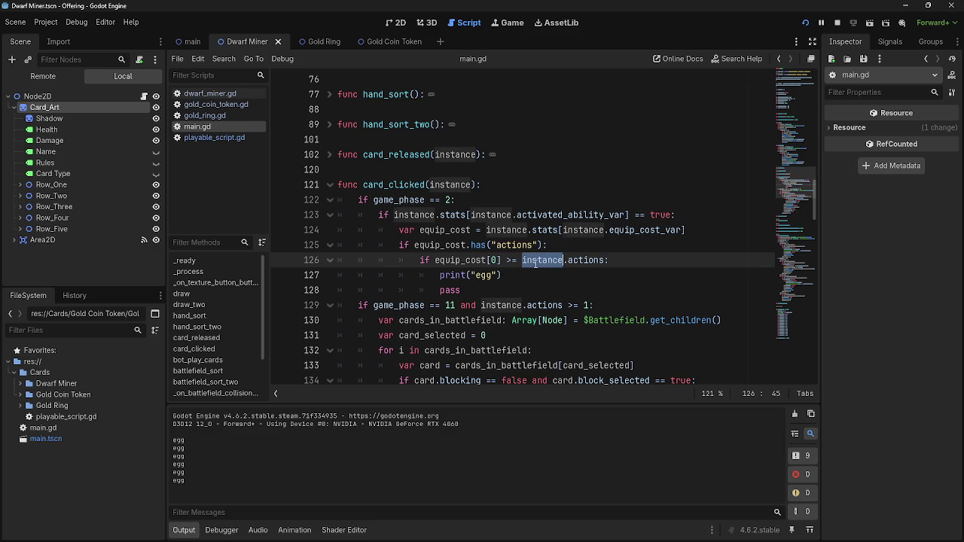
{"action": "double_click", "coordinate": [461, 259]}
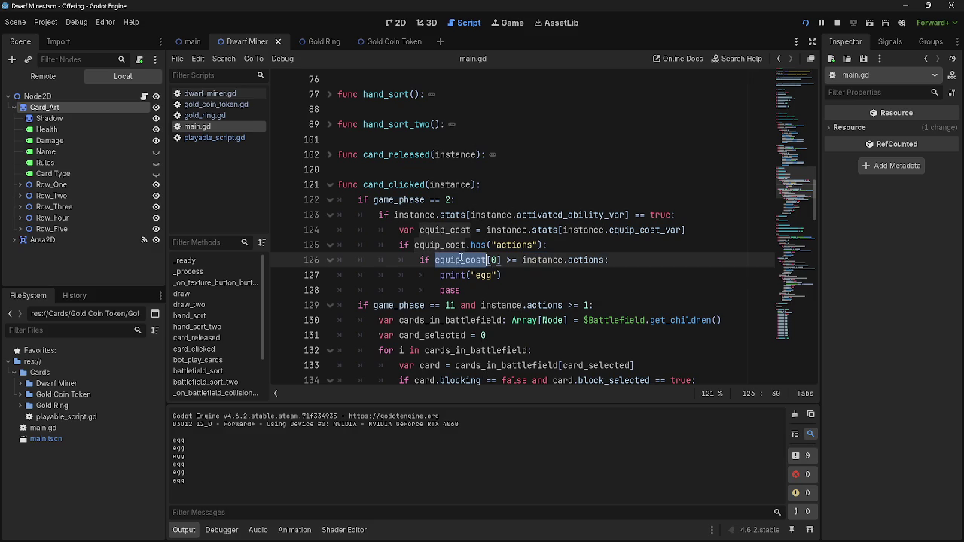
{"action": "left_click", "coordinate": [509, 261]}
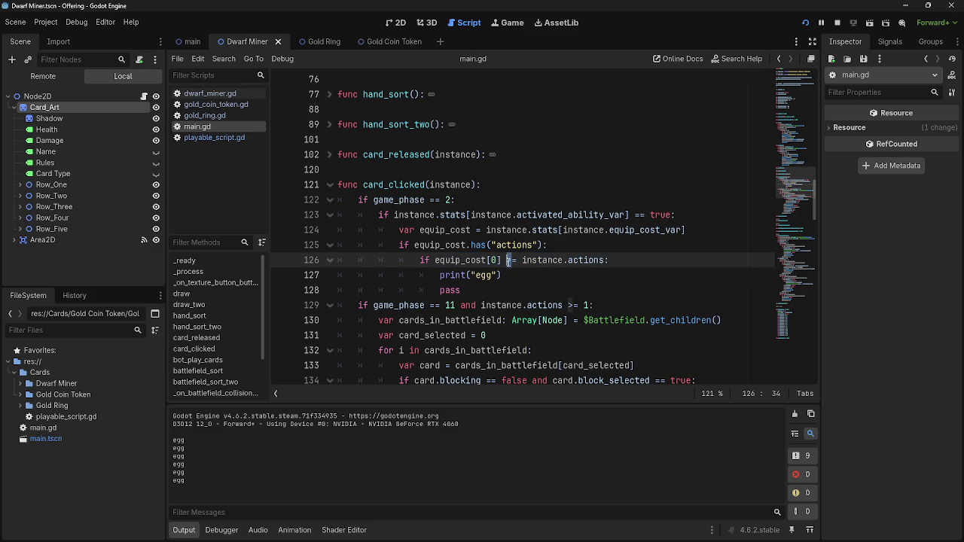
{"action": "key", "text": "Delete"}
{"action": "type", "text": "<"}
{"action": "left_click", "coordinate": [648, 260]}
Review the actions check on line 125 above the edited condition
{"action": "left_click_drag", "start_coordinate": [419, 260], "coordinate": [647, 256]}
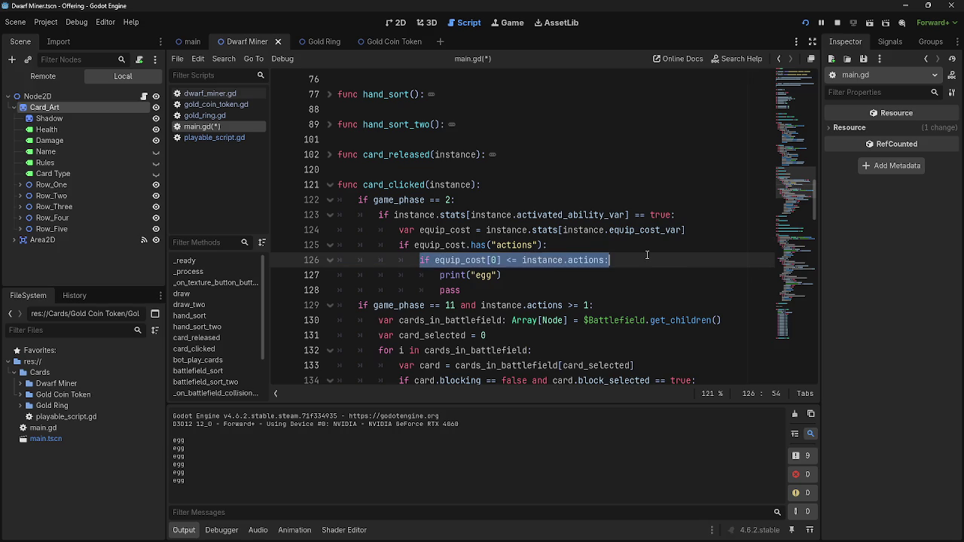
{"action": "double_click", "coordinate": [462, 260]}
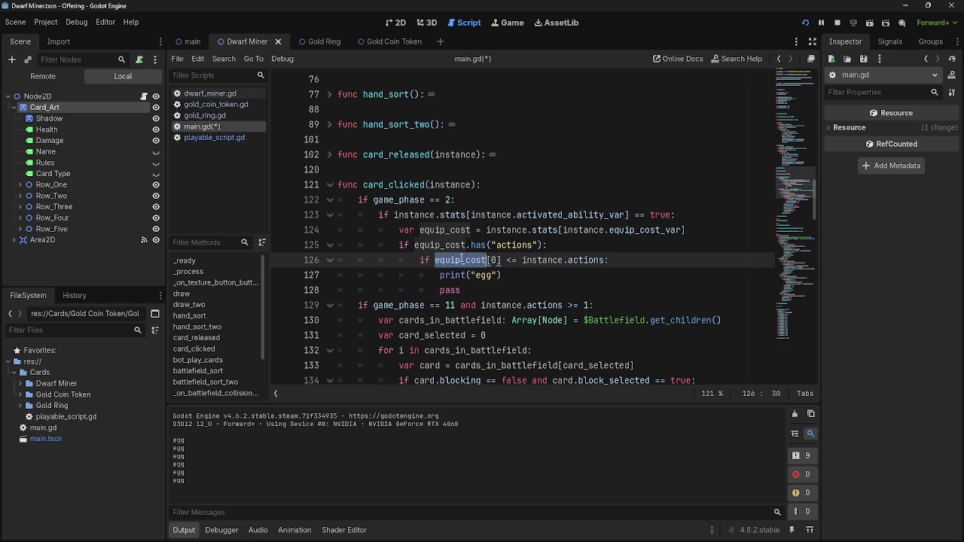
{"action": "double_click", "coordinate": [440, 245]}
{"action": "mouse_move", "coordinate": [397, 245]}
{"action": "left_mouse_down"}
{"action": "mouse_move", "coordinate": [581, 244]}
{"action": "mouse_move", "coordinate": [379, 245]}
{"action": "mouse_move", "coordinate": [553, 245]}
{"action": "mouse_move", "coordinate": [398, 245]}
{"action": "left_mouse_up"}
{"action": "left_click", "coordinate": [581, 244]}
{"action": "left_click", "coordinate": [559, 245]}
{"action": "left_click_drag", "start_coordinate": [559, 245], "coordinate": [398, 245]}
{"action": "left_click", "coordinate": [572, 245]}
{"action": "left_click_drag", "start_coordinate": [615, 248], "coordinate": [399, 245]}
{"action": "left_click", "coordinate": [557, 245]}
{"action": "left_click_drag", "start_coordinate": [558, 244], "coordinate": [415, 239]}
{"action": "left_click", "coordinate": [571, 245]}
{"action": "mouse_move", "coordinate": [561, 245]}
{"action": "left_mouse_down"}
{"action": "mouse_move", "coordinate": [381, 245]}
{"action": "mouse_move", "coordinate": [391, 244]}
{"action": "left_mouse_up"}
{"action": "left_click", "coordinate": [571, 245]}
{"action": "left_click_drag", "start_coordinate": [570, 245], "coordinate": [378, 245]}
{"action": "left_click", "coordinate": [424, 244]}
{"action": "mouse_move", "coordinate": [585, 245]}
{"action": "left_mouse_down"}
{"action": "mouse_move", "coordinate": [383, 244]}
{"action": "mouse_move", "coordinate": [395, 245]}
{"action": "left_mouse_up"}
{"action": "left_click_drag", "start_coordinate": [540, 245], "coordinate": [379, 244]}
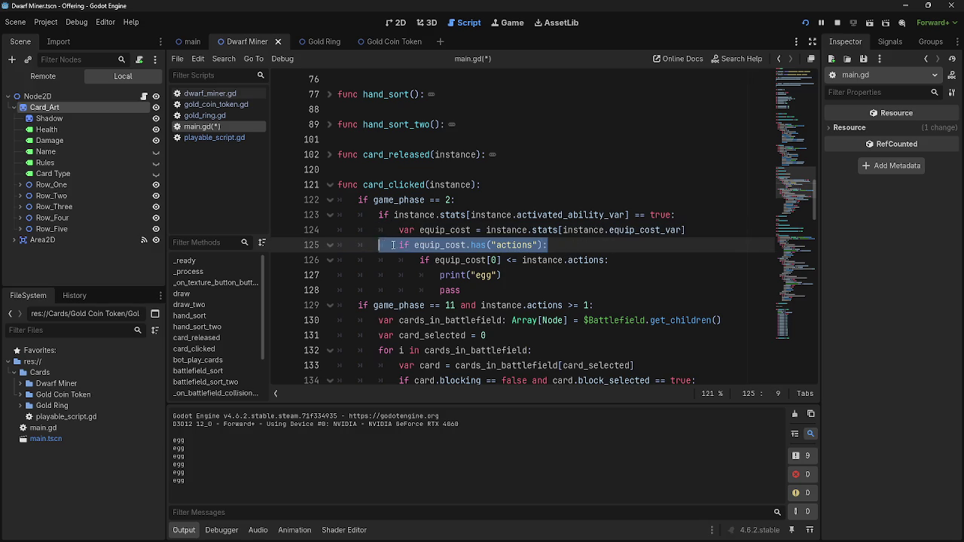
{"action": "left_click_drag", "start_coordinate": [547, 244], "coordinate": [399, 245]}
{"action": "double_click", "coordinate": [515, 245]}
{"action": "left_click", "coordinate": [542, 244]}
{"action": "left_click_drag", "start_coordinate": [547, 245], "coordinate": [397, 245]}
Look over the flipped equip_cost check on line 126 and run the game again
{"action": "key", "text": "Down"}
{"action": "key", "text": "Home"}
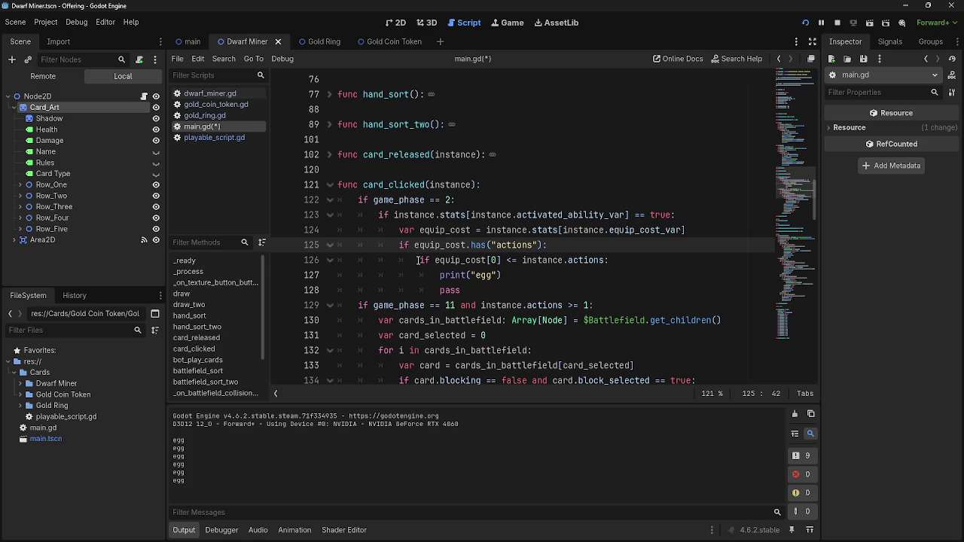
{"action": "key", "text": "shift+End"}
{"action": "key", "text": "End"}
{"action": "left_click_drag", "start_coordinate": [407, 258], "coordinate": [608, 260]}
{"action": "left_click", "coordinate": [608, 260]}
{"action": "double_click", "coordinate": [461, 260]}
{"action": "double_click", "coordinate": [541, 260]}
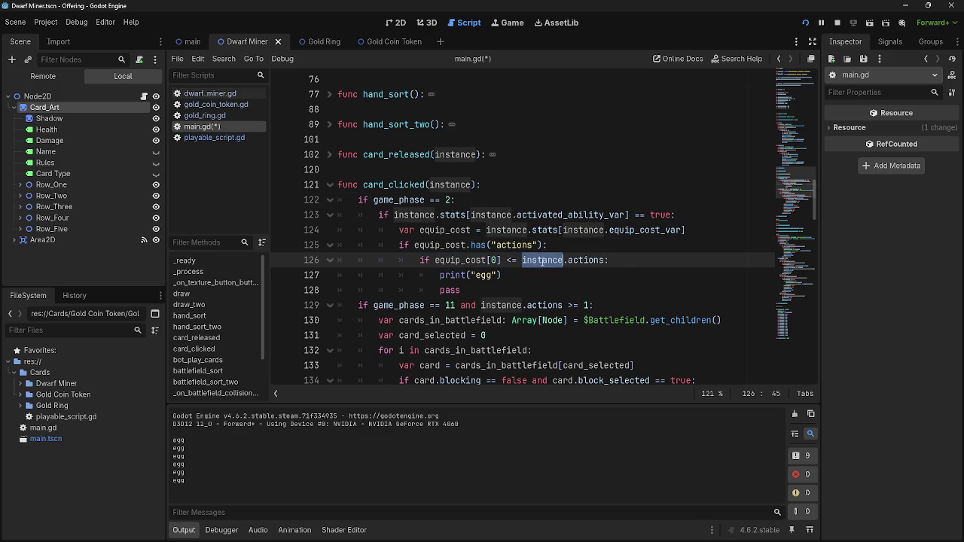
{"action": "double_click", "coordinate": [463, 259]}
{"action": "left_click", "coordinate": [627, 260]}
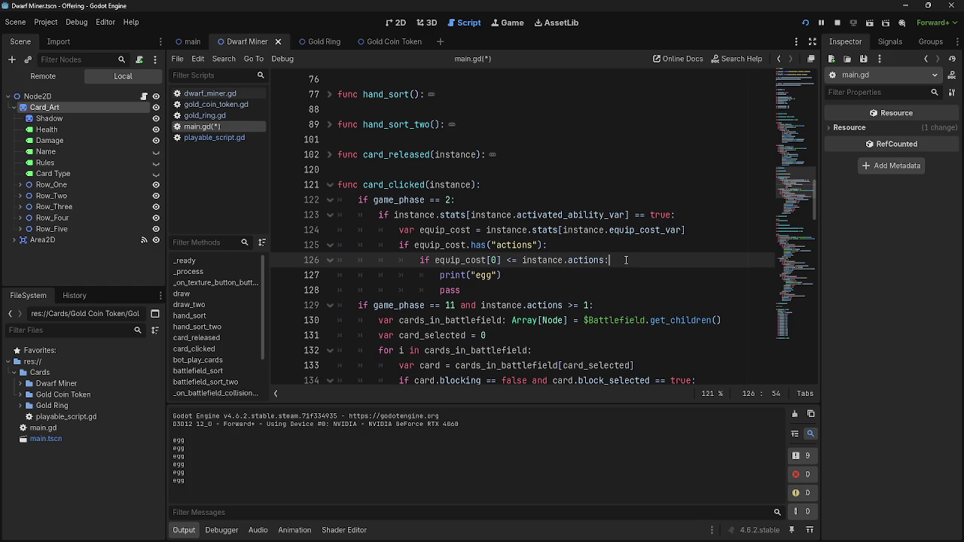
{"action": "double_click", "coordinate": [588, 260]}
{"action": "left_click", "coordinate": [609, 260]}
{"action": "left_click", "coordinate": [806, 23]}
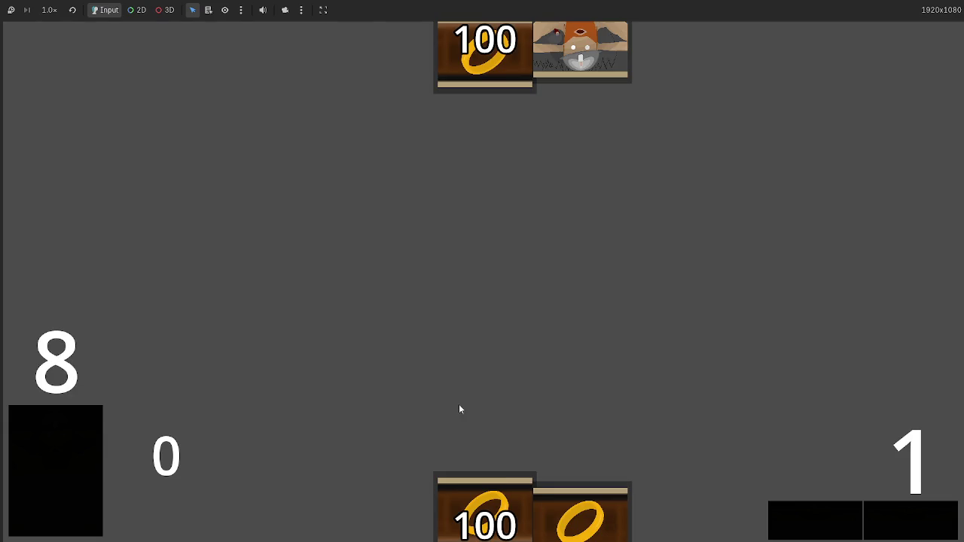
Return from the game to the editor and open playable_script.gd
{"action": "key", "text": "alt+Tab"}
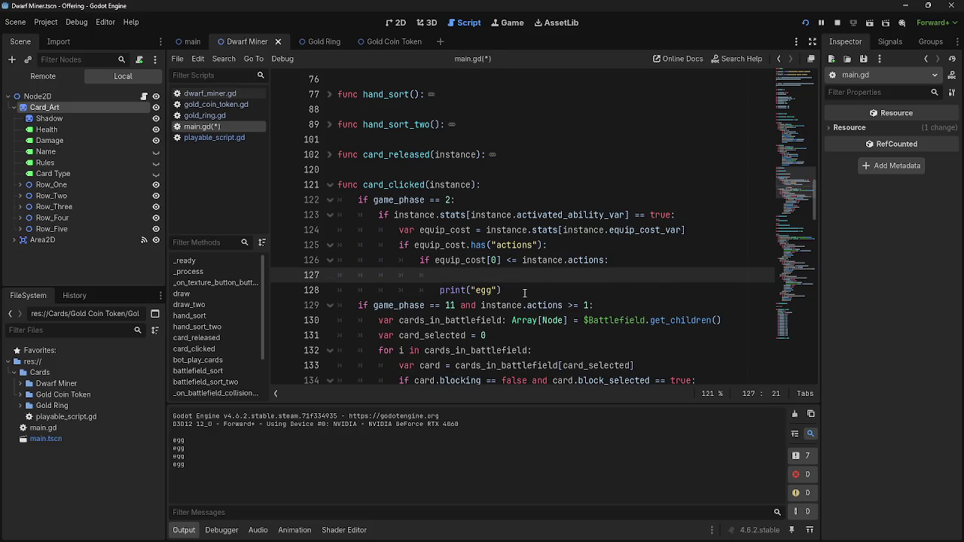
{"action": "left_click", "coordinate": [215, 137]}
{"action": "scroll", "coordinate": [430, 298], "scroll_direction": "down", "scroll_amount": 10}
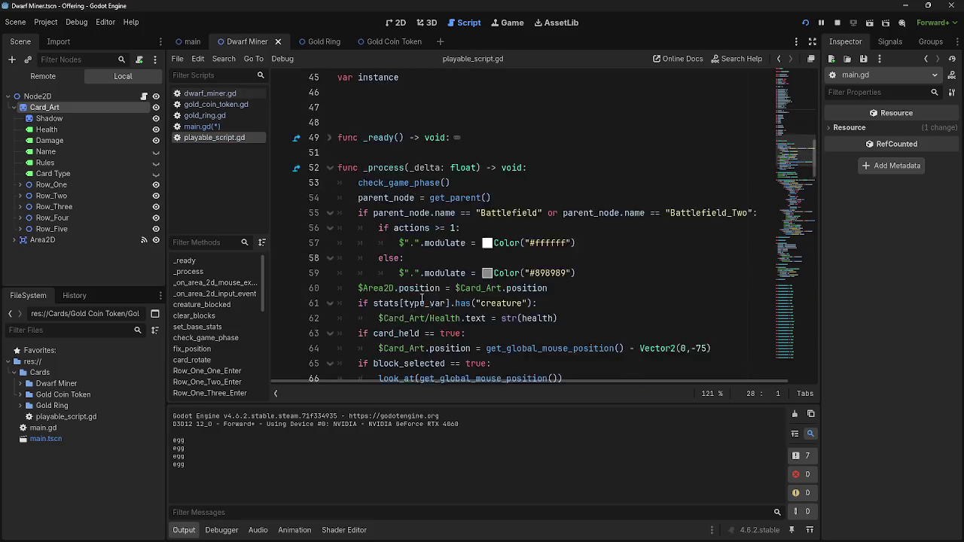
Scroll through playable_script.gd's functions, then switch back to main.gd
{"action": "scroll", "coordinate": [430, 298], "scroll_direction": "down", "scroll_amount": 20}
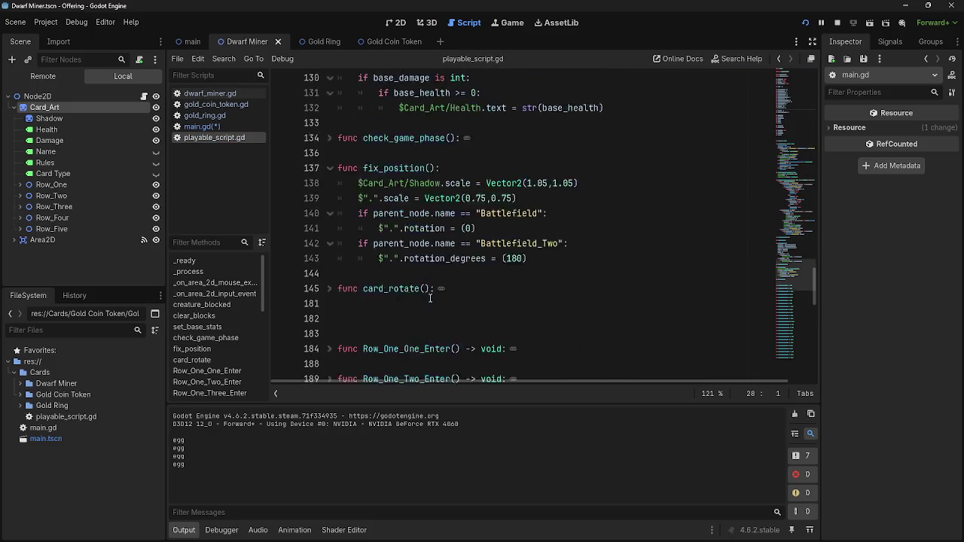
{"action": "scroll", "coordinate": [430, 298], "scroll_direction": "up", "scroll_amount": 15}
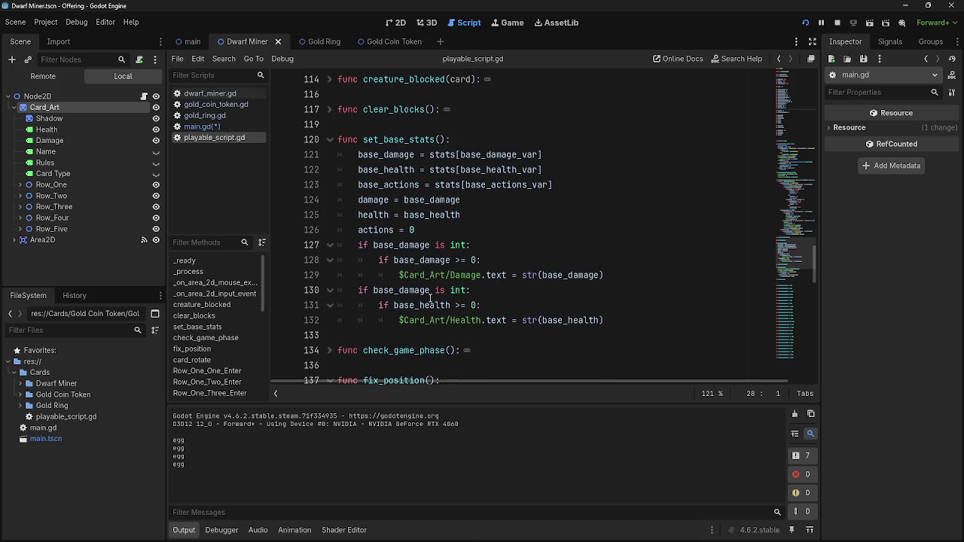
{"action": "left_click", "coordinate": [199, 126]}
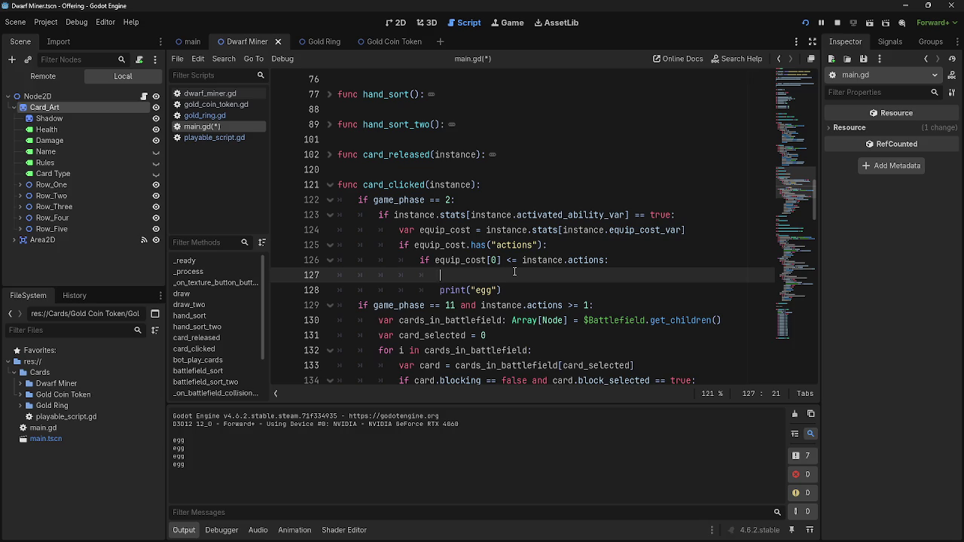
Delete the blank indented line 127 so print("egg") follows the equip check
{"action": "left_click_drag", "start_coordinate": [376, 213], "coordinate": [571, 284]}
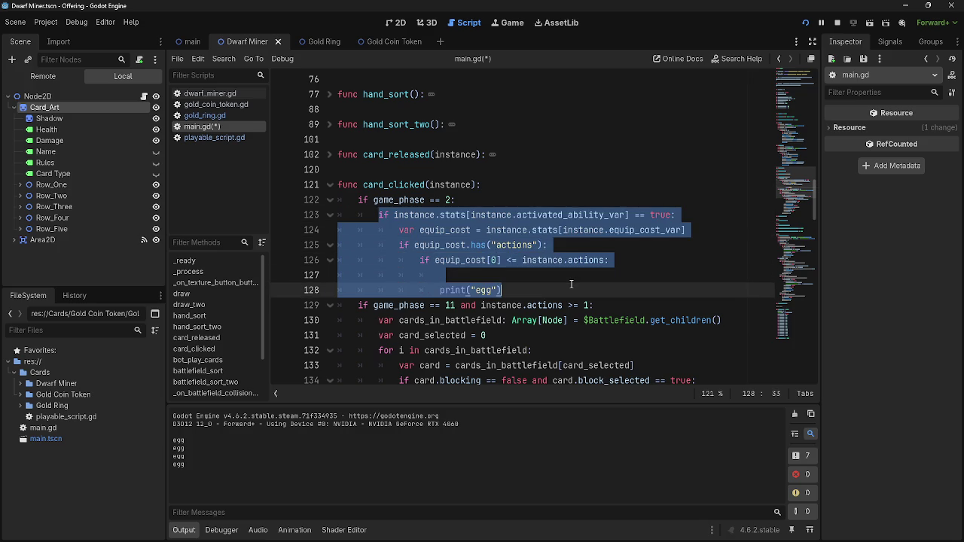
{"action": "left_click", "coordinate": [571, 284]}
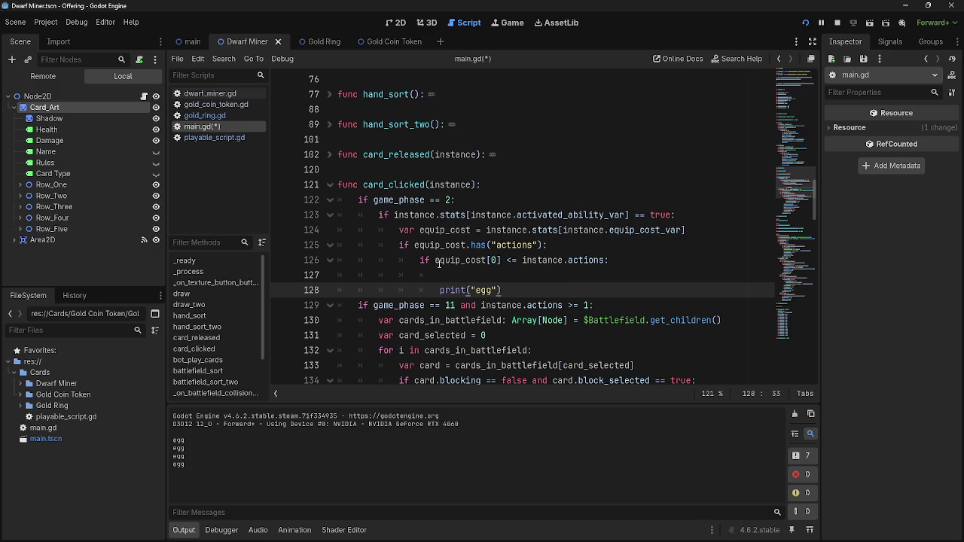
{"action": "left_click", "coordinate": [439, 261]}
{"action": "left_click", "coordinate": [452, 273]}
{"action": "double_click", "coordinate": [452, 262]}
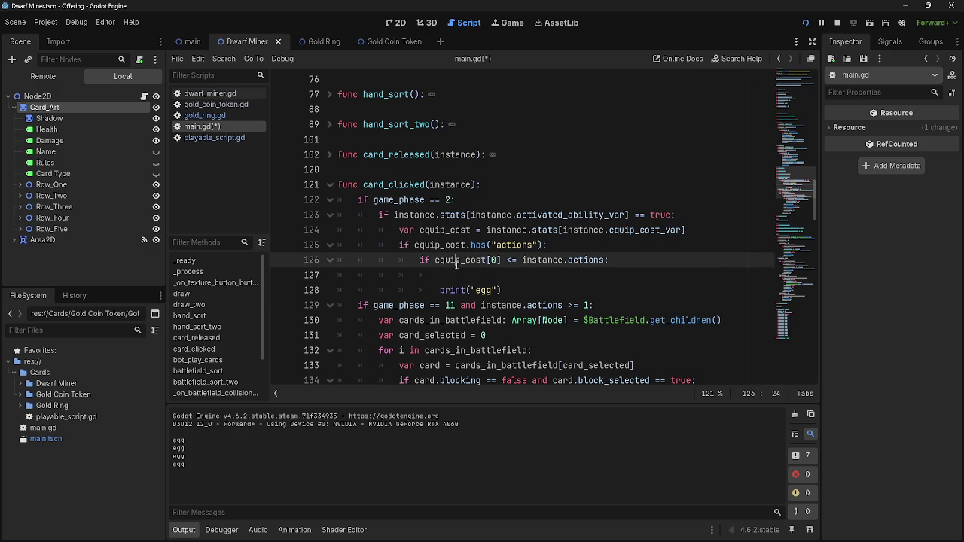
{"action": "left_click_drag", "start_coordinate": [441, 275], "coordinate": [334, 277]}
{"action": "key", "text": "BackSpace"}
{"action": "key", "text": "BackSpace"}
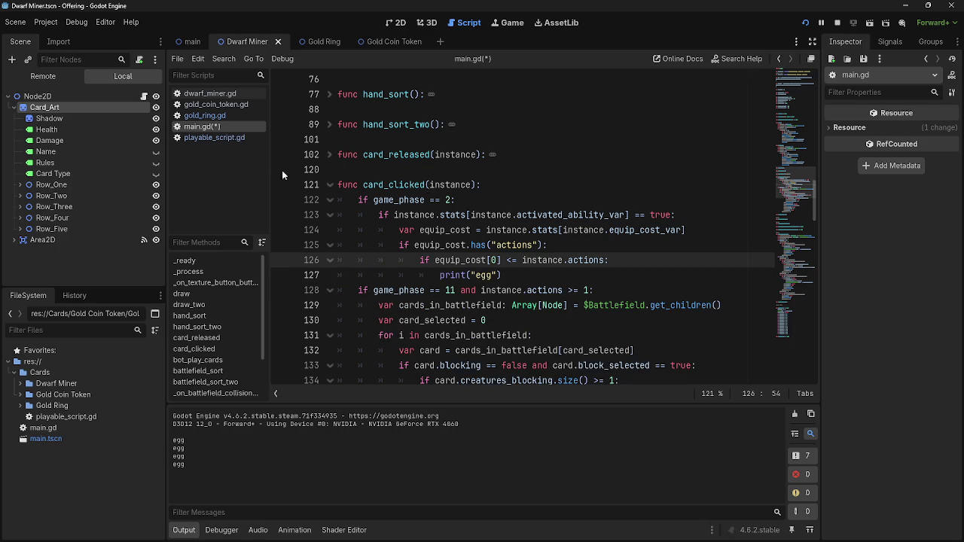
Flip between playable_script.gd, gold_ring.gd and main.gd in the script list
{"action": "left_click", "coordinate": [222, 138]}
{"action": "left_click", "coordinate": [202, 127]}
{"action": "left_click", "coordinate": [211, 117]}
{"action": "left_click", "coordinate": [202, 127]}
Open playable_script.gd and fold the set_base_stats and fix_position functions
{"action": "left_click", "coordinate": [215, 138]}
{"action": "scroll", "coordinate": [473, 277], "scroll_direction": "up", "scroll_amount": 7}
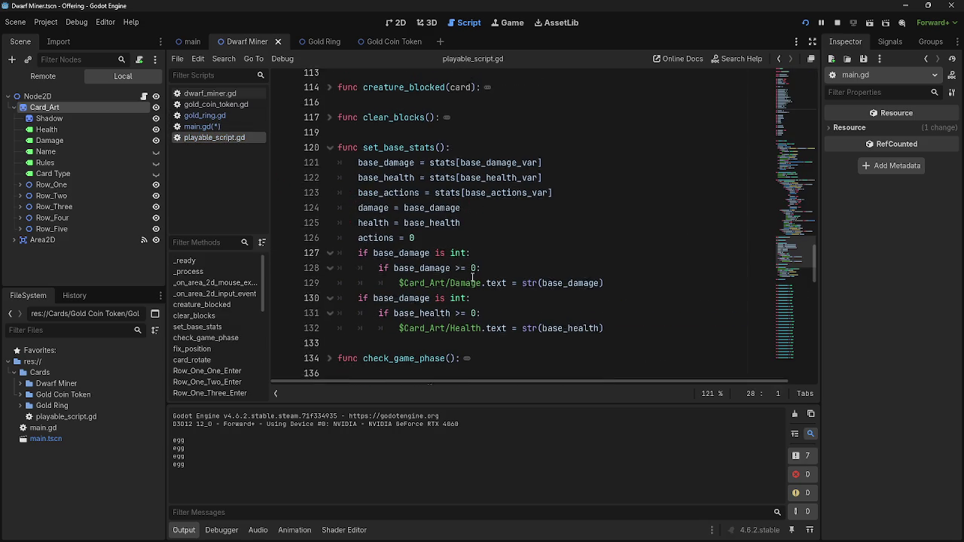
{"action": "scroll", "coordinate": [473, 277], "scroll_direction": "down", "scroll_amount": 5}
{"action": "left_click", "coordinate": [330, 230]}
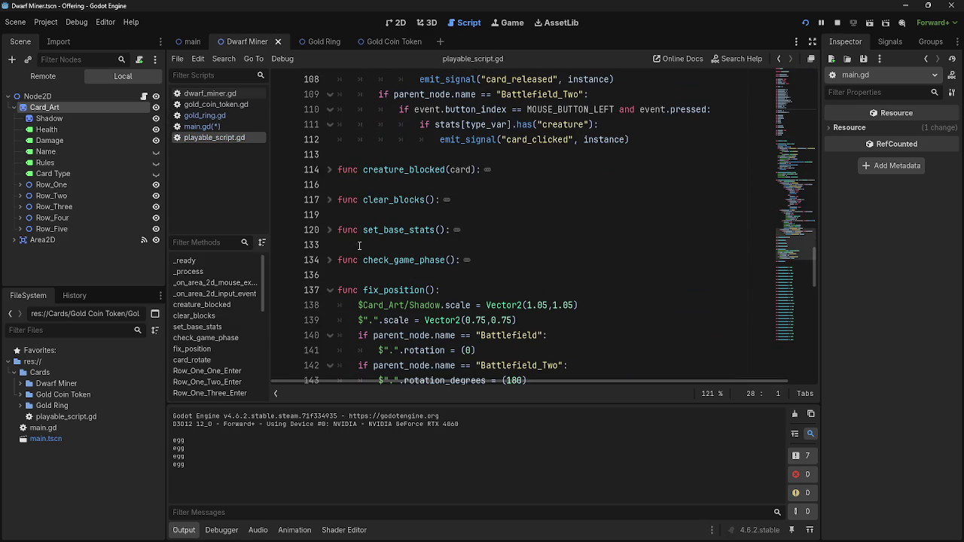
{"action": "scroll", "coordinate": [449, 283], "scroll_direction": "up", "scroll_amount": 5}
{"action": "scroll", "coordinate": [449, 284], "scroll_direction": "down", "scroll_amount": 8}
{"action": "left_click", "coordinate": [332, 156]}
{"action": "scroll", "coordinate": [488, 282], "scroll_direction": "up", "scroll_amount": 13}
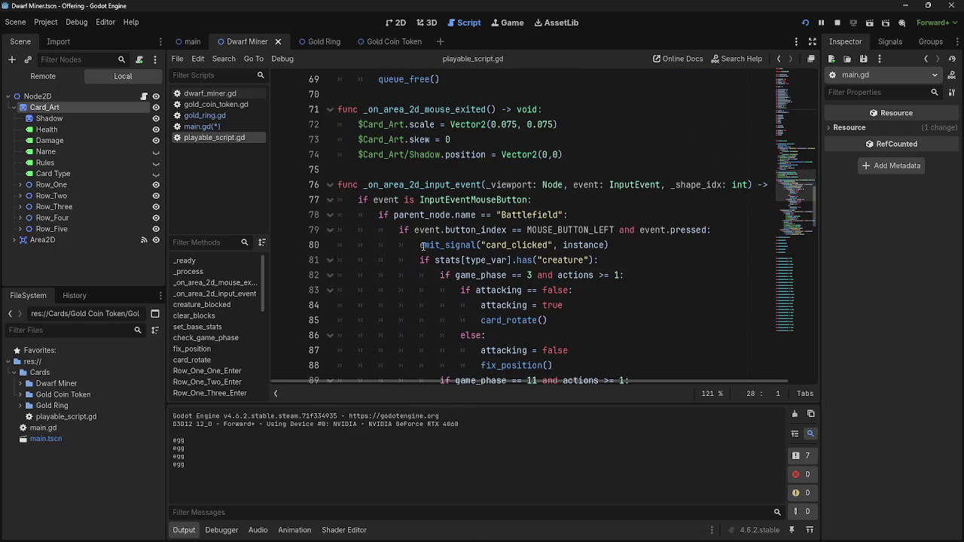
Review the card_clicked emission and creature attack logic on lines 80–88 of _on_area_2d_input_event
{"action": "left_click_drag", "start_coordinate": [420, 245], "coordinate": [620, 241]}
{"action": "left_click", "coordinate": [620, 241]}
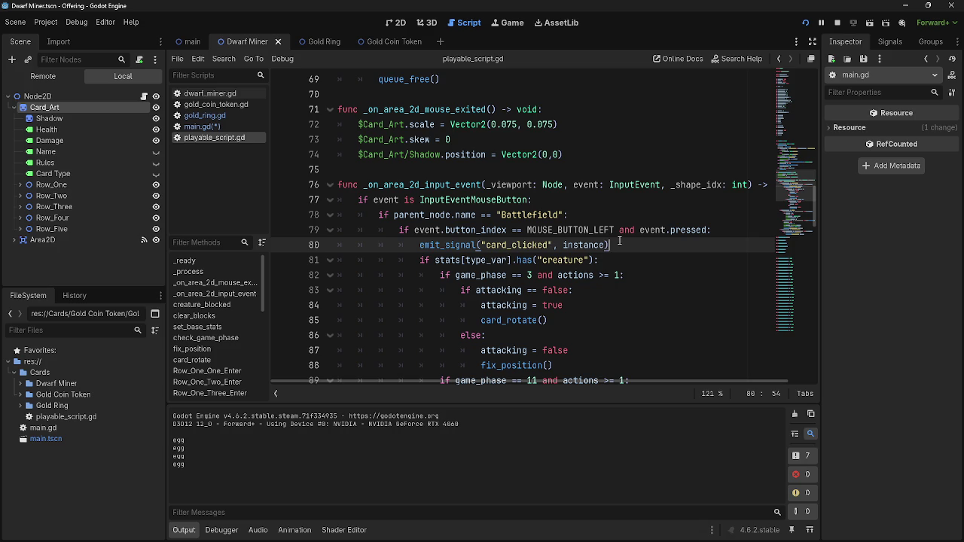
{"action": "scroll", "coordinate": [620, 241], "scroll_direction": "down", "scroll_amount": 1}
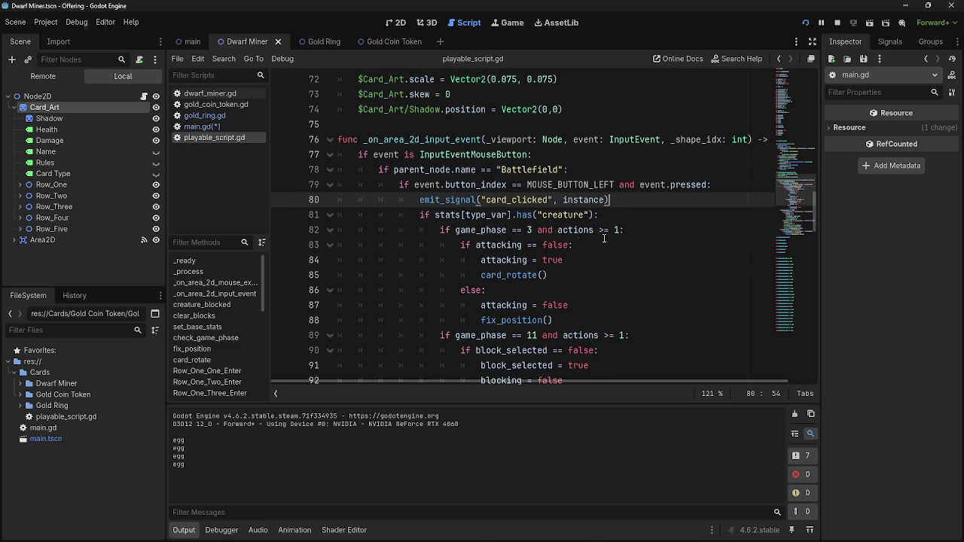
{"action": "left_click", "coordinate": [423, 200]}
{"action": "left_click_drag", "start_coordinate": [422, 200], "coordinate": [612, 199]}
{"action": "left_click", "coordinate": [615, 200]}
{"action": "left_click_drag", "start_coordinate": [420, 214], "coordinate": [678, 215]}
{"action": "left_click", "coordinate": [605, 254]}
{"action": "left_click_drag", "start_coordinate": [565, 320], "coordinate": [418, 230]}
{"action": "left_click", "coordinate": [599, 322]}
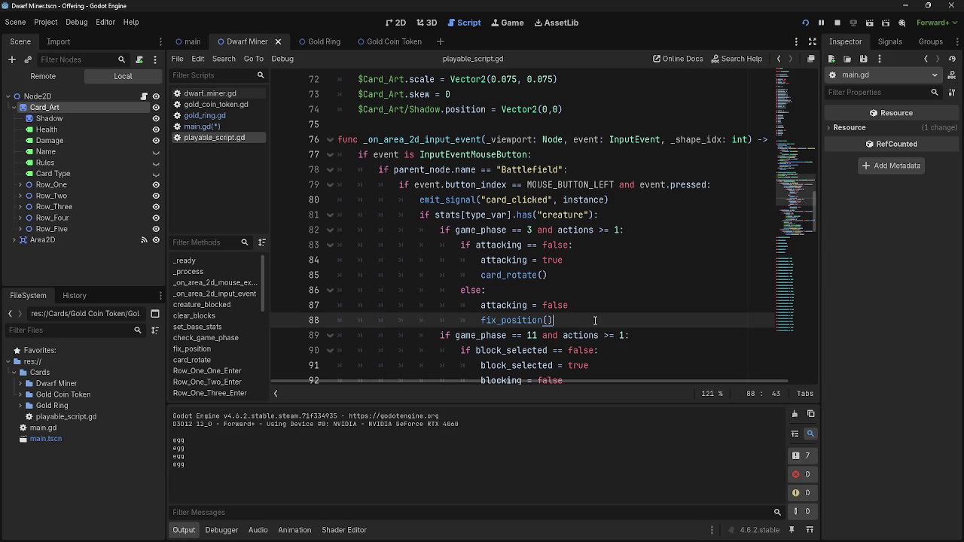
Compare with main.gd's card_clicked, then review the creature-only block on lines 81–95
{"action": "left_click", "coordinate": [197, 126]}
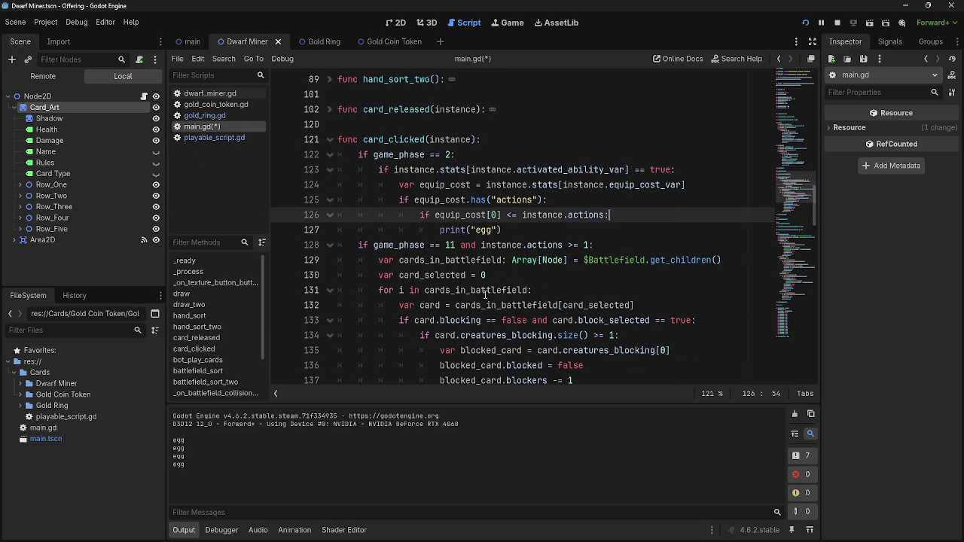
{"action": "left_click", "coordinate": [214, 137]}
{"action": "scroll", "coordinate": [528, 301], "scroll_direction": "down", "scroll_amount": 2}
{"action": "left_click_drag", "start_coordinate": [640, 321], "coordinate": [645, 302]}
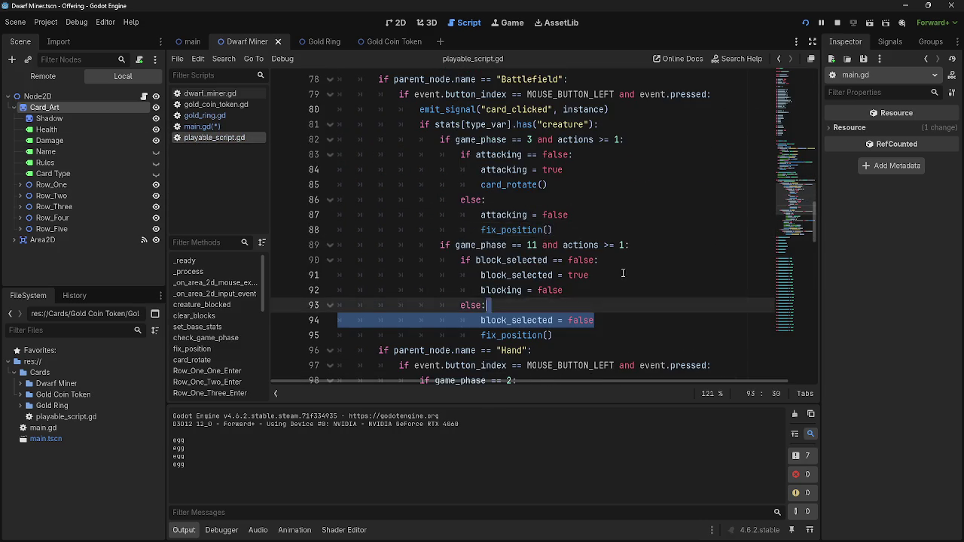
{"action": "left_click", "coordinate": [599, 248]}
{"action": "left_click_drag", "start_coordinate": [553, 336], "coordinate": [391, 126]}
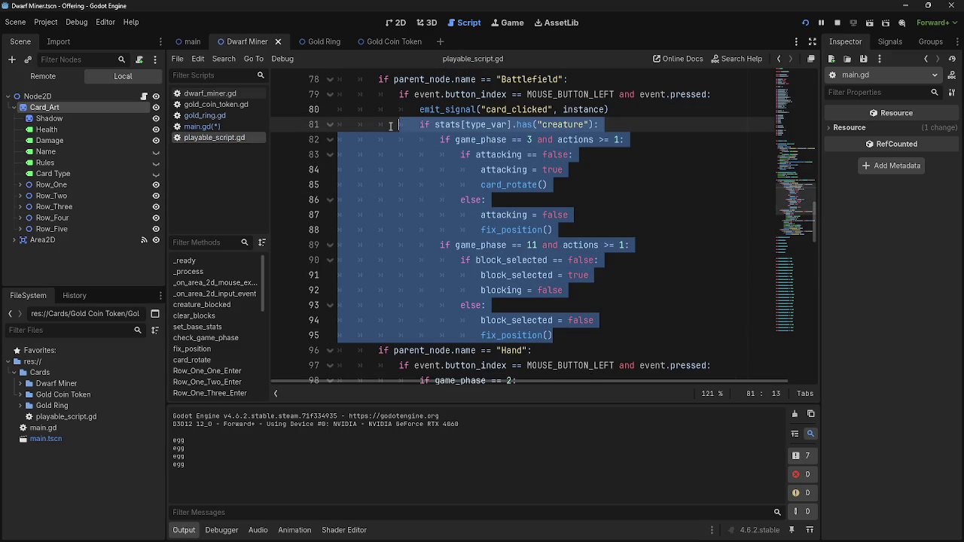
{"action": "left_click", "coordinate": [565, 205]}
{"action": "scroll", "coordinate": [580, 241], "scroll_direction": "down", "scroll_amount": 5}
{"action": "scroll", "coordinate": [580, 241], "scroll_direction": "up", "scroll_amount": 9}
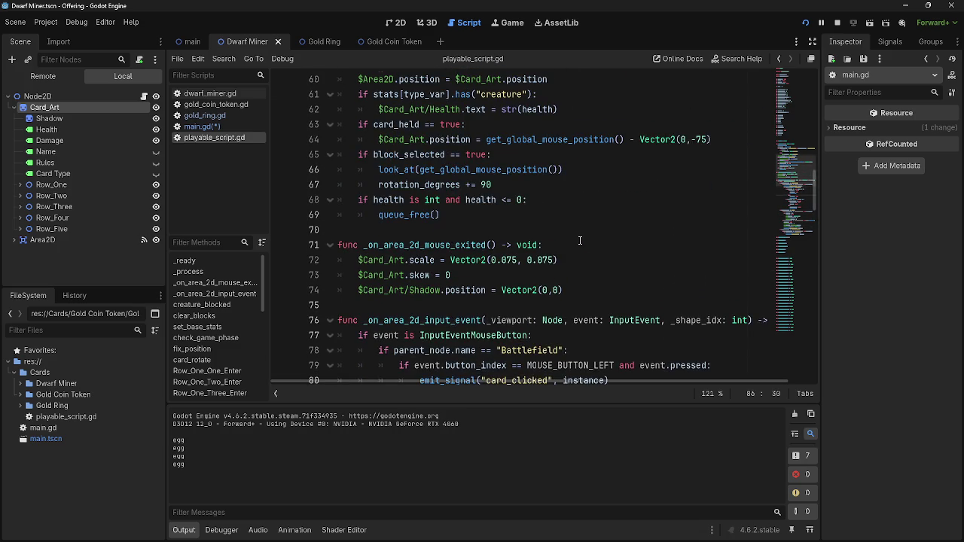
{"action": "scroll", "coordinate": [580, 241], "scroll_direction": "up", "scroll_amount": 2}
Check line 130 of main.gd, then return to playable_script.gd to inspect _process
{"action": "left_click", "coordinate": [202, 126]}
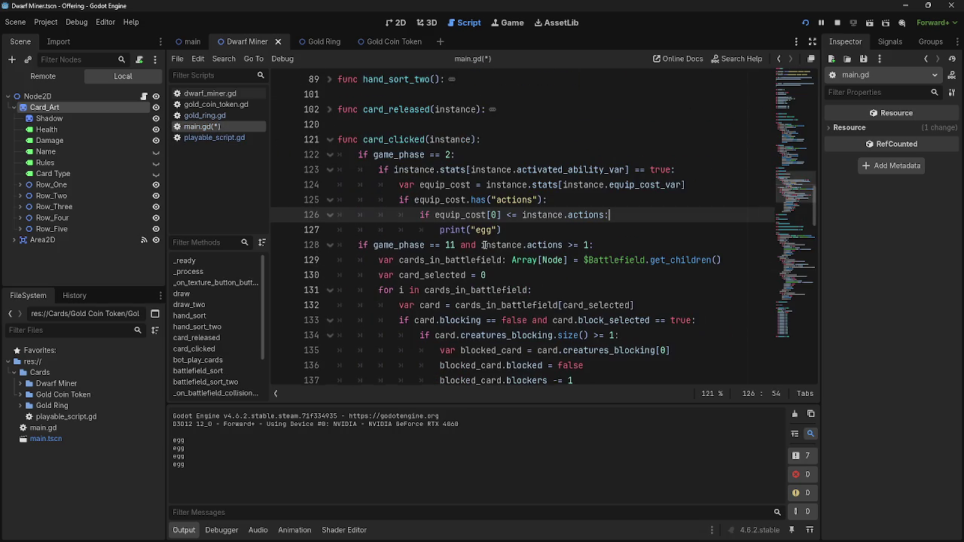
{"action": "scroll", "coordinate": [485, 245], "scroll_direction": "down", "scroll_amount": 1}
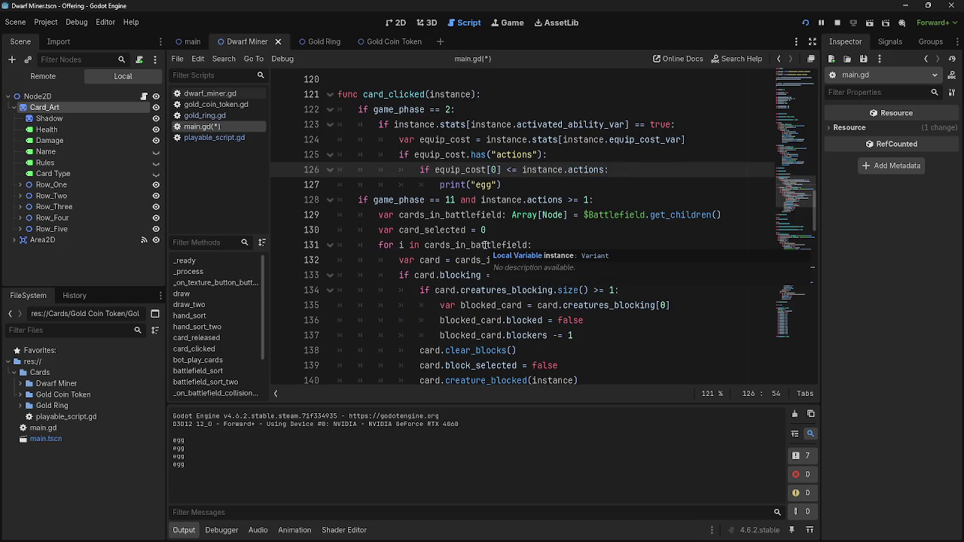
{"action": "left_click", "coordinate": [569, 232]}
{"action": "scroll", "coordinate": [561, 247], "scroll_direction": "down", "scroll_amount": 8}
{"action": "scroll", "coordinate": [558, 249], "scroll_direction": "up", "scroll_amount": 8}
{"action": "scroll", "coordinate": [558, 249], "scroll_direction": "up", "scroll_amount": 3}
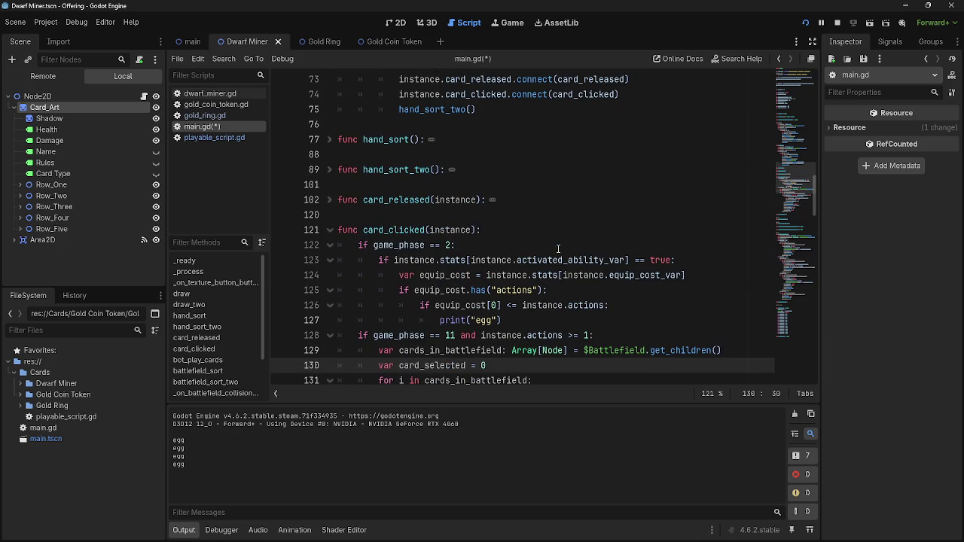
{"action": "left_click", "coordinate": [211, 138]}
{"action": "scroll", "coordinate": [444, 245], "scroll_direction": "up", "scroll_amount": 7}
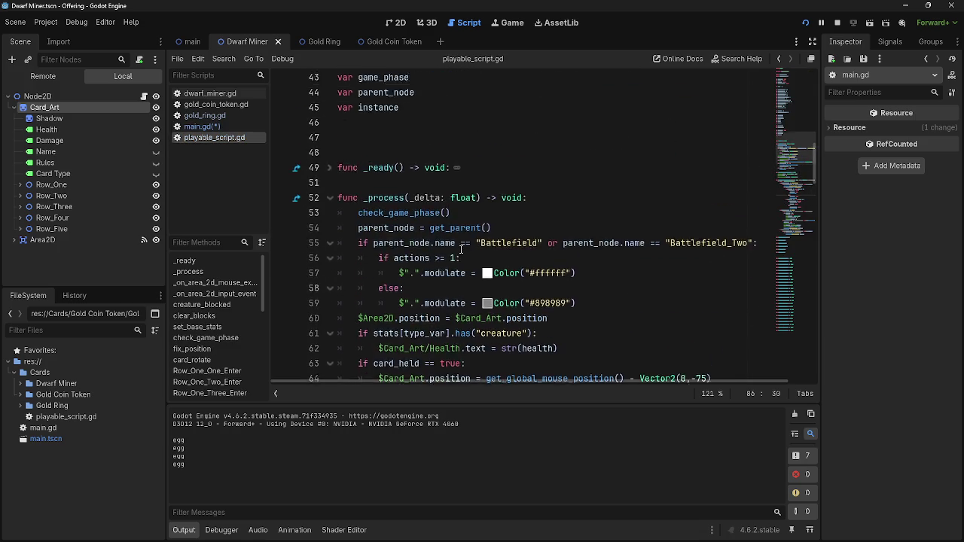
{"action": "scroll", "coordinate": [456, 247], "scroll_direction": "down", "scroll_amount": 6}
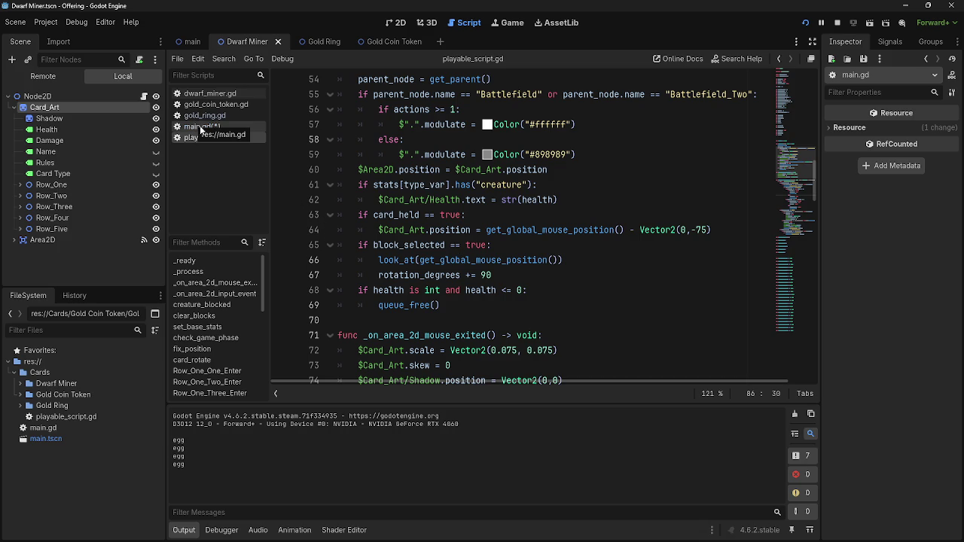
{"action": "scroll", "coordinate": [580, 268], "scroll_direction": "down", "scroll_amount": 2}
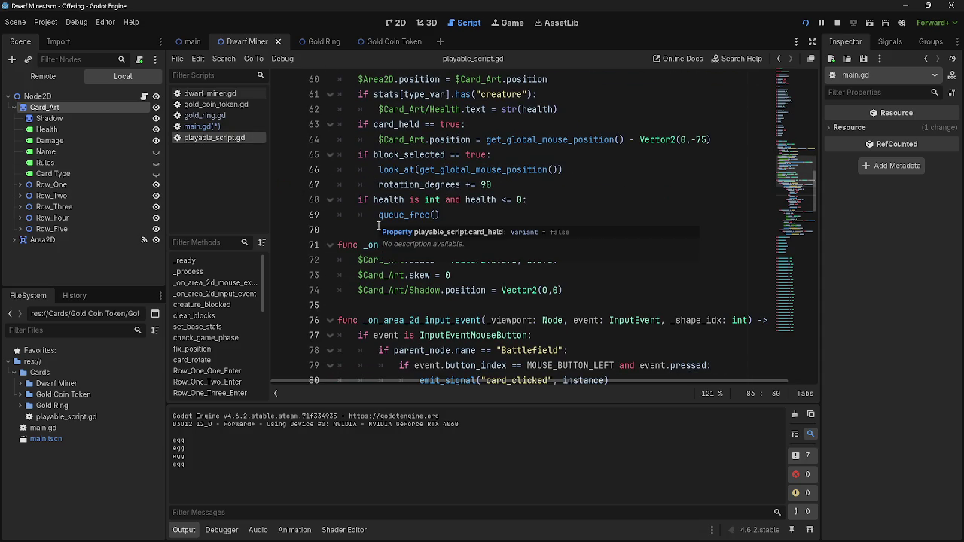
{"action": "scroll", "coordinate": [566, 289], "scroll_direction": "down", "scroll_amount": 3}
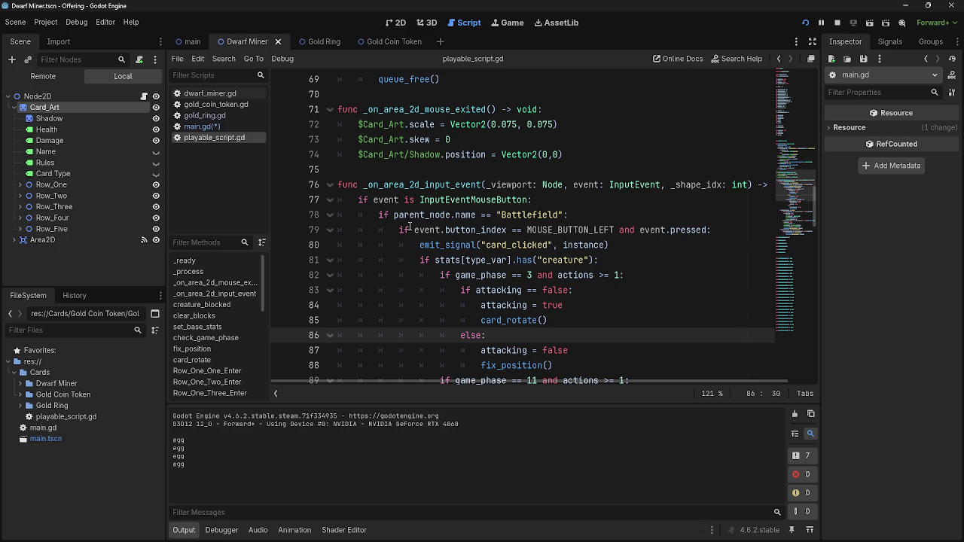
{"action": "triple_click", "coordinate": [367, 200]}
{"action": "left_click", "coordinate": [564, 201]}
{"action": "triple_click", "coordinate": [453, 217]}
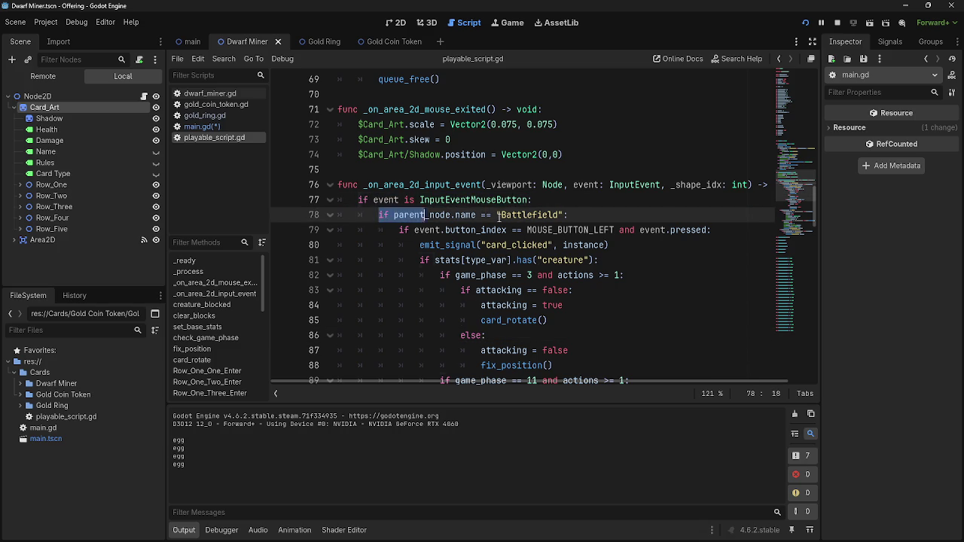
{"action": "mouse_move", "coordinate": [399, 230]}
{"action": "left_mouse_down"}
{"action": "mouse_move", "coordinate": [514, 230]}
{"action": "mouse_move", "coordinate": [664, 251]}
{"action": "left_mouse_up"}
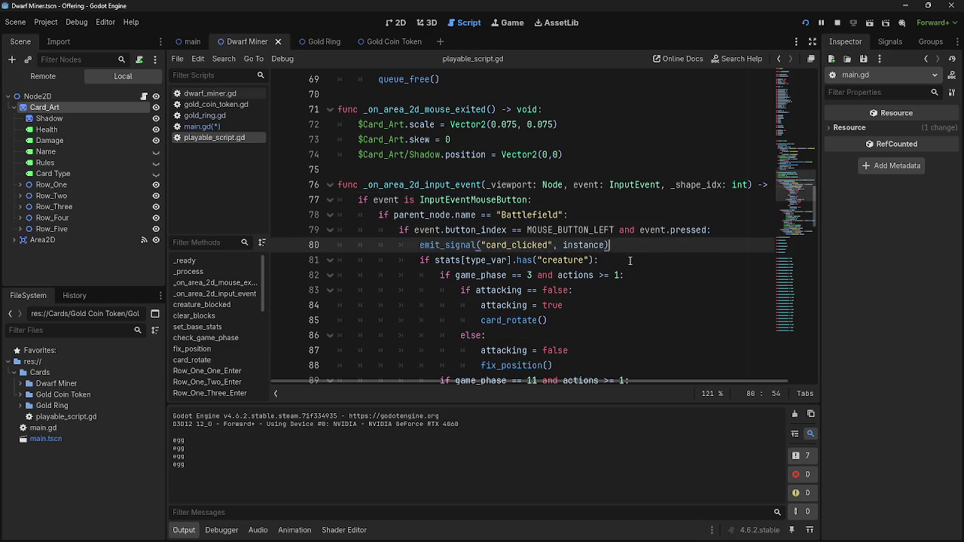
{"action": "left_click", "coordinate": [380, 231]}
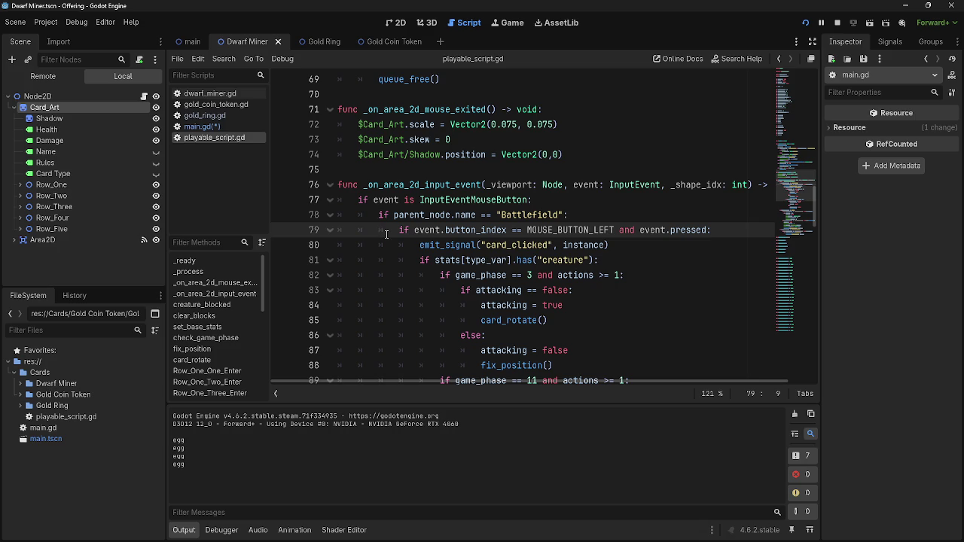
{"action": "left_click", "coordinate": [200, 126]}
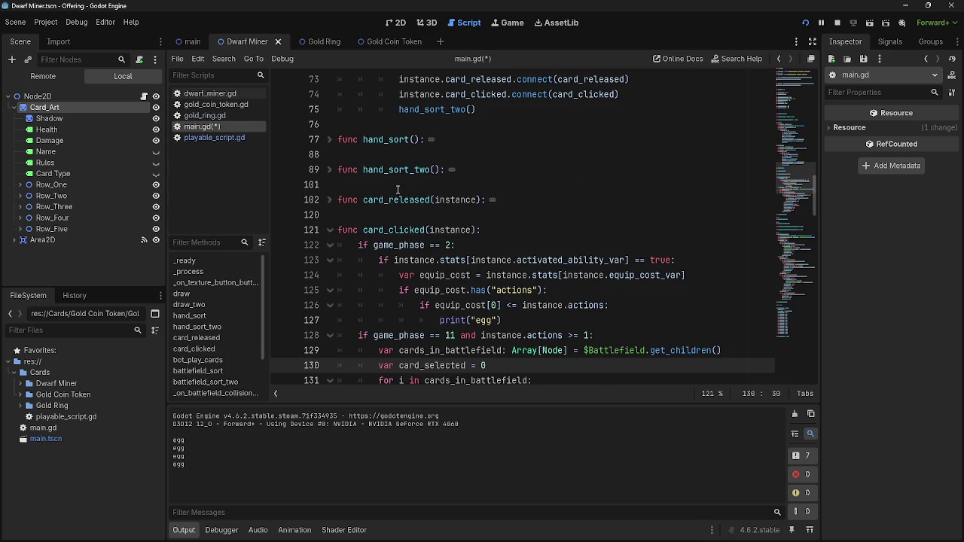
{"action": "scroll", "coordinate": [491, 209], "scroll_direction": "down", "scroll_amount": 3}
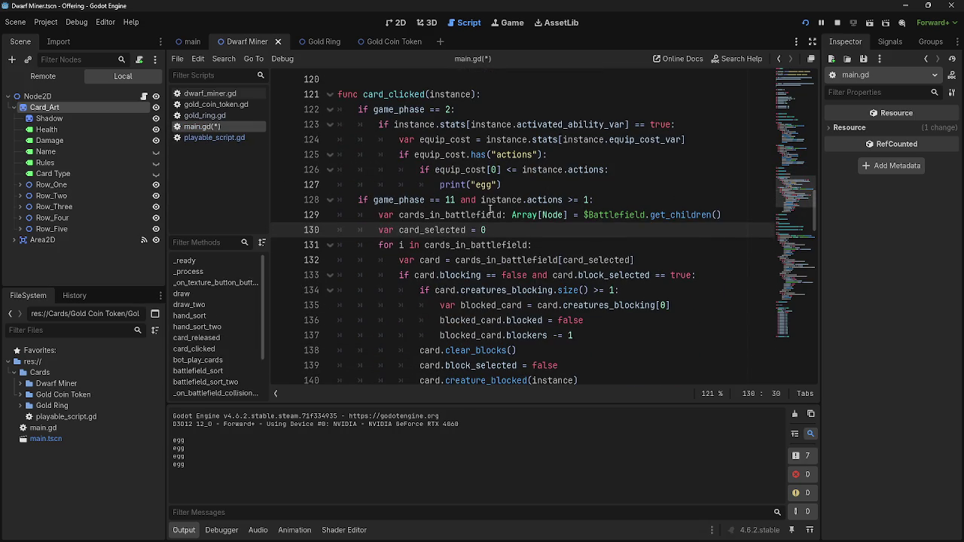
{"action": "scroll", "coordinate": [490, 209], "scroll_direction": "down", "scroll_amount": 2}
{"action": "scroll", "coordinate": [491, 209], "scroll_direction": "up", "scroll_amount": 1}
{"action": "scroll", "coordinate": [491, 210], "scroll_direction": "down", "scroll_amount": 4}
{"action": "scroll", "coordinate": [490, 209], "scroll_direction": "up", "scroll_amount": 4}
{"action": "scroll", "coordinate": [490, 209], "scroll_direction": "up", "scroll_amount": 1}
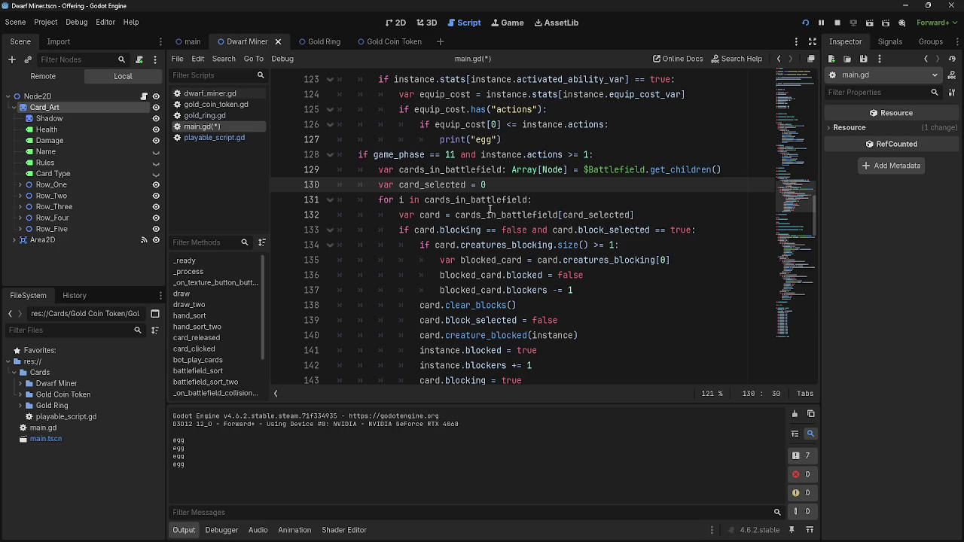
{"action": "scroll", "coordinate": [490, 210], "scroll_direction": "up", "scroll_amount": 1}
{"action": "scroll", "coordinate": [491, 209], "scroll_direction": "up", "scroll_amount": 1}
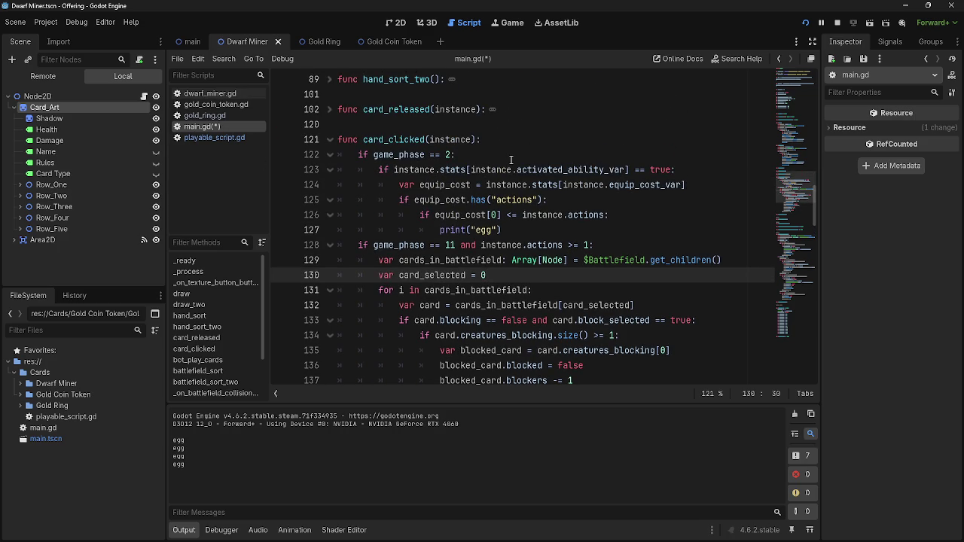
{"action": "left_click", "coordinate": [211, 137]}
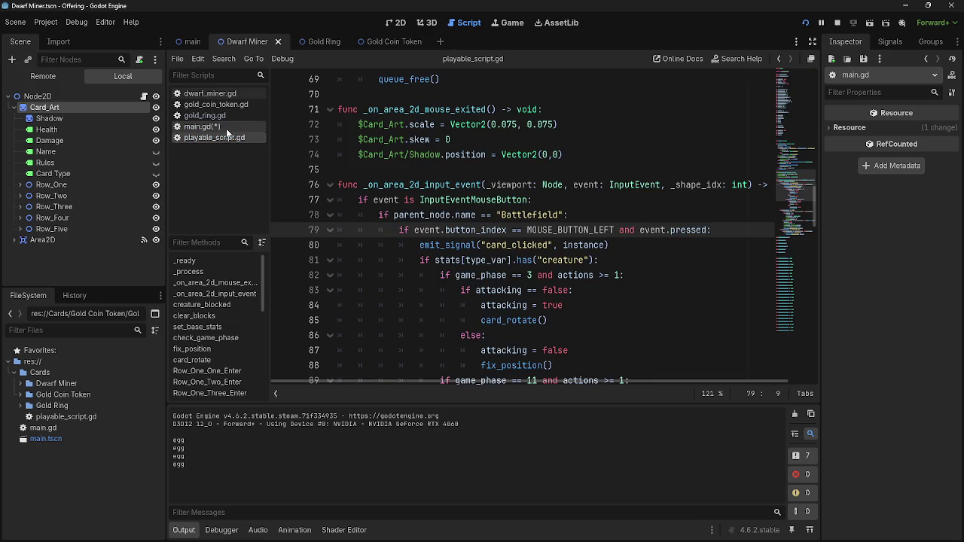
Browse the gold_ring.gd, gold_coin_token.gd, dwarf_miner.gd and main.gd scripts
{"action": "left_click", "coordinate": [226, 126]}
{"action": "left_click", "coordinate": [226, 119]}
{"action": "left_click", "coordinate": [222, 104]}
{"action": "left_click", "coordinate": [212, 94]}
{"action": "left_click", "coordinate": [215, 116]}
{"action": "left_click", "coordinate": [217, 94]}
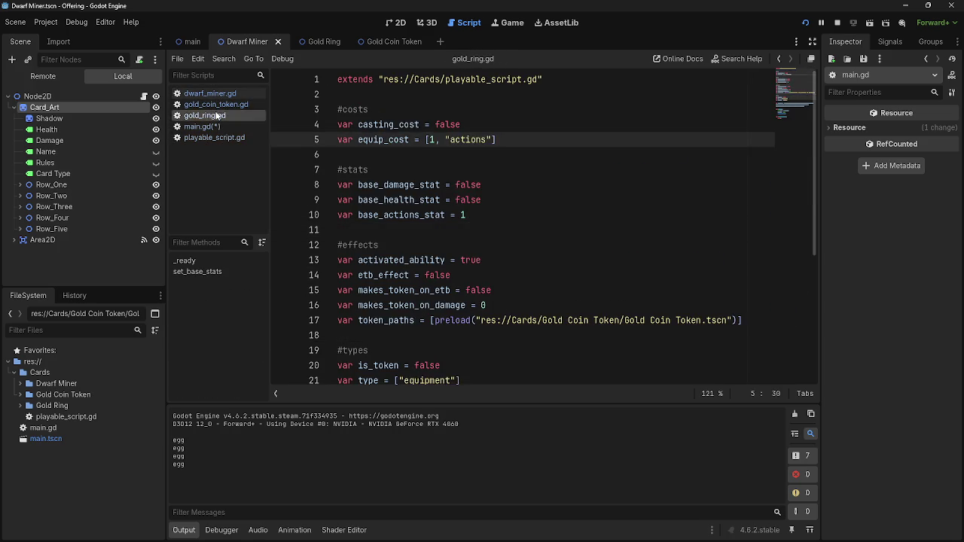
{"action": "left_click", "coordinate": [203, 125]}
{"action": "left_click", "coordinate": [214, 105]}
{"action": "left_click", "coordinate": [213, 94]}
{"action": "left_click", "coordinate": [204, 116]}
{"action": "left_click", "coordinate": [214, 104]}
{"action": "left_click", "coordinate": [211, 95]}
{"action": "left_click", "coordinate": [205, 116]}
{"action": "left_click", "coordinate": [208, 127]}
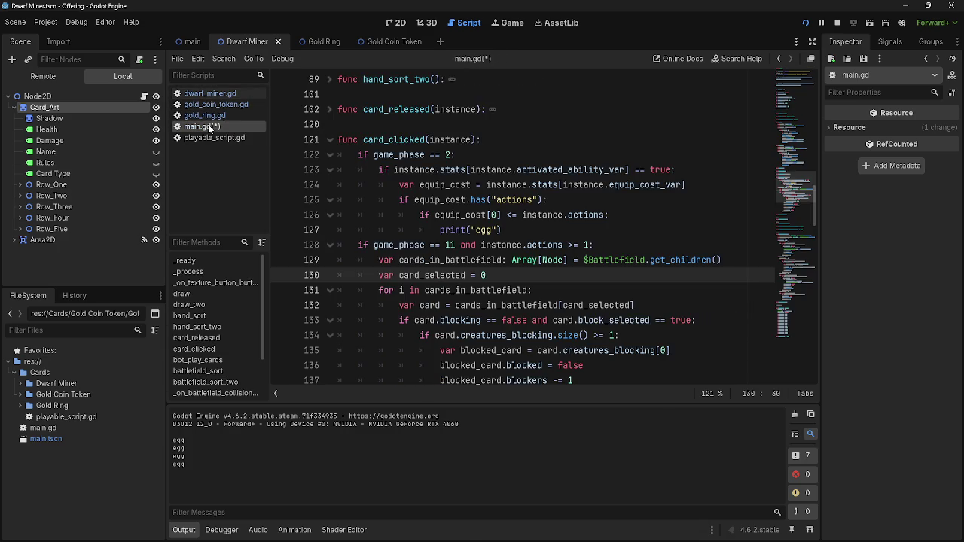
Locate the block_selected state variable declarations at the top of playable_script.gd
{"action": "left_click", "coordinate": [205, 137]}
{"action": "scroll", "coordinate": [570, 303], "scroll_direction": "down", "scroll_amount": 10}
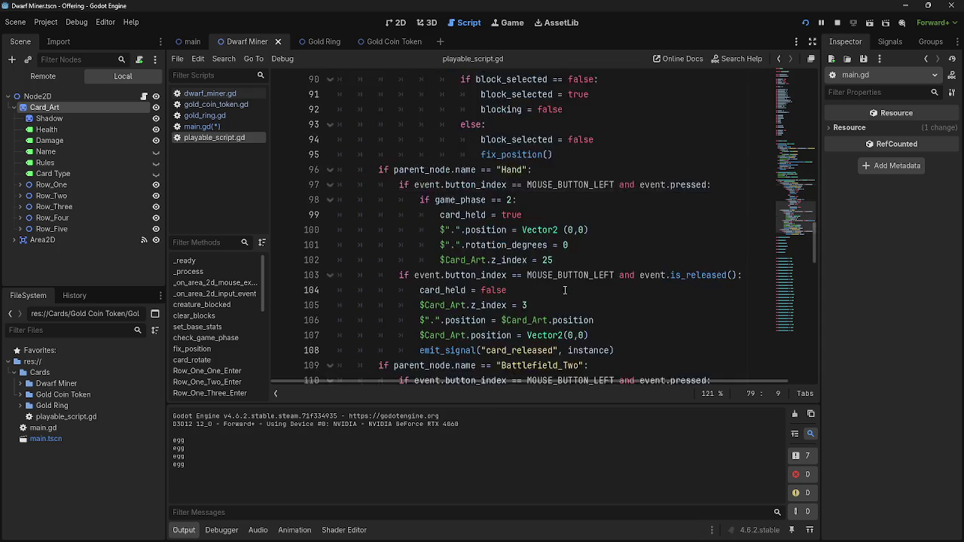
{"action": "scroll", "coordinate": [541, 281], "scroll_direction": "up", "scroll_amount": 20}
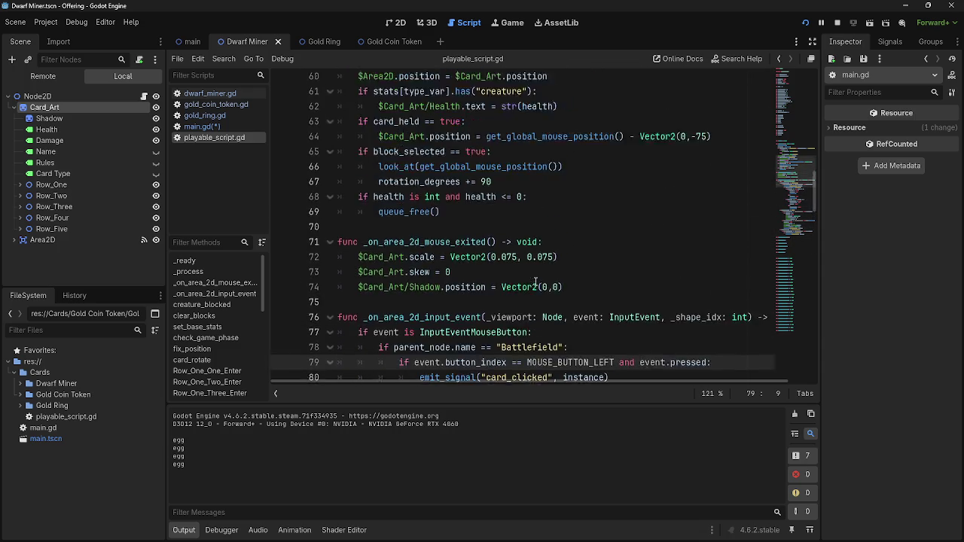
{"action": "scroll", "coordinate": [536, 282], "scroll_direction": "up", "scroll_amount": 5}
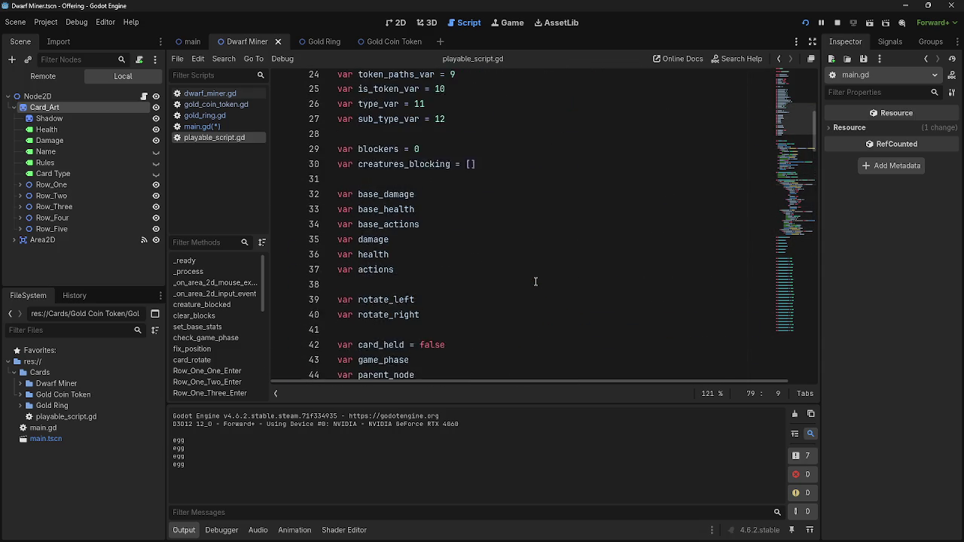
{"action": "scroll", "coordinate": [535, 282], "scroll_direction": "up", "scroll_amount": 2}
{"action": "scroll", "coordinate": [536, 282], "scroll_direction": "down", "scroll_amount": 5}
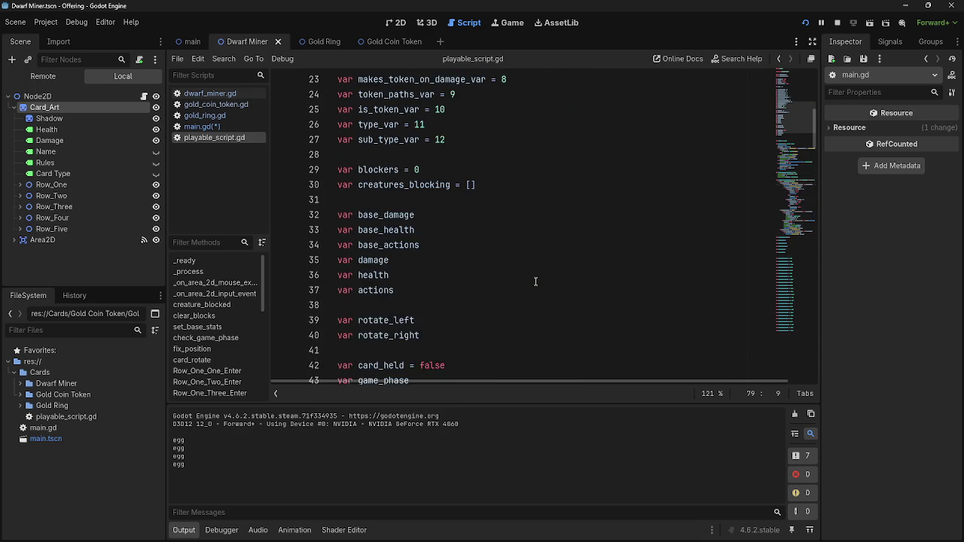
{"action": "scroll", "coordinate": [535, 282], "scroll_direction": "down", "scroll_amount": 1}
{"action": "scroll", "coordinate": [535, 282], "scroll_direction": "up", "scroll_amount": 3}
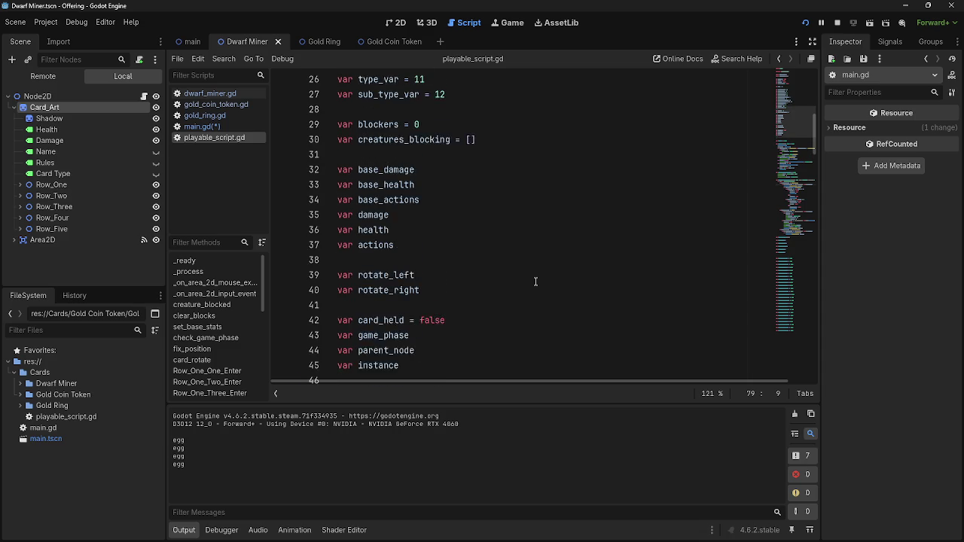
{"action": "scroll", "coordinate": [352, 299], "scroll_direction": "up", "scroll_amount": 5}
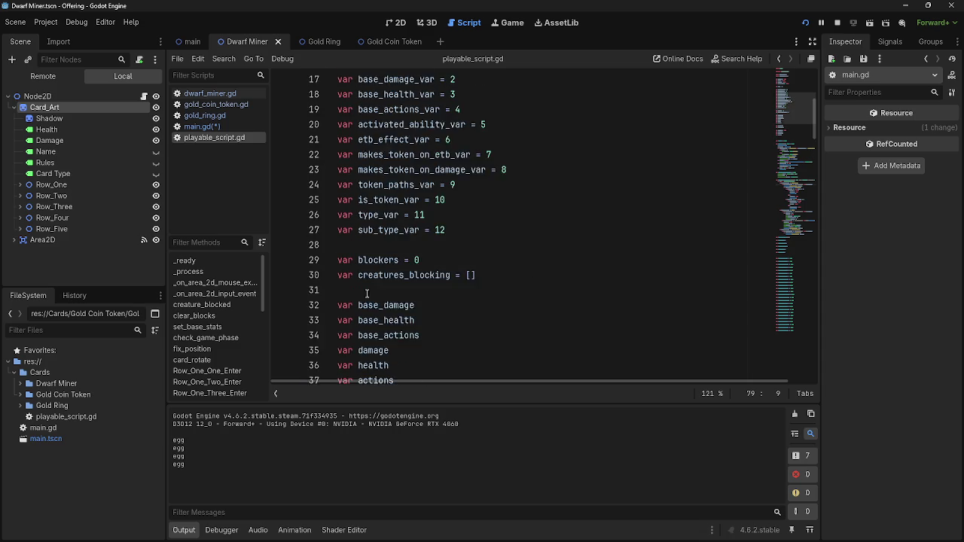
{"action": "left_click", "coordinate": [385, 170]}
{"action": "key", "text": "Up"}
{"action": "key", "text": "Up"}
{"action": "key", "text": "Up"}
{"action": "left_click", "coordinate": [372, 170]}
{"action": "scroll", "coordinate": [377, 181], "scroll_direction": "down", "scroll_amount": 6}
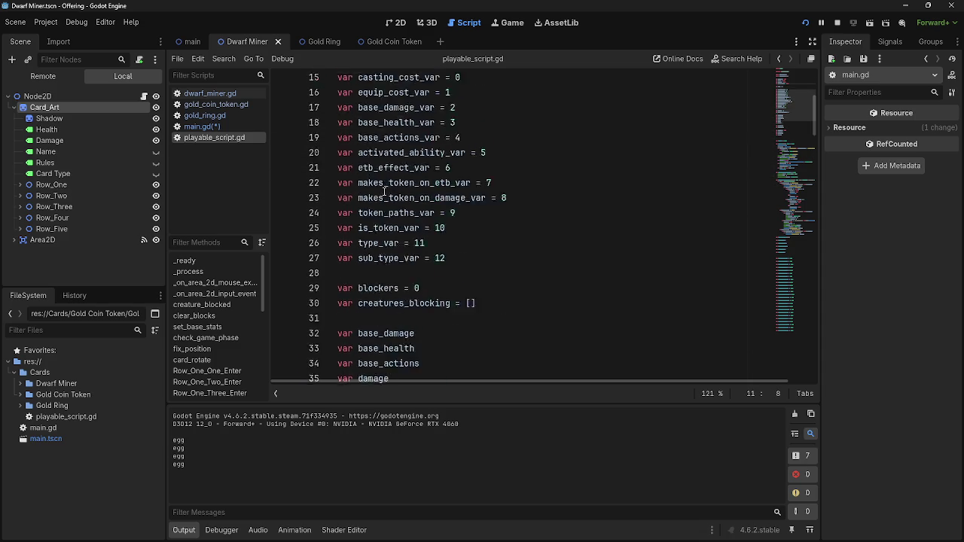
Move the blockers and creatures_blocking lines under block_selected, separated by a blank line
{"action": "left_click", "coordinate": [384, 185]}
{"action": "scroll", "coordinate": [383, 189], "scroll_direction": "up", "scroll_amount": 2}
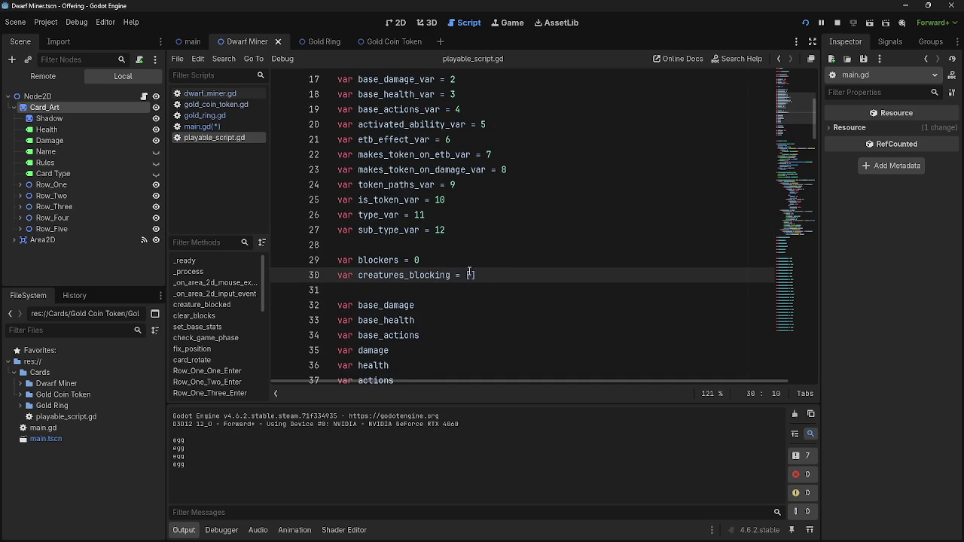
{"action": "left_click_drag", "start_coordinate": [476, 275], "coordinate": [338, 260]}
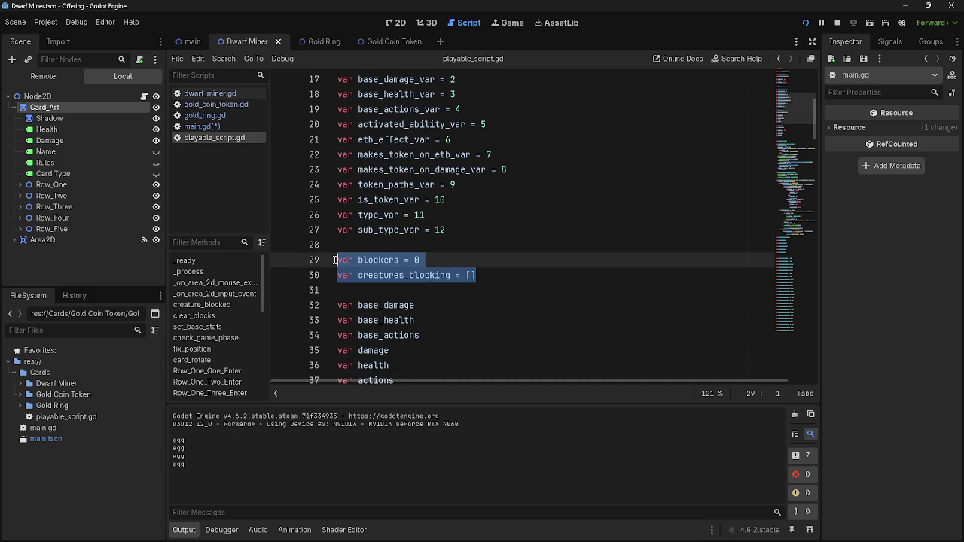
{"action": "left_click", "coordinate": [490, 280]}
{"action": "mouse_move", "coordinate": [490, 280]}
{"action": "left_mouse_down"}
{"action": "mouse_move", "coordinate": [337, 260]}
{"action": "mouse_move", "coordinate": [368, 144]}
{"action": "mouse_move", "coordinate": [368, 219]}
{"action": "mouse_move", "coordinate": [390, 231]}
{"action": "left_mouse_up"}
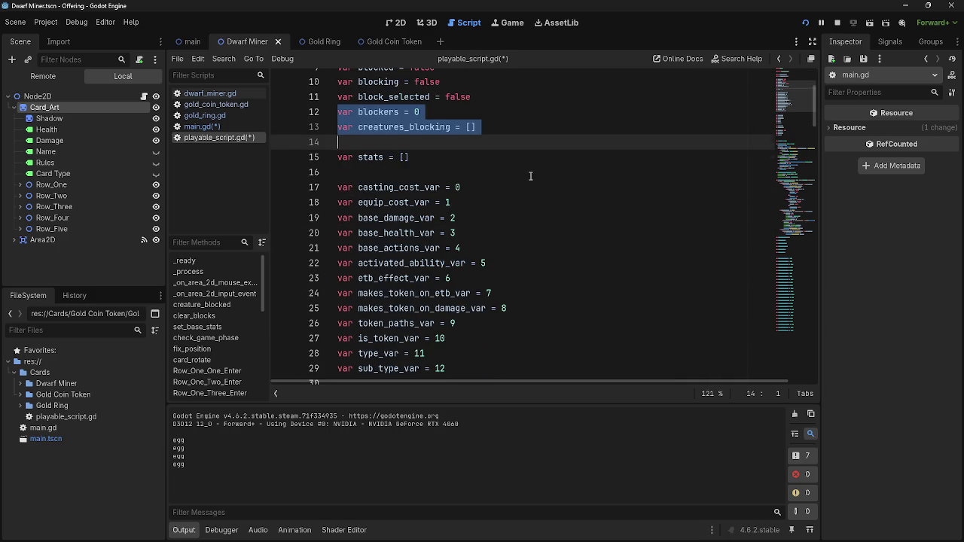
{"action": "scroll", "coordinate": [528, 166], "scroll_direction": "up", "scroll_amount": 1}
{"action": "left_click", "coordinate": [519, 143]}
{"action": "key", "text": "Return"}
{"action": "scroll", "coordinate": [502, 200], "scroll_direction": "down", "scroll_amount": 7}
{"action": "scroll", "coordinate": [452, 226], "scroll_direction": "up", "scroll_amount": 2}
Insert blank space below creatures_blocking for a new variable declaration
{"action": "left_click", "coordinate": [503, 252]}
{"action": "scroll", "coordinate": [503, 252], "scroll_direction": "up", "scroll_amount": 6}
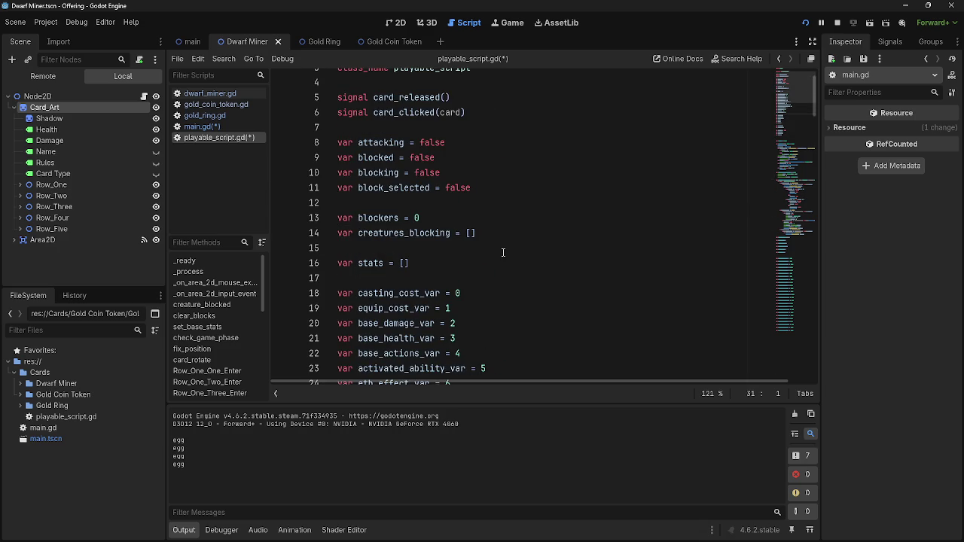
{"action": "scroll", "coordinate": [503, 252], "scroll_direction": "up", "scroll_amount": 1}
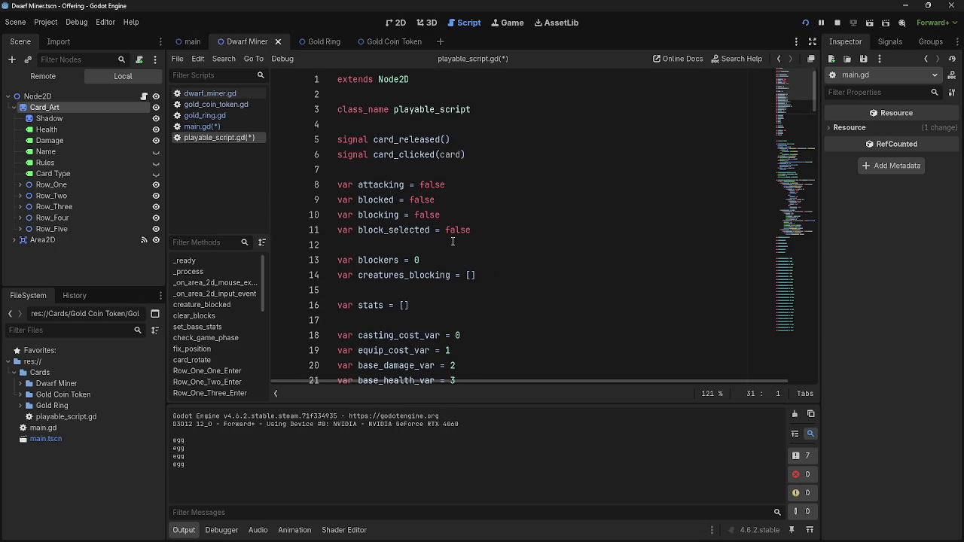
{"action": "left_click", "coordinate": [475, 290]}
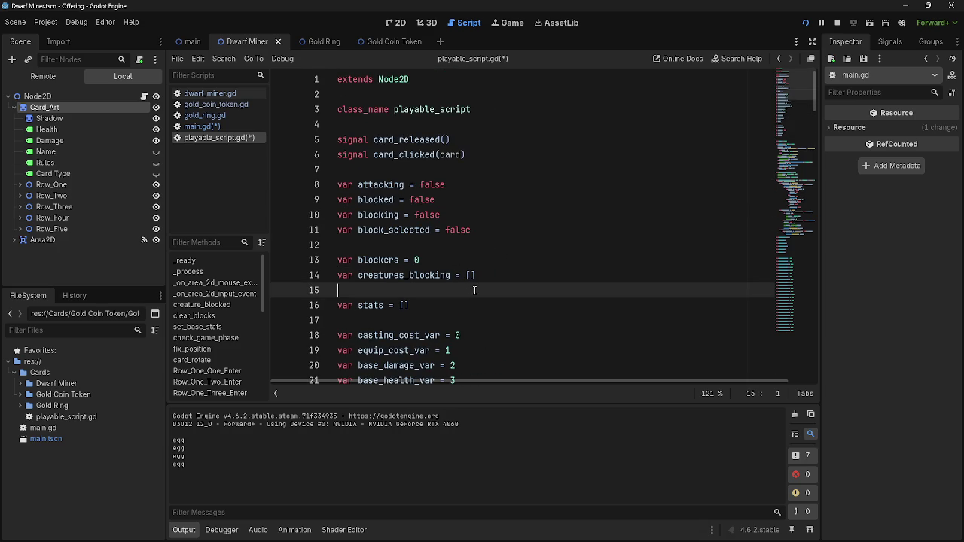
{"action": "key", "text": "Return"}
{"action": "key", "text": "Return"}
{"action": "key", "text": "Up"}
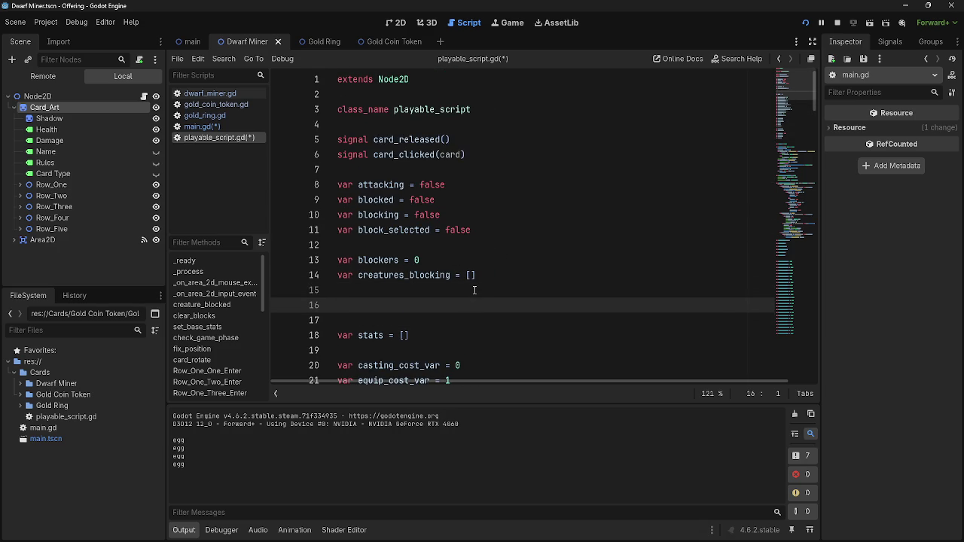
{"action": "scroll", "coordinate": [444, 267], "scroll_direction": "down", "scroll_amount": 9}
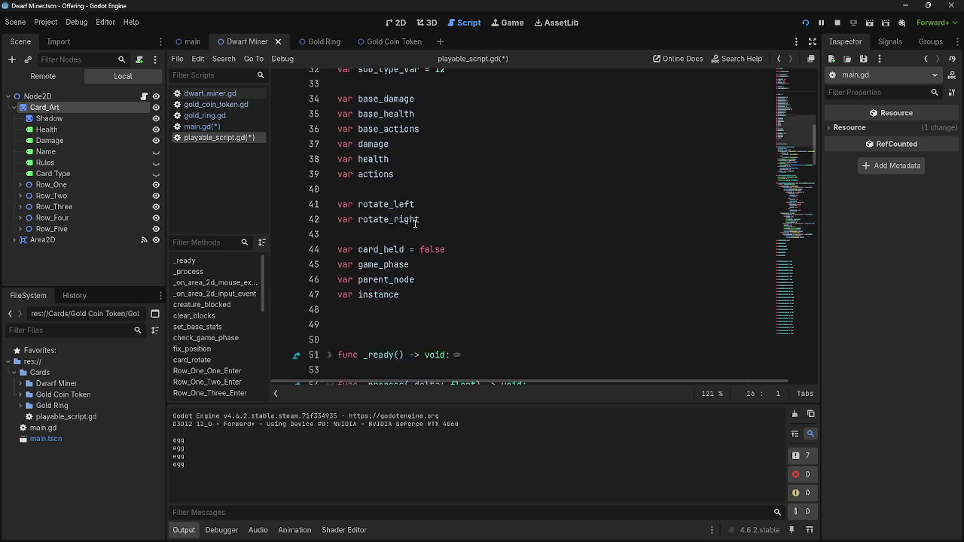
{"action": "scroll", "coordinate": [414, 224], "scroll_direction": "up", "scroll_amount": 9}
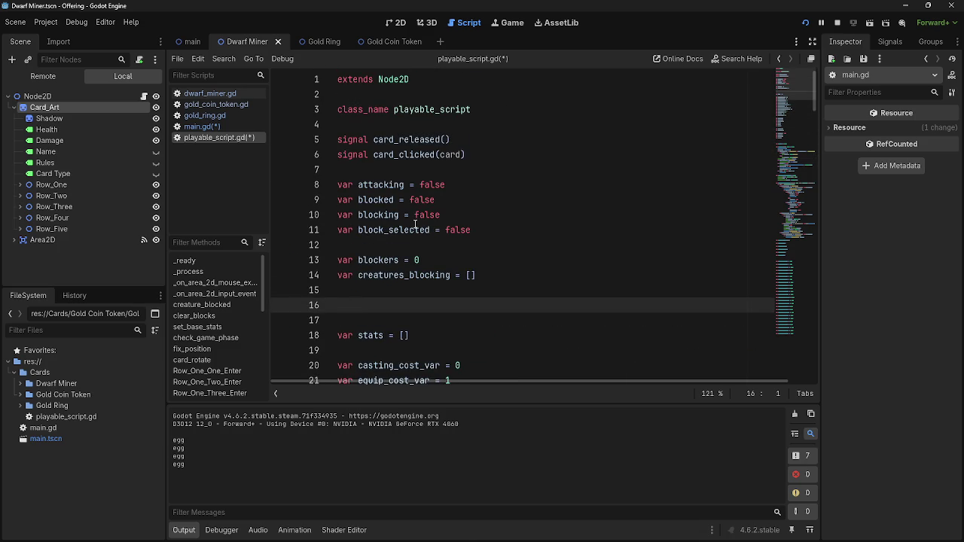
Write 'var equip_selected = false' on line 16
{"action": "type", "text": "var"}
{"action": "key", "text": "BackSpace"}
{"action": "type", "text": "ggs_"}
{"action": "key", "text": "BackSpace"}
{"action": "key", "text": "BackSpace"}
{"action": "key", "text": "BackSpace"}
{"action": "key", "text": "BackSpace"}
{"action": "type", "text": "equip"}
{"action": "key", "text": "BackSpace"}
{"action": "type", "text": "_selected "}
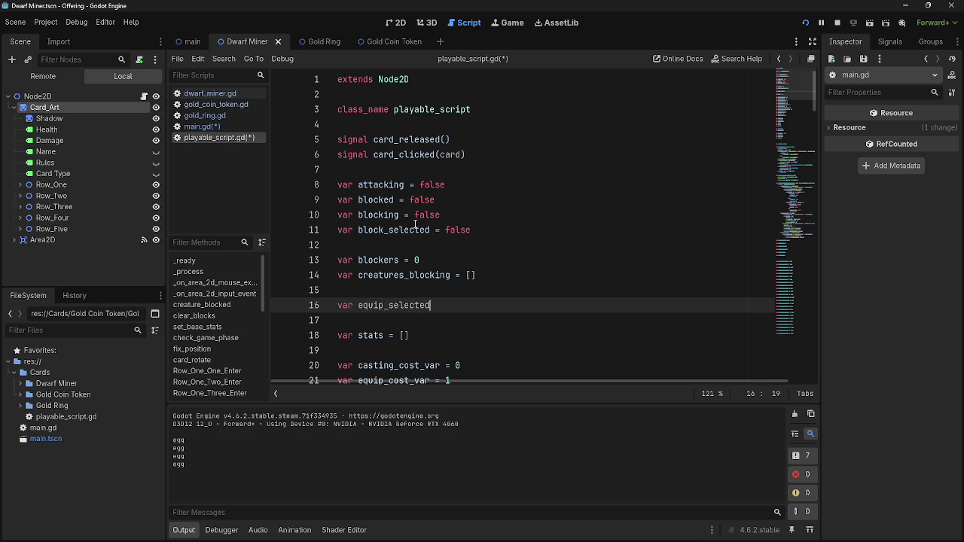
{"action": "type", "text": "= false"}
{"action": "double_click", "coordinate": [393, 306]}
Extend line 67's check to 'if block_selected == true or equip_selected == true:'
{"action": "scroll", "coordinate": [487, 319], "scroll_direction": "down", "scroll_amount": 10}
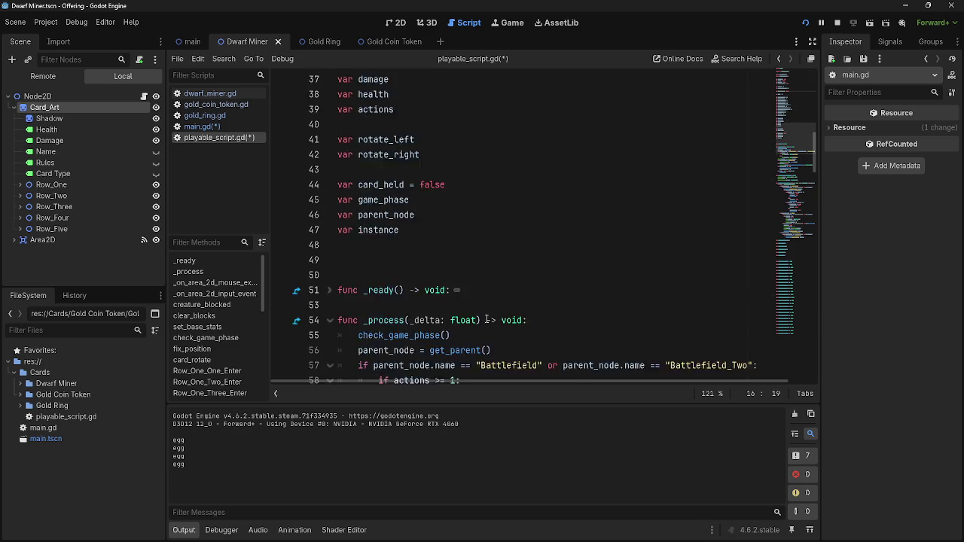
{"action": "scroll", "coordinate": [487, 319], "scroll_direction": "down", "scroll_amount": 7}
{"action": "scroll", "coordinate": [486, 318], "scroll_direction": "up", "scroll_amount": 15}
{"action": "scroll", "coordinate": [487, 318], "scroll_direction": "down", "scroll_amount": 6}
{"action": "scroll", "coordinate": [487, 319], "scroll_direction": "down", "scroll_amount": 9}
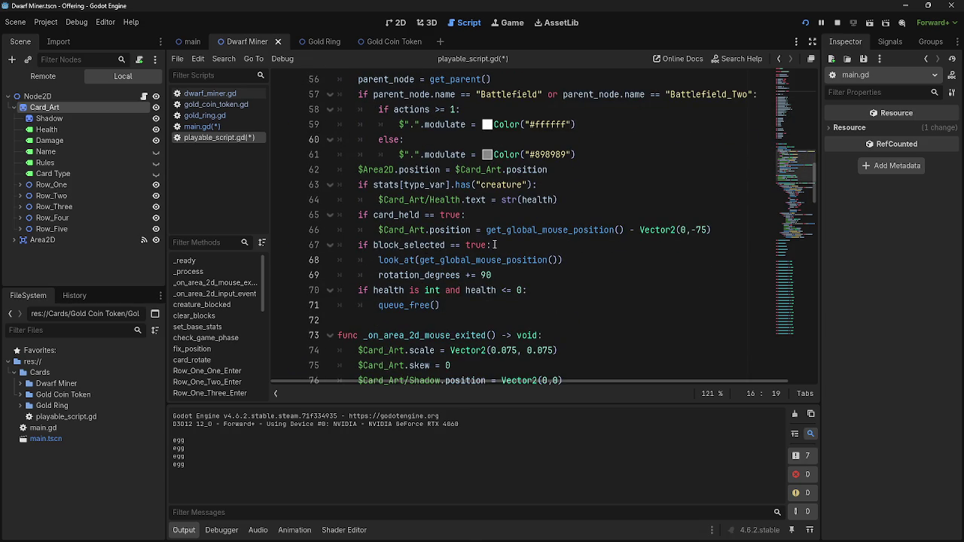
{"action": "left_click", "coordinate": [488, 245]}
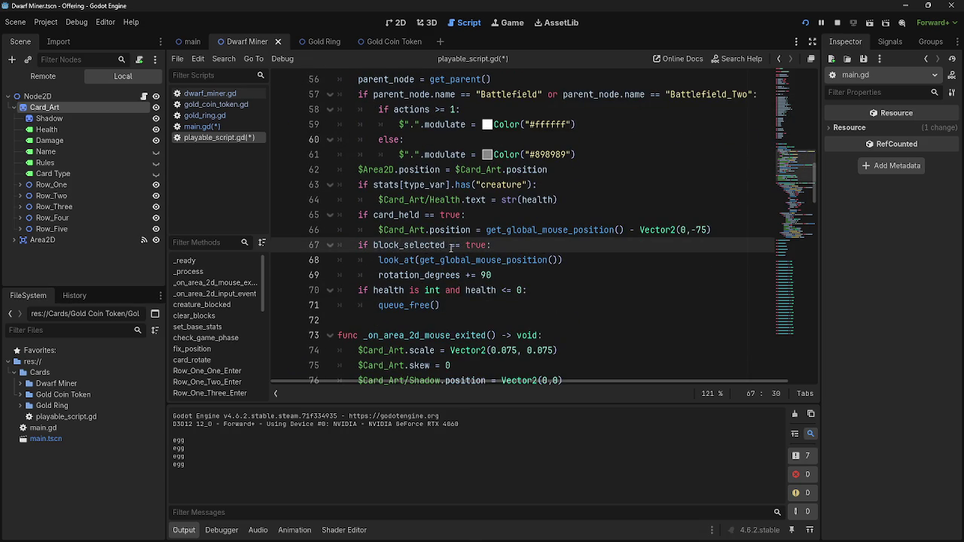
{"action": "type", "text": "or equip_selected "}
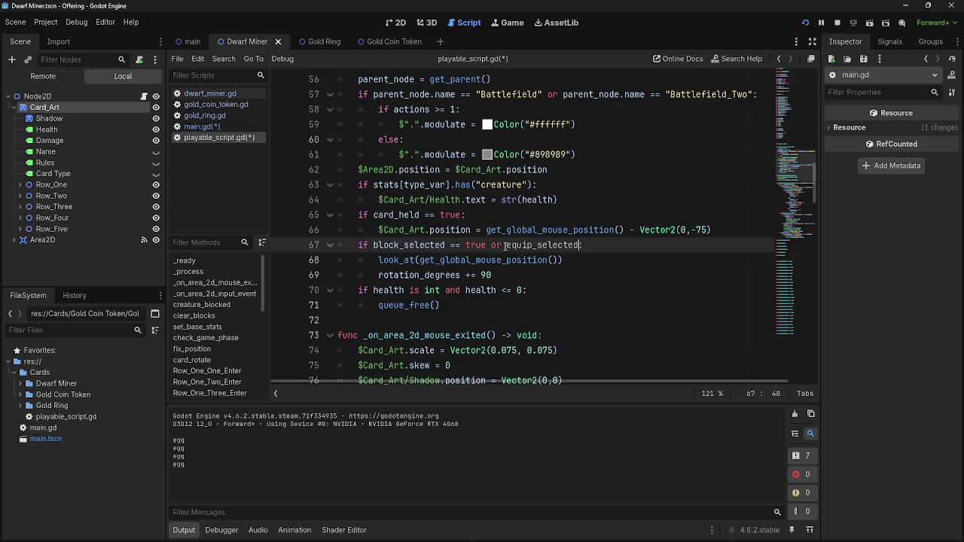
{"action": "type", "text": "== truee"}
{"action": "key", "text": "BackSpace"}
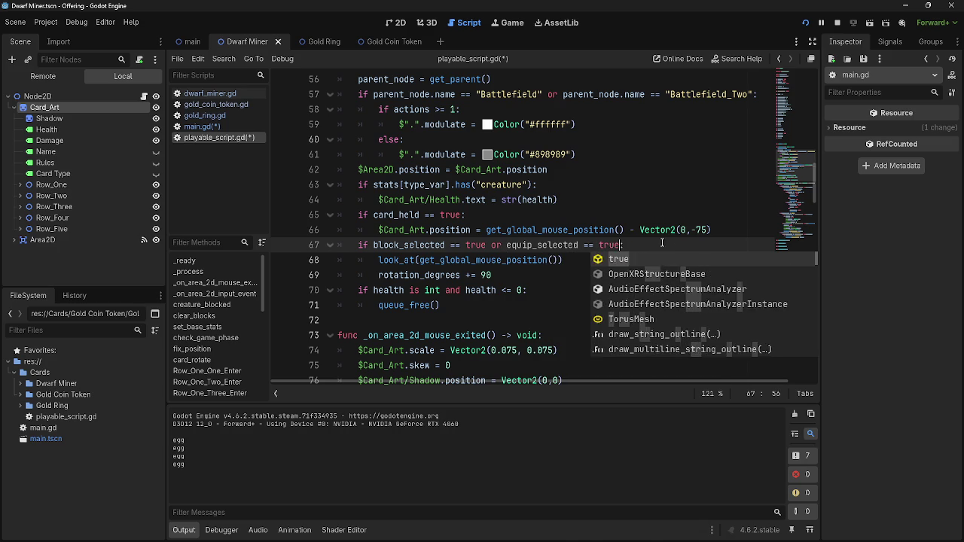
{"action": "left_click", "coordinate": [670, 247]}
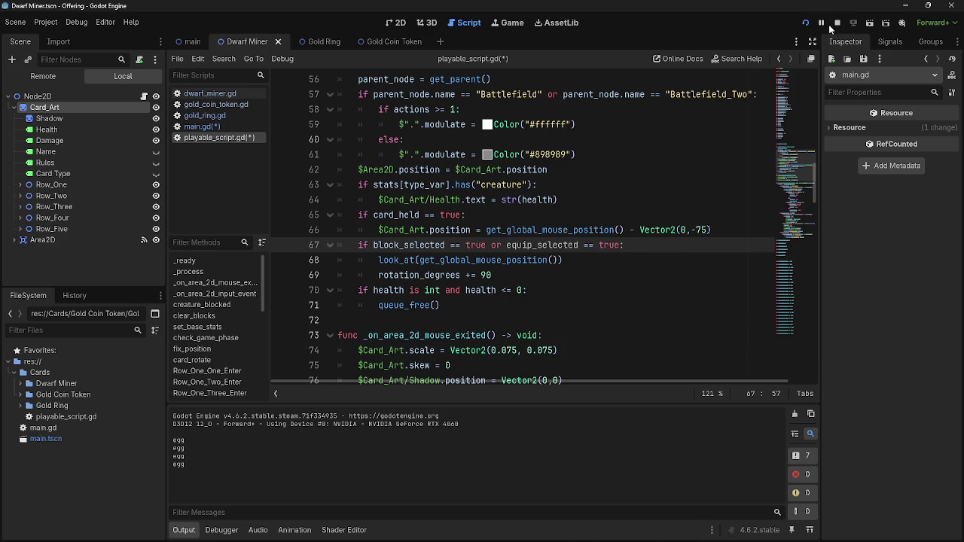
{"action": "left_click", "coordinate": [199, 126]}
{"action": "left_click_drag", "start_coordinate": [558, 229], "coordinate": [443, 231]}
{"action": "mouse_move", "coordinate": [442, 232]}
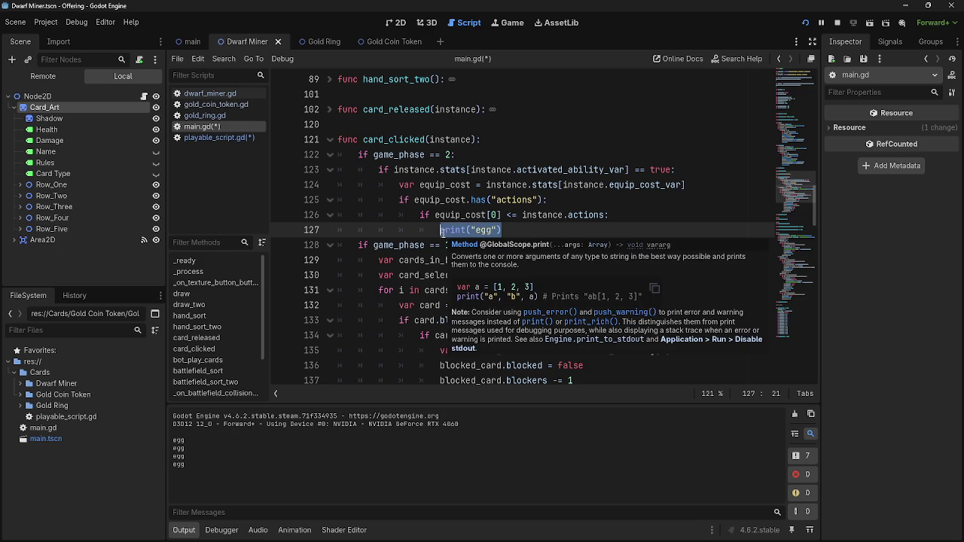
{"action": "type", "text": "instance"}
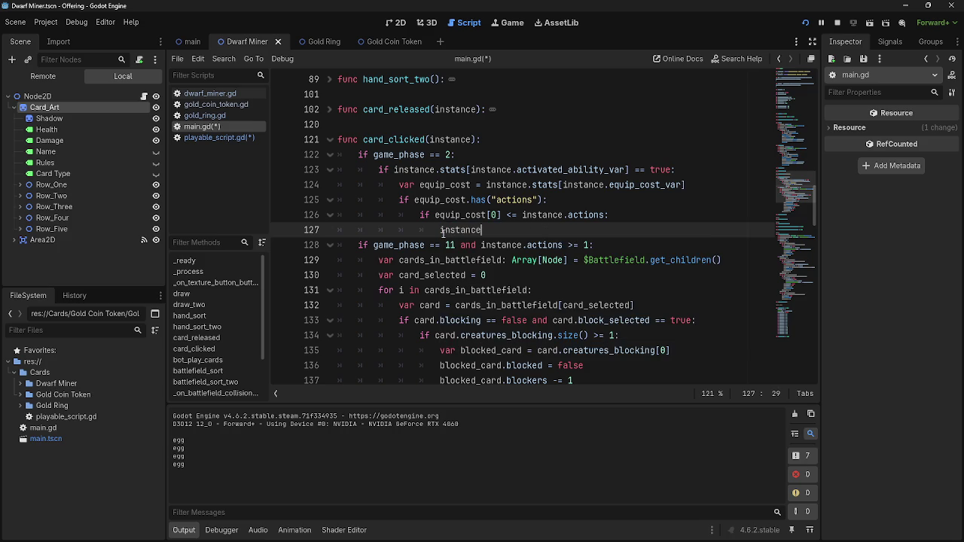
{"action": "type", "text": ".equip_selected "}
{"action": "type", "text": "== true"}
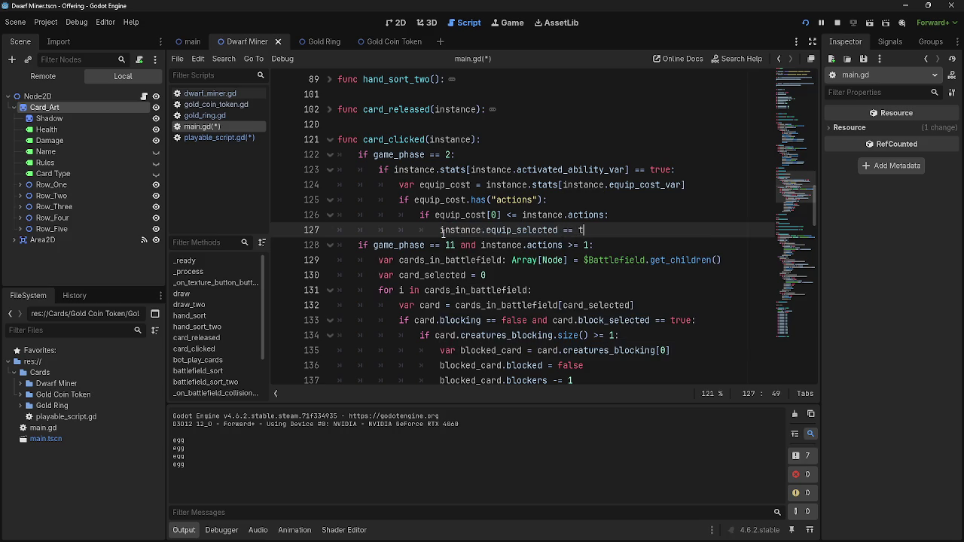
{"action": "right_click", "coordinate": [575, 233]}
{"action": "left_click", "coordinate": [567, 229]}
{"action": "key", "text": "BackSpace"}
{"action": "key", "text": "End"}
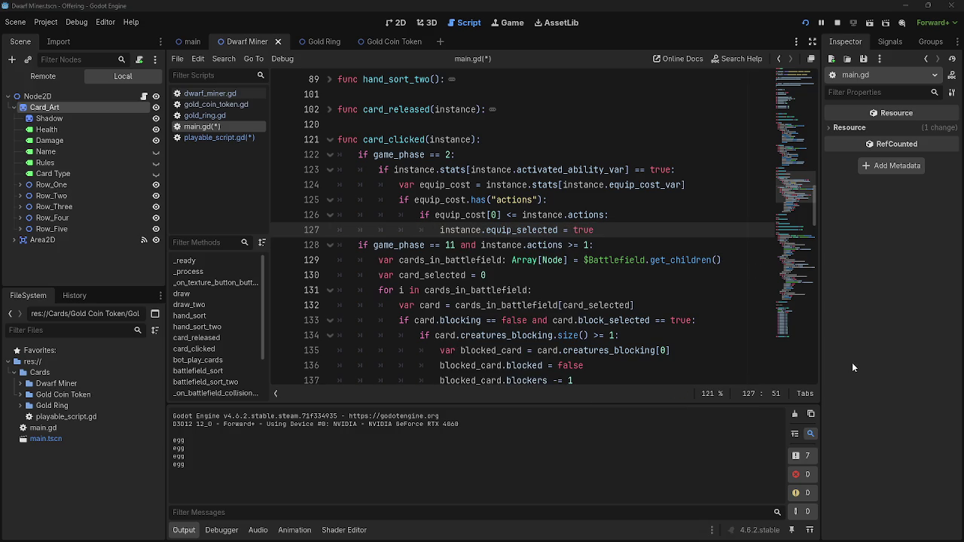
{"action": "key", "text": "alt+Tab"}
{"action": "key", "text": "alt+Tab"}
{"action": "key", "text": "alt+Tab"}
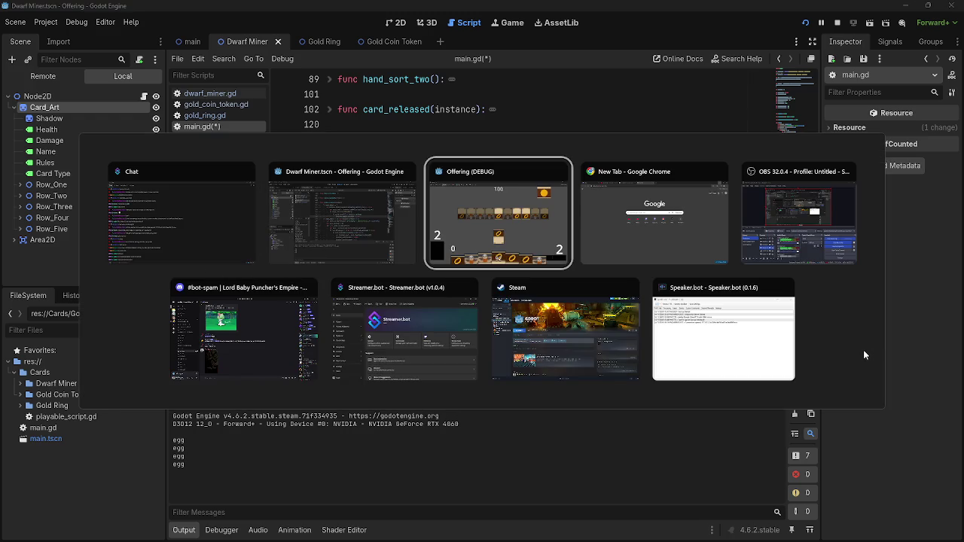
{"action": "key", "text": "alt+Tab"}
{"action": "key", "text": "alt+Tab"}
{"action": "key", "text": "Escape"}
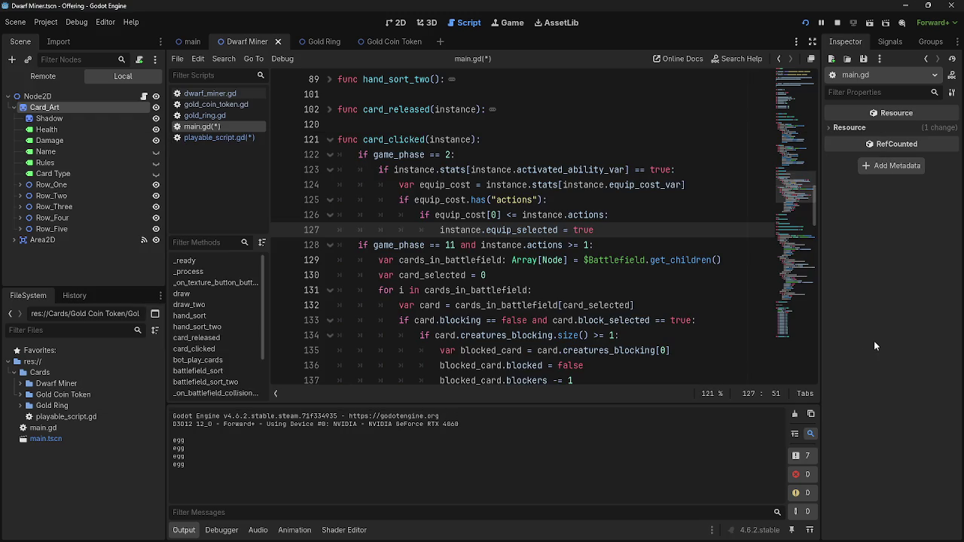
Restart the game, play the hand cards onto the board, raise actions and advance the turn
{"action": "left_click", "coordinate": [837, 24]}
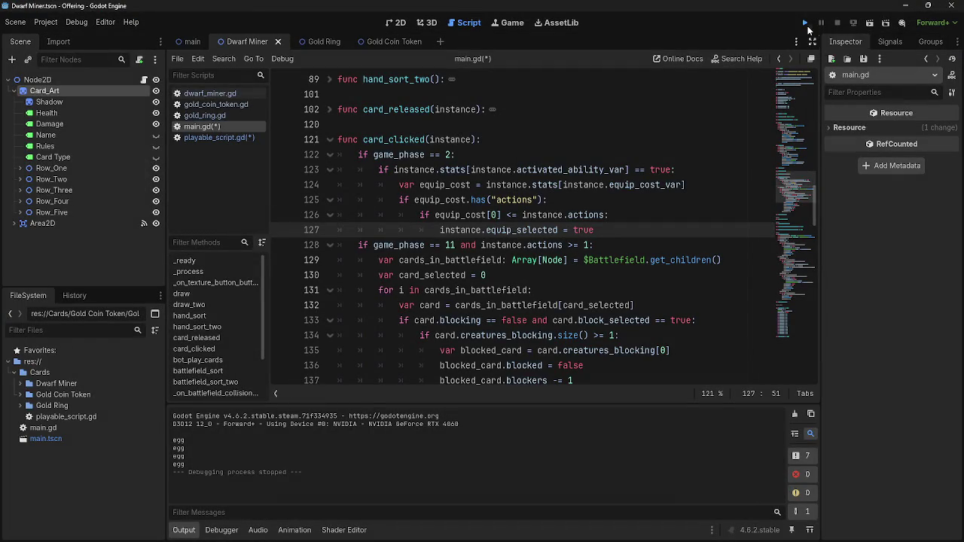
{"action": "left_click", "coordinate": [806, 24]}
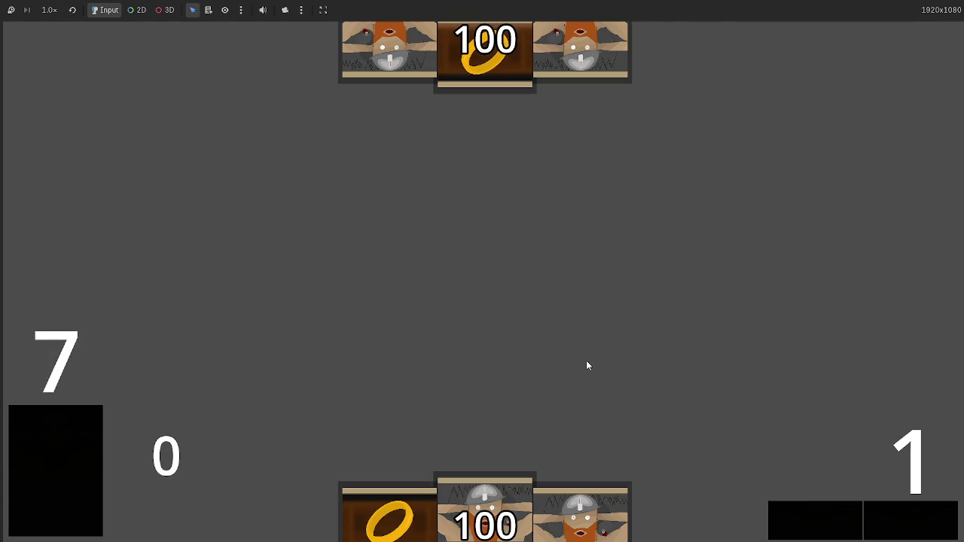
{"action": "left_click_drag", "start_coordinate": [492, 458], "coordinate": [449, 324]}
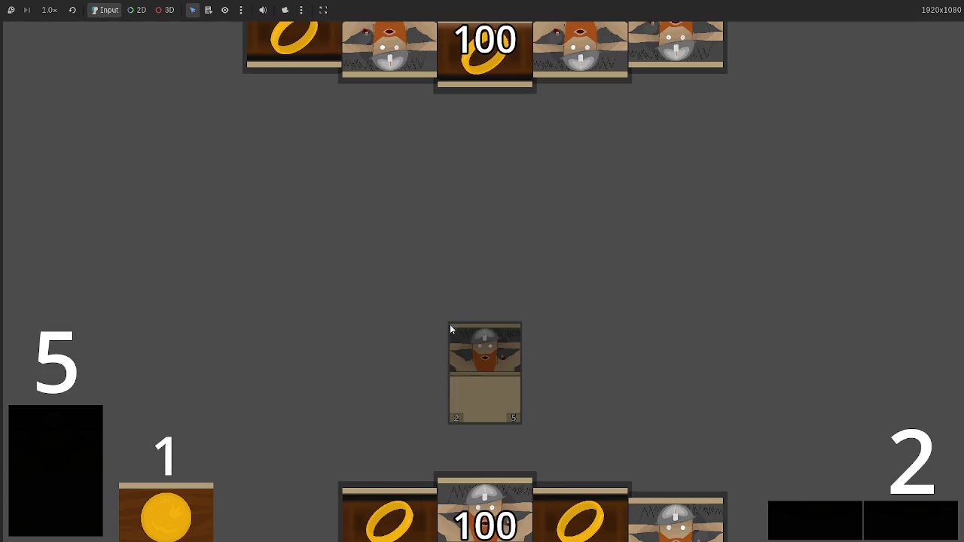
{"action": "left_click", "coordinate": [465, 480]}
{"action": "left_click", "coordinate": [559, 493]}
{"action": "left_click", "coordinate": [483, 486]}
{"action": "left_click", "coordinate": [458, 470]}
{"action": "left_click", "coordinate": [917, 521]}
{"action": "left_click", "coordinate": [917, 521]}
{"action": "left_click", "coordinate": [911, 525]}
{"action": "left_click", "coordinate": [896, 520]}
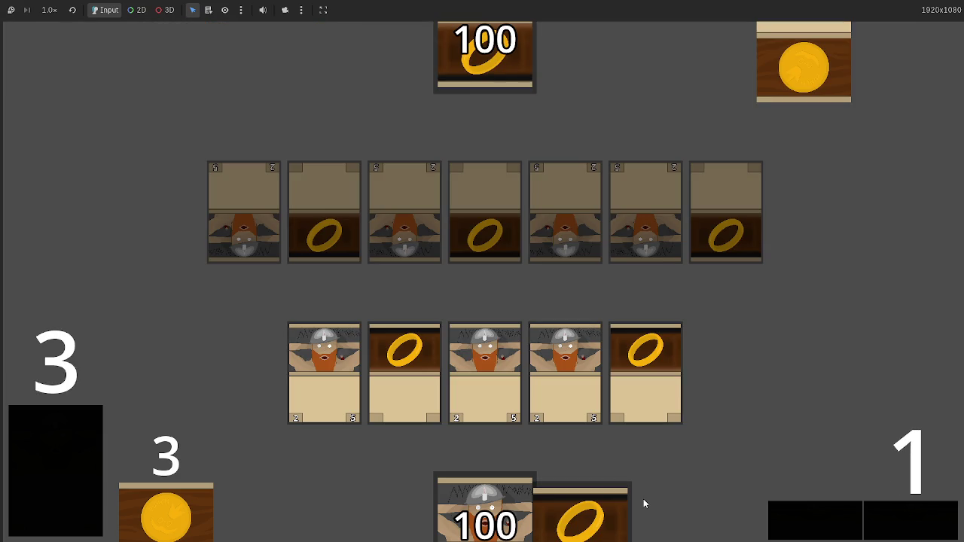
Click both ring cards to equip them, compare with the editor, then close the game
{"action": "left_click", "coordinate": [629, 376]}
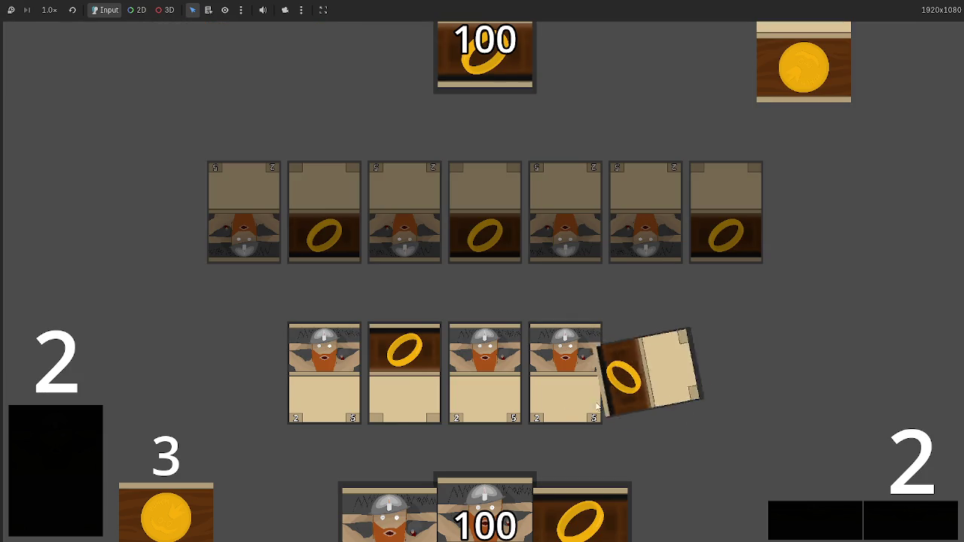
{"action": "left_click", "coordinate": [404, 369]}
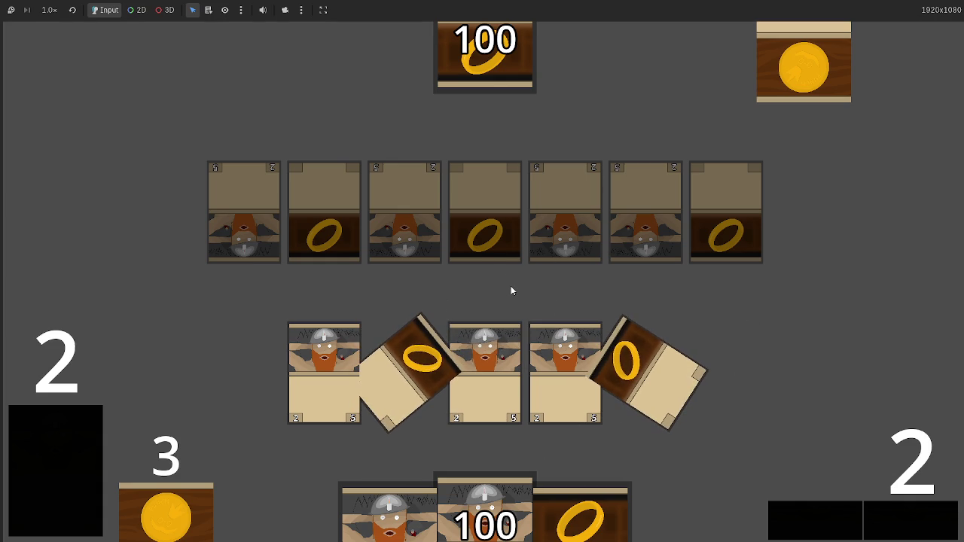
{"action": "key", "text": "alt+Tab"}
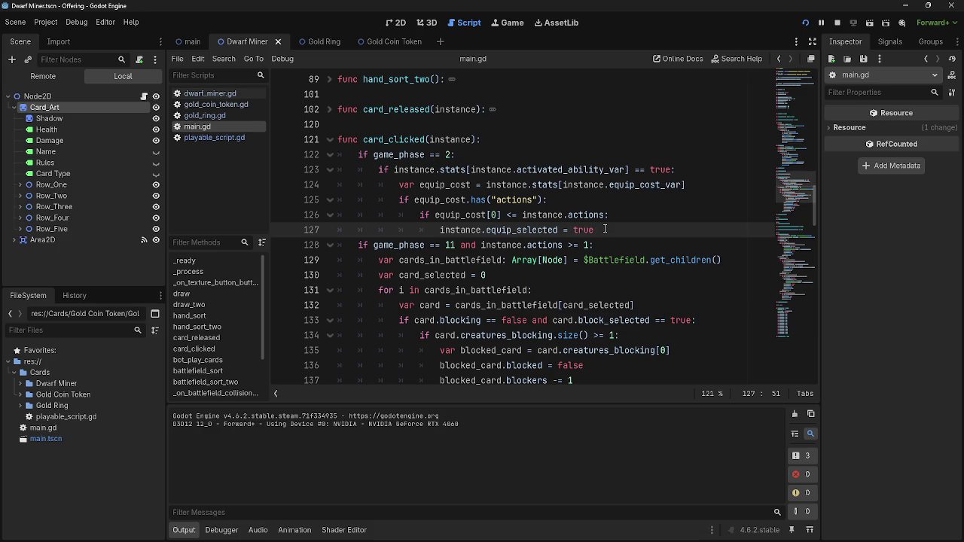
{"action": "key", "text": "alt+Tab"}
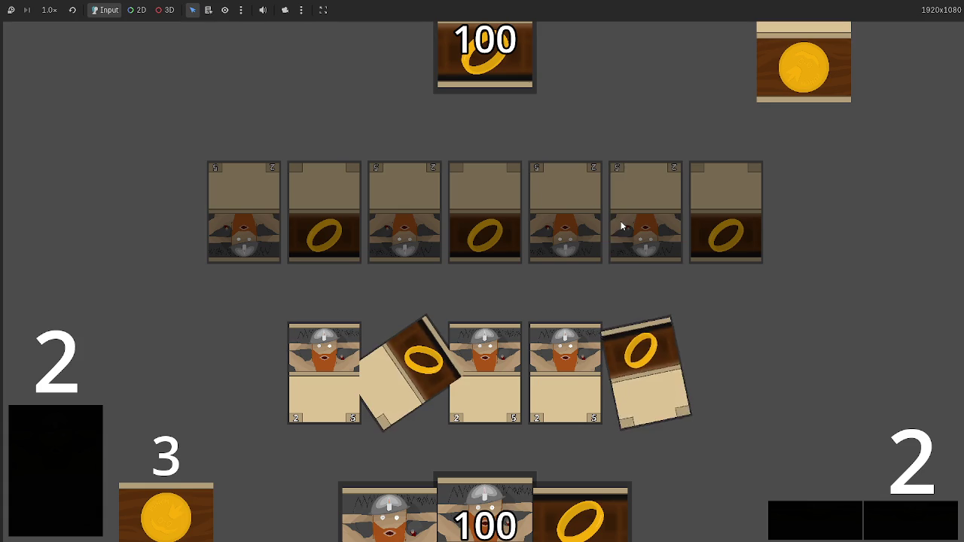
{"action": "key", "text": "alt+Tab"}
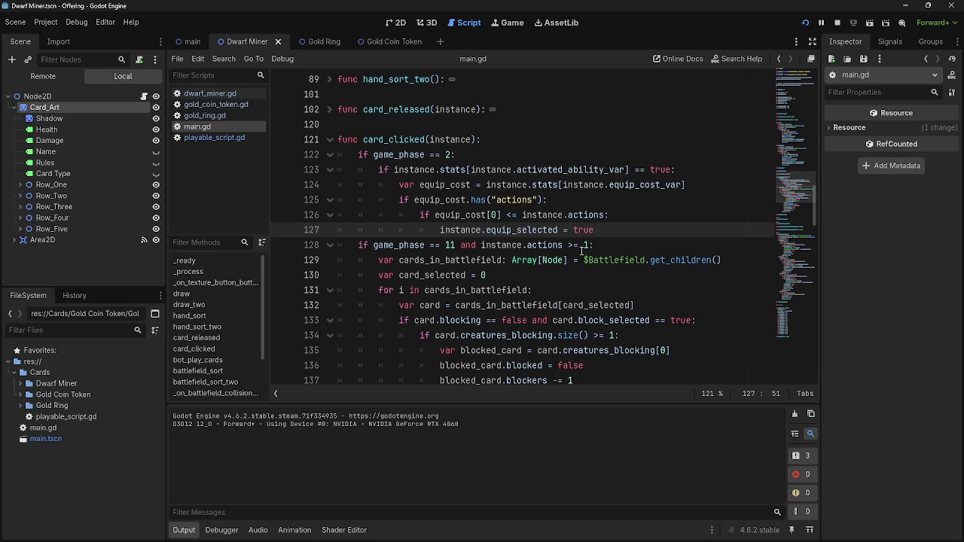
{"action": "key", "text": "alt+Tab"}
{"action": "key", "text": "alt+F4"}
{"action": "scroll", "coordinate": [609, 230], "scroll_direction": "up", "scroll_amount": 1}
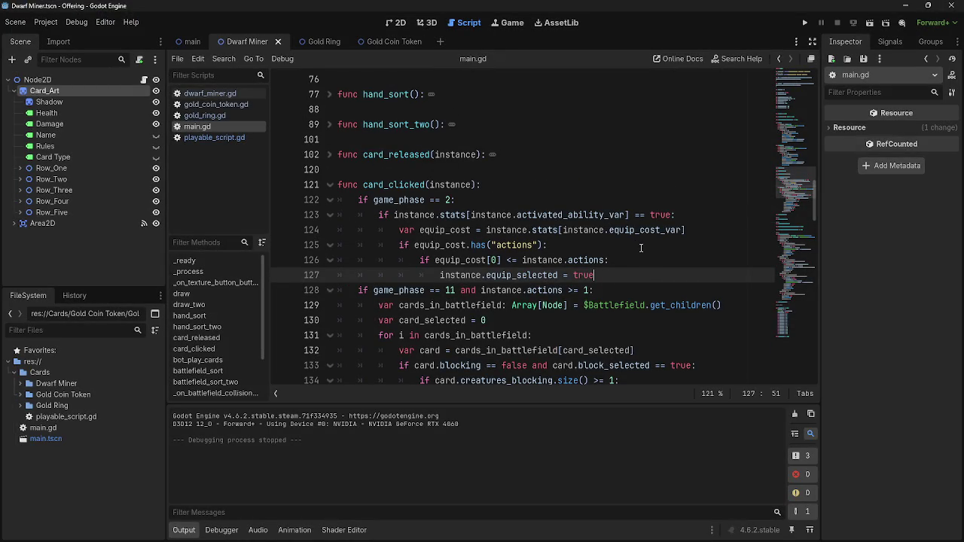
Remove the stray blank line after equip_selected and open a new line at the top of card_clicked
{"action": "key", "text": "Return"}
{"action": "key", "text": "BackSpace"}
{"action": "key", "text": "BackSpace"}
{"action": "key", "text": "BackSpace"}
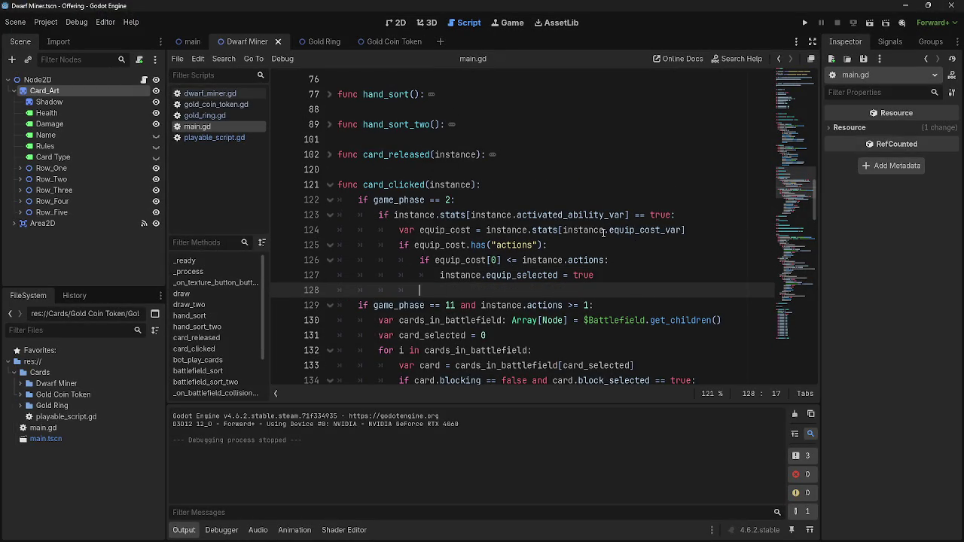
{"action": "key", "text": "BackSpace"}
{"action": "left_click", "coordinate": [549, 185]}
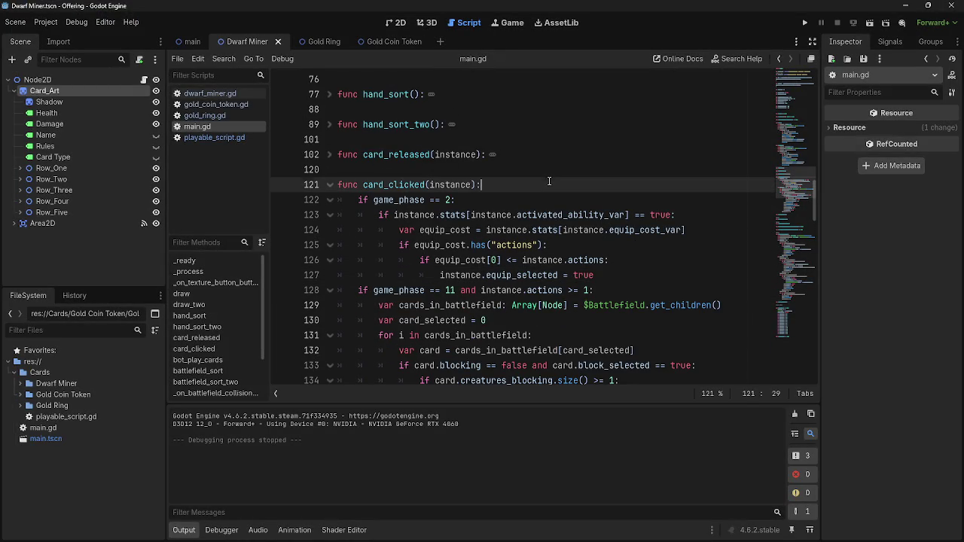
{"action": "key", "text": "Return"}
Paste the cards_in_battlefield declaration into card_clicked and add 'var card_selected = 0' below it
{"action": "mouse_move", "coordinate": [740, 320]}
{"action": "left_mouse_down"}
{"action": "mouse_move", "coordinate": [320, 320]}
{"action": "mouse_move", "coordinate": [379, 320]}
{"action": "left_mouse_up"}
{"action": "key", "text": "ctrl+c"}
{"action": "left_click", "coordinate": [428, 199]}
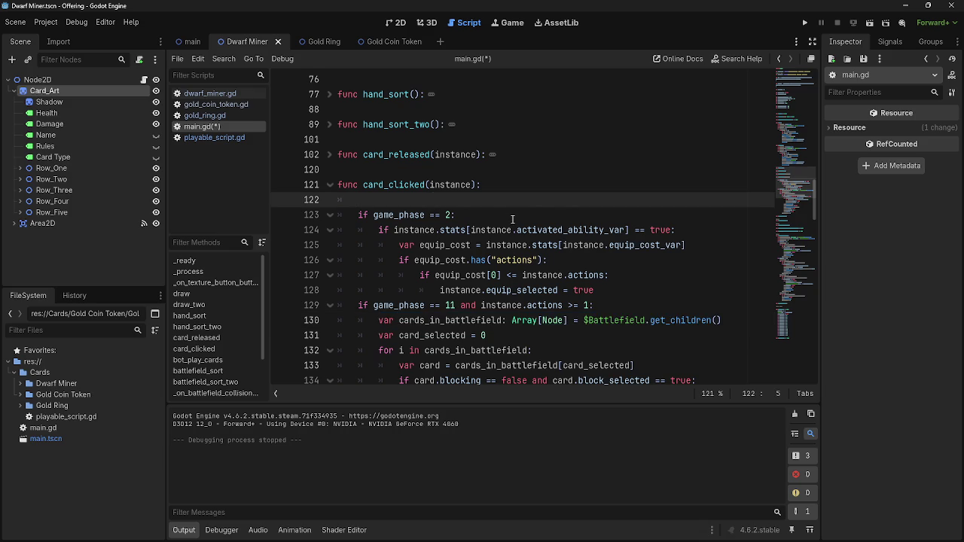
{"action": "scroll", "coordinate": [512, 219], "scroll_direction": "down", "scroll_amount": 3}
{"action": "scroll", "coordinate": [516, 231], "scroll_direction": "up", "scroll_amount": 1}
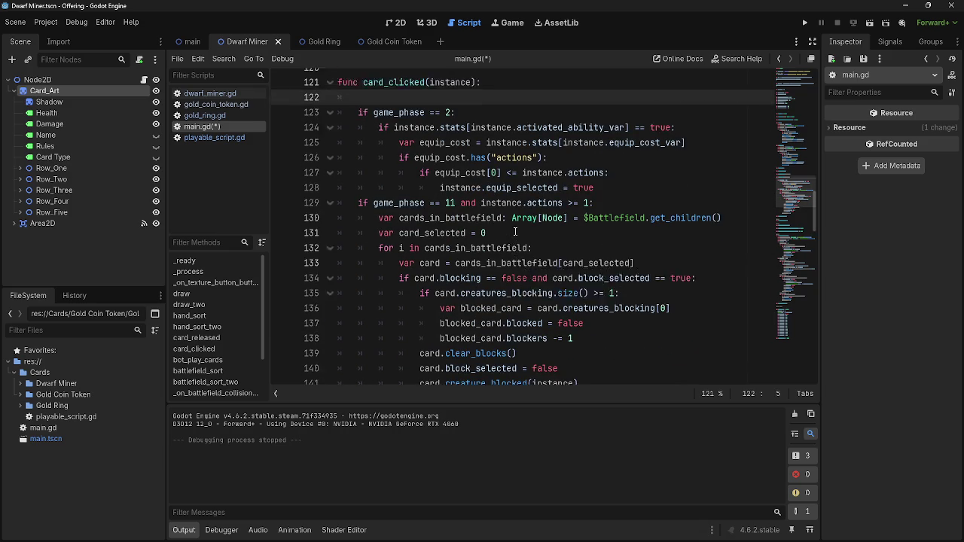
{"action": "scroll", "coordinate": [517, 231], "scroll_direction": "up", "scroll_amount": 2}
{"action": "key", "text": "ctrl+v"}
{"action": "left_click", "coordinate": [503, 289]}
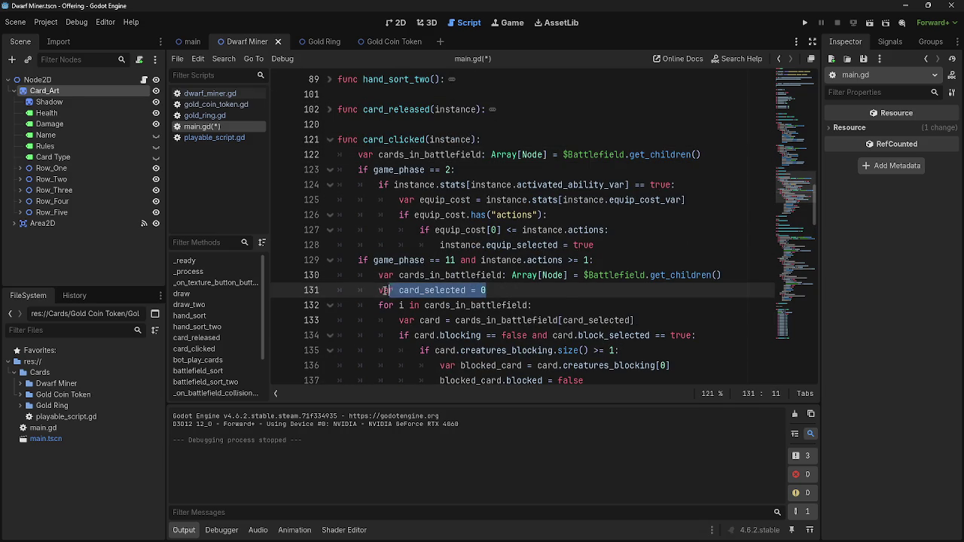
{"action": "left_click", "coordinate": [707, 159]}
{"action": "key", "text": "Return"}
{"action": "type", "text": "var card_selected = 0"}
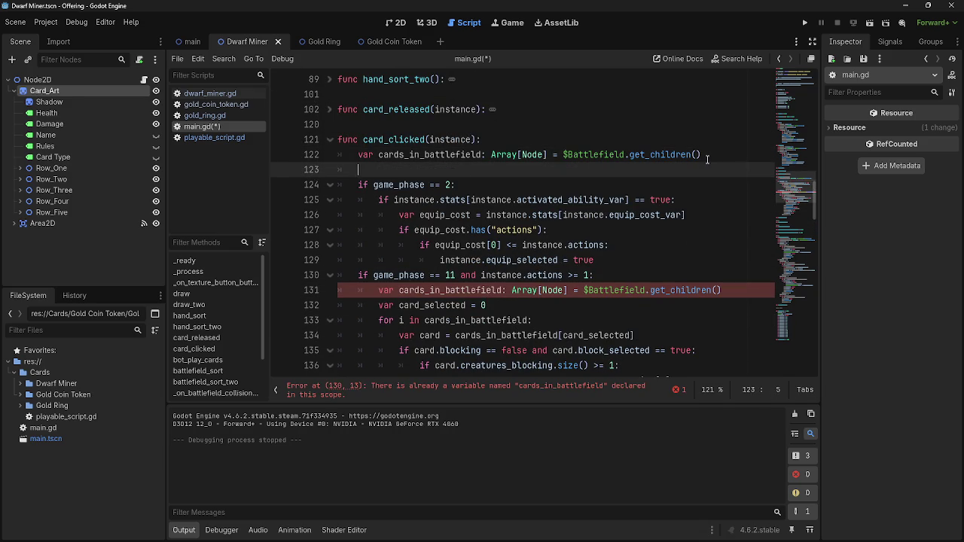
Indent both declarations and move them under the 'if game_phase == 2:' check
{"action": "left_click", "coordinate": [348, 154]}
{"action": "key", "text": "Tab"}
{"action": "key", "text": "Down"}
{"action": "key", "text": "Tab"}
{"action": "left_click", "coordinate": [492, 143]}
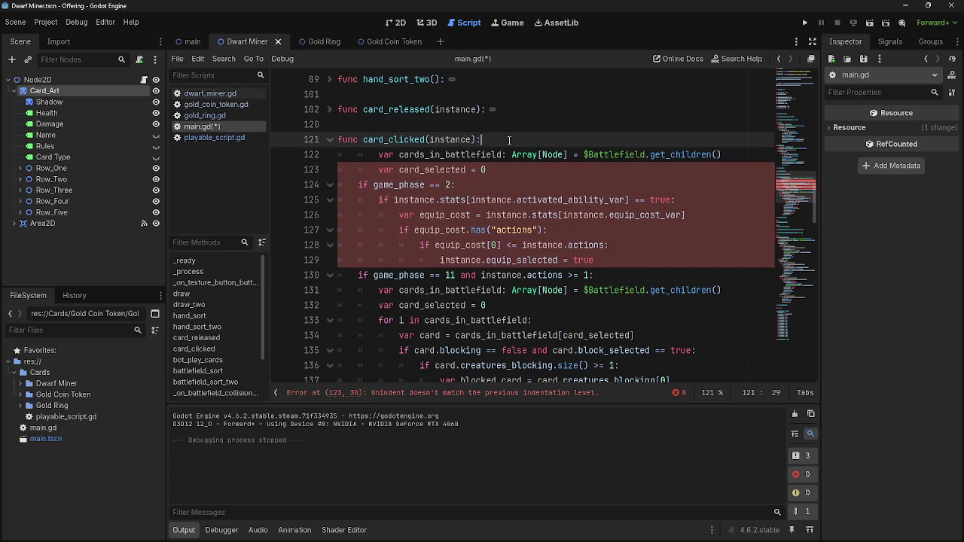
{"action": "left_click", "coordinate": [496, 185]}
{"action": "key", "text": "Return"}
{"action": "left_click_drag", "start_coordinate": [487, 170], "coordinate": [378, 155]}
{"action": "left_click_drag", "start_coordinate": [422, 162], "coordinate": [407, 197]}
{"action": "left_click", "coordinate": [487, 147]}
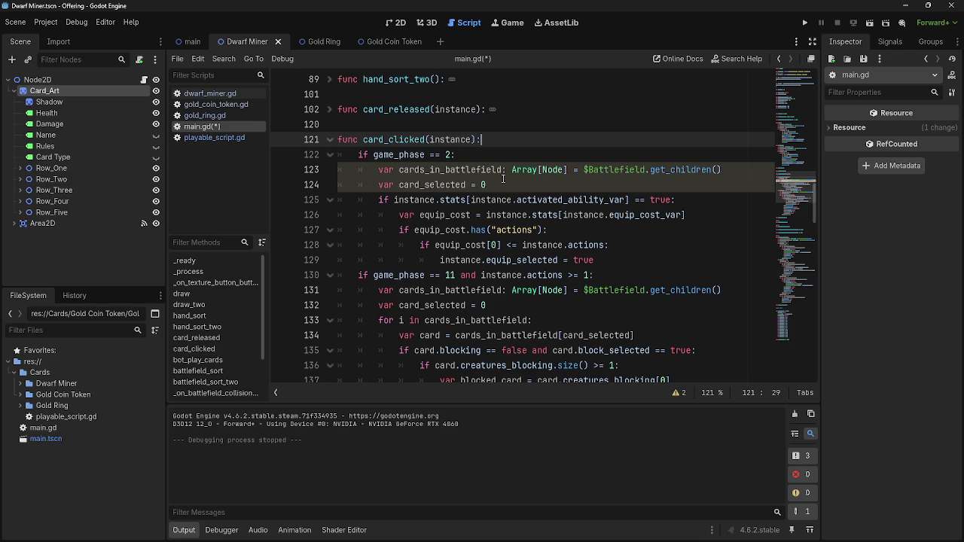
Verify the cards_in_battlefield and card_selected lines sit correctly in the phase-2 branch
{"action": "left_click", "coordinate": [630, 170]}
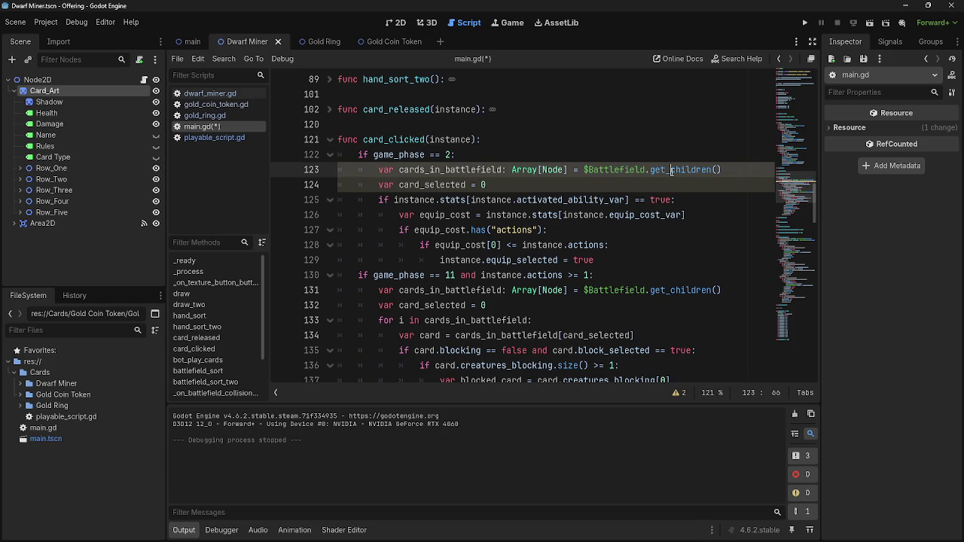
{"action": "key", "text": "Down"}
{"action": "key", "text": "Up"}
{"action": "key", "text": "Up"}
{"action": "key", "text": "Down"}
{"action": "key", "text": "Down"}
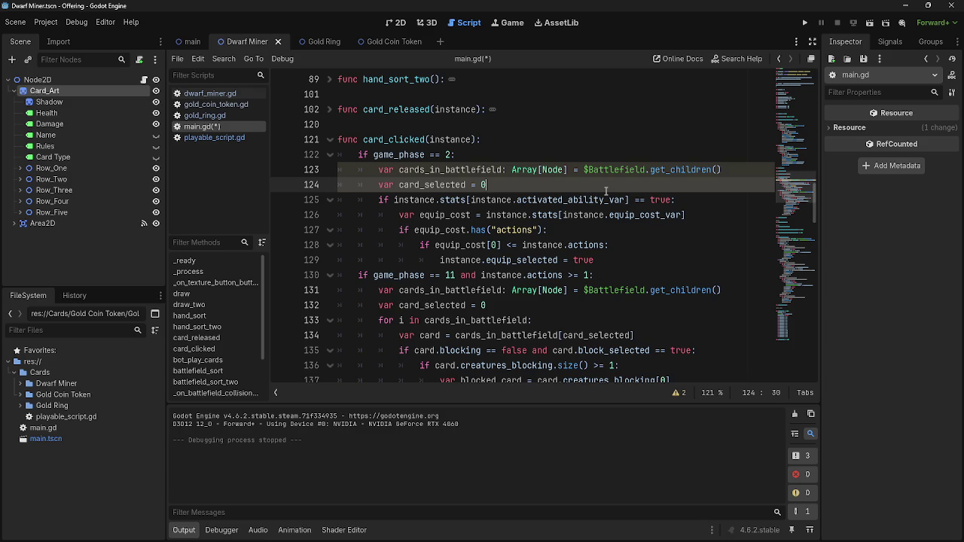
{"action": "scroll", "coordinate": [606, 191], "scroll_direction": "up", "scroll_amount": 6}
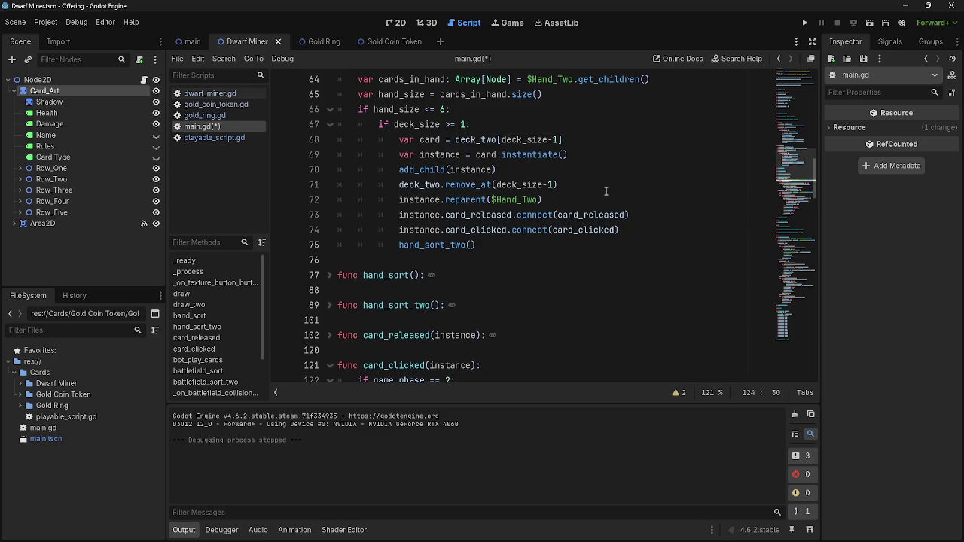
{"action": "scroll", "coordinate": [606, 191], "scroll_direction": "down", "scroll_amount": 6}
{"action": "scroll", "coordinate": [596, 215], "scroll_direction": "up", "scroll_amount": 1}
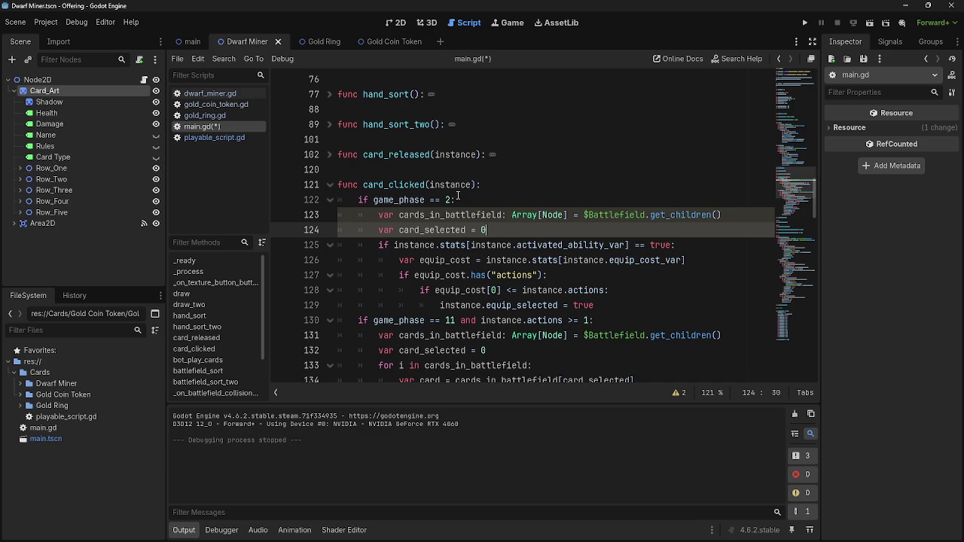
Copy phase 11's battlefield loop lines and paste them under card_selected = 0 in phase 2
{"action": "scroll", "coordinate": [458, 196], "scroll_direction": "down", "scroll_amount": 3}
{"action": "left_click", "coordinate": [379, 230]}
{"action": "mouse_move", "coordinate": [380, 230]}
{"action": "left_mouse_down"}
{"action": "mouse_move", "coordinate": [669, 261]}
{"action": "mouse_move", "coordinate": [673, 277]}
{"action": "mouse_move", "coordinate": [697, 260]}
{"action": "left_mouse_up"}
{"action": "key", "text": "ctrl+c"}
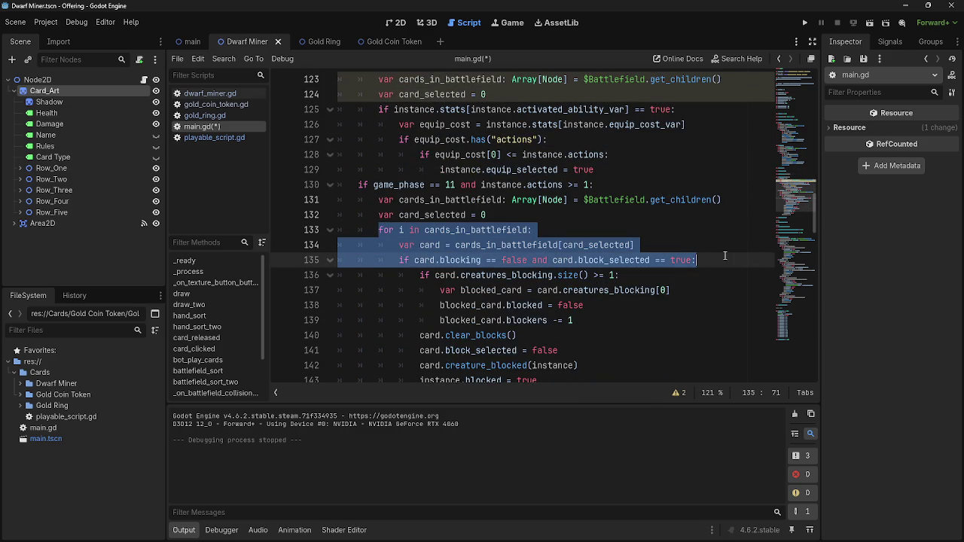
{"action": "scroll", "coordinate": [602, 226], "scroll_direction": "up", "scroll_amount": 2}
{"action": "left_click", "coordinate": [530, 184]}
{"action": "key", "text": "Return"}
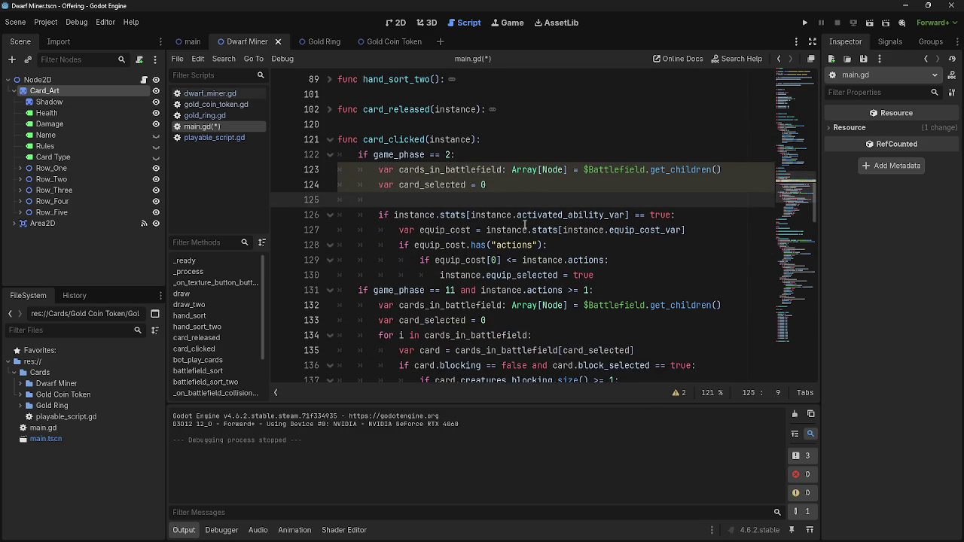
{"action": "key", "text": "ctrl+v"}
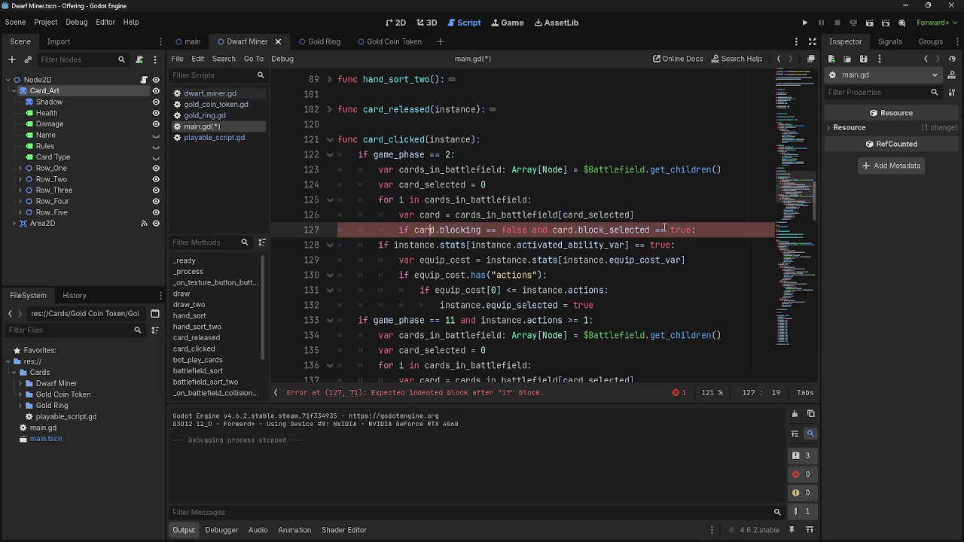
Delete the copied blocking condition, leaving an empty line inside the new loop
{"action": "left_click_drag", "start_coordinate": [698, 230], "coordinate": [391, 231]}
{"action": "key", "text": "BackSpace"}
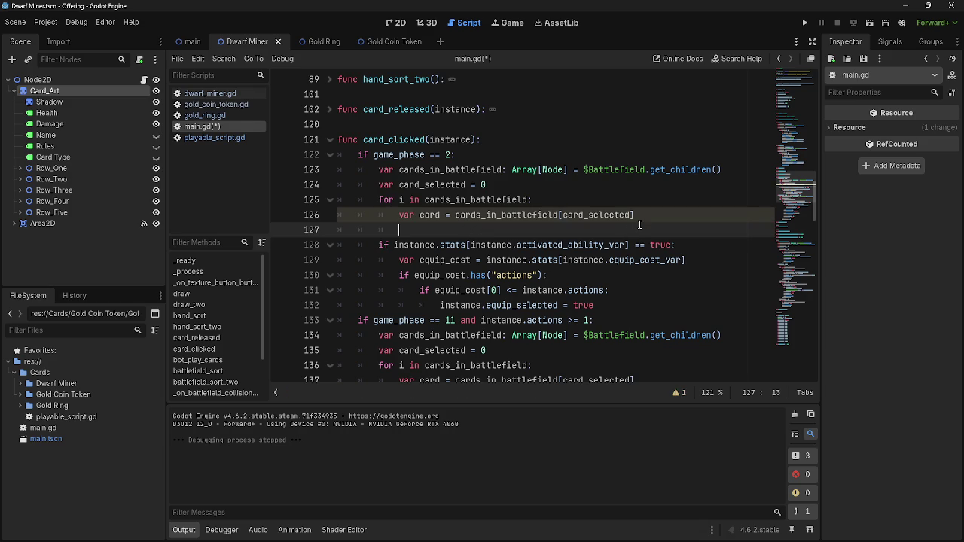
{"action": "mouse_move", "coordinate": [638, 214]}
{"action": "left_mouse_down"}
{"action": "mouse_move", "coordinate": [380, 185]}
{"action": "mouse_move", "coordinate": [379, 168]}
{"action": "left_mouse_up"}
{"action": "left_click", "coordinate": [473, 226]}
Write 'if card' with a 'card_selected += 1' line below it
{"action": "type", "text": "if card"}
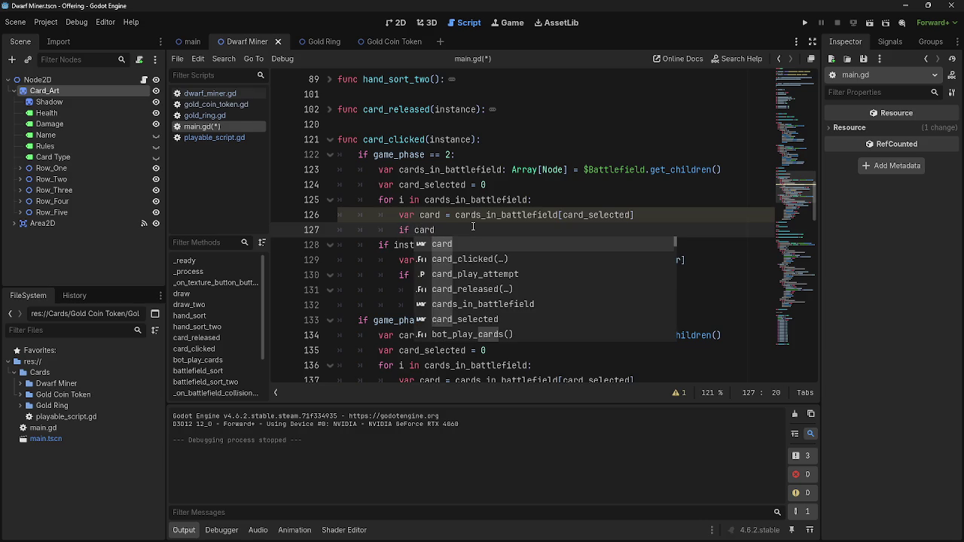
{"action": "key", "text": "Escape"}
{"action": "key", "text": "Return"}
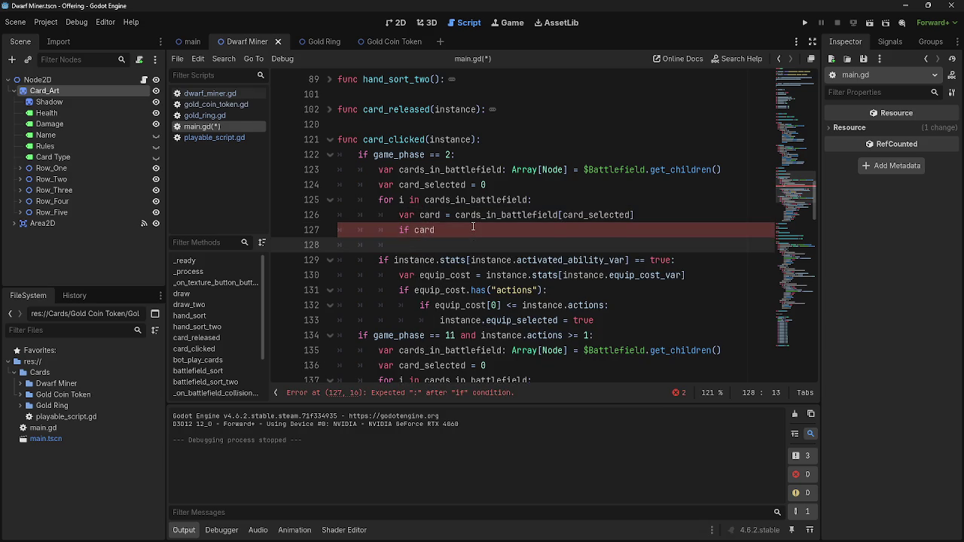
{"action": "type", "text": "card_sel"}
{"action": "key", "text": "Return"}
{"action": "type", "text": "+= 1"}
{"action": "left_click", "coordinate": [482, 233]}
{"action": "key", "text": "Return"}
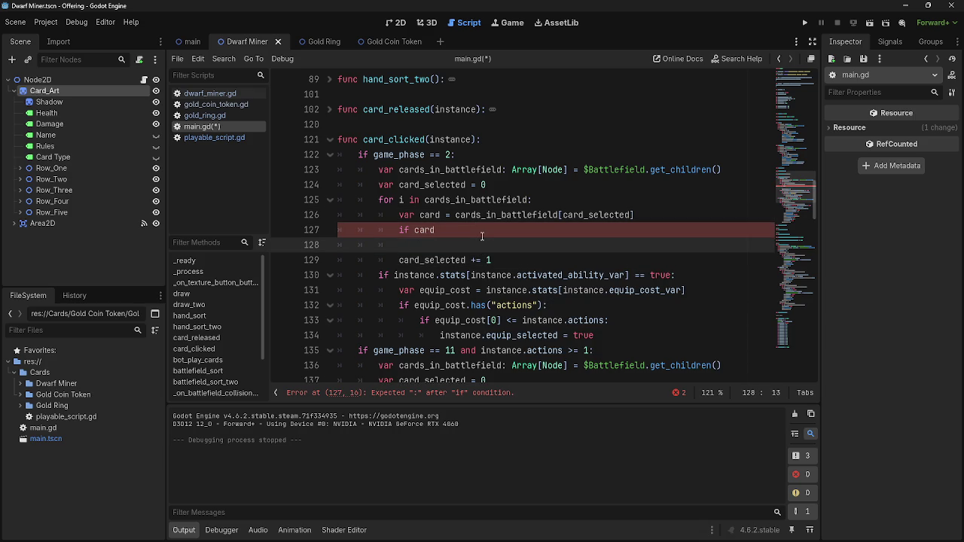
Review the phase 2 loop block and return to the end of the if card line
{"action": "mouse_move", "coordinate": [492, 262]}
{"action": "left_mouse_down"}
{"action": "mouse_move", "coordinate": [360, 262]}
{"action": "mouse_move", "coordinate": [391, 261]}
{"action": "left_mouse_up"}
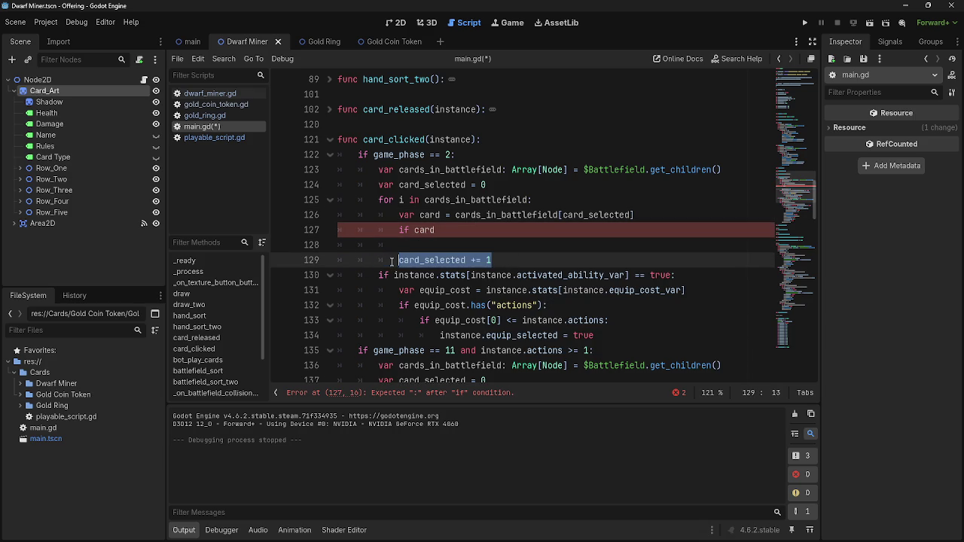
{"action": "left_click", "coordinate": [414, 249]}
{"action": "left_click", "coordinate": [467, 231]}
{"action": "left_click_drag", "start_coordinate": [401, 176], "coordinate": [520, 256]}
{"action": "left_click", "coordinate": [508, 226]}
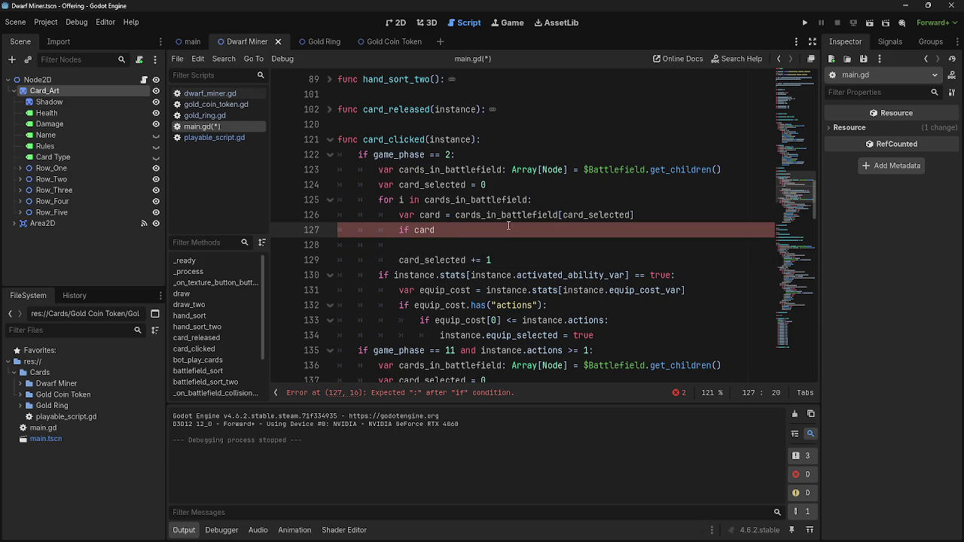
Complete the condition as 'if card.equip_selected == true:' using the name from playable_script.gd
{"action": "type", "text": "."}
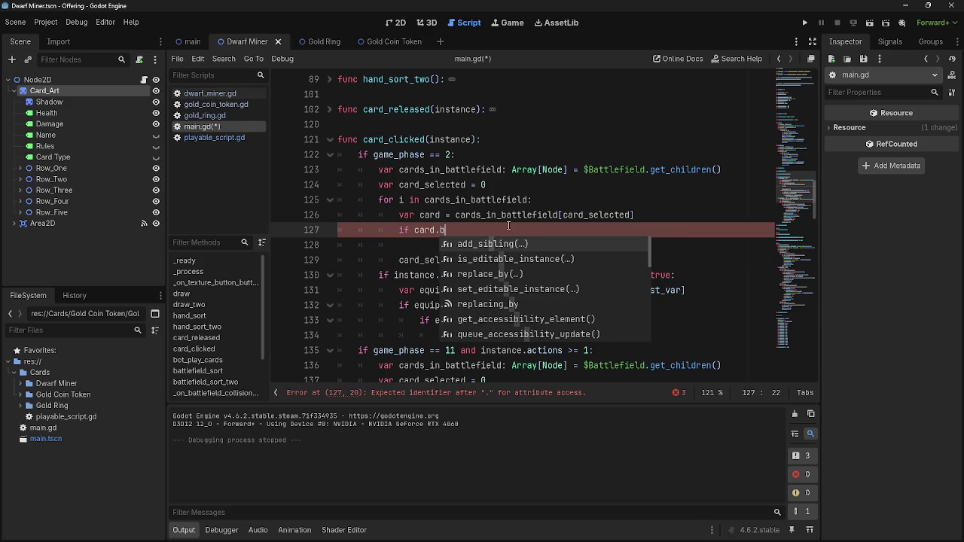
{"action": "left_click", "coordinate": [213, 137]}
{"action": "scroll", "coordinate": [397, 262], "scroll_direction": "up", "scroll_amount": 15}
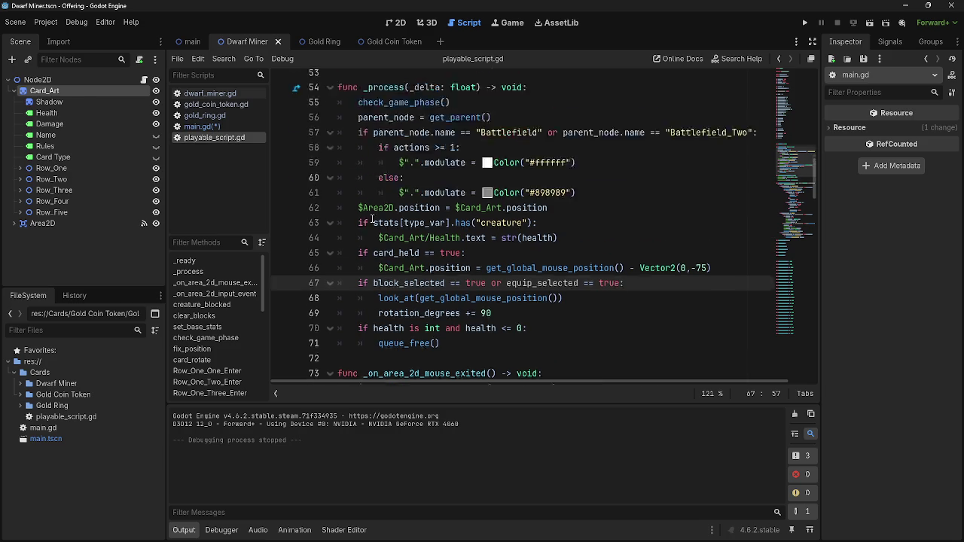
{"action": "double_click", "coordinate": [393, 214]}
{"action": "key", "text": "ctrl+c"}
{"action": "left_click", "coordinate": [202, 126]}
{"action": "key", "text": "ctrl+v"}
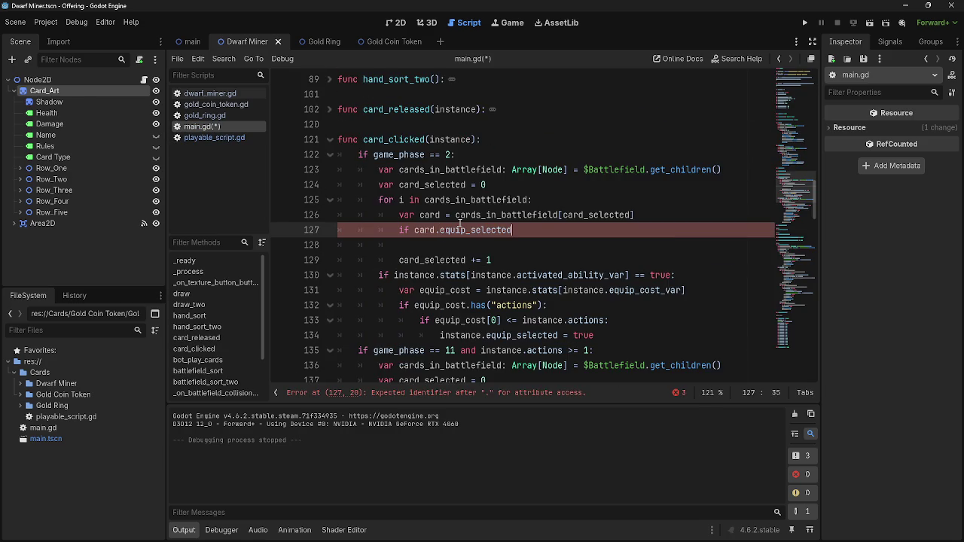
{"action": "type", "text": " =="}
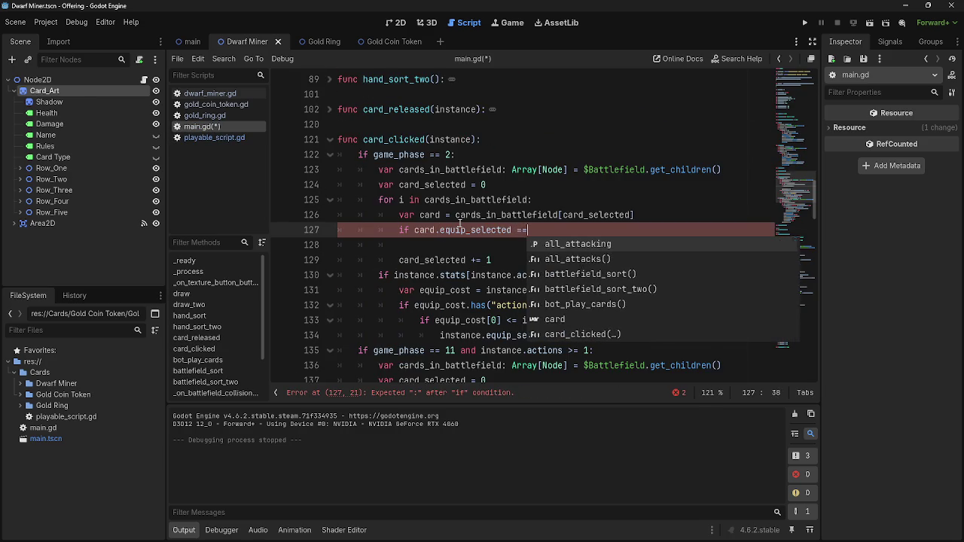
{"action": "type", "text": " truel"}
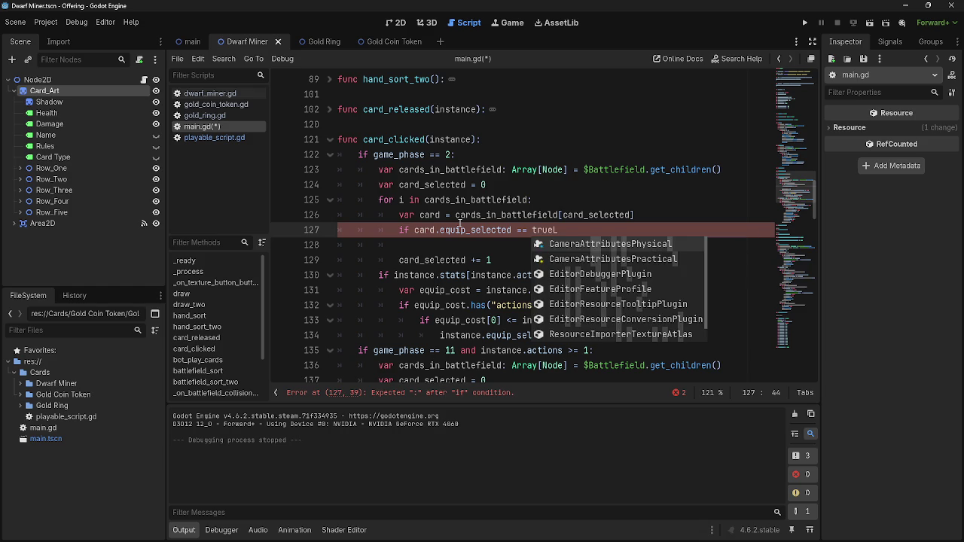
{"action": "key", "text": "BackSpace"}
{"action": "type", "text": ":"}
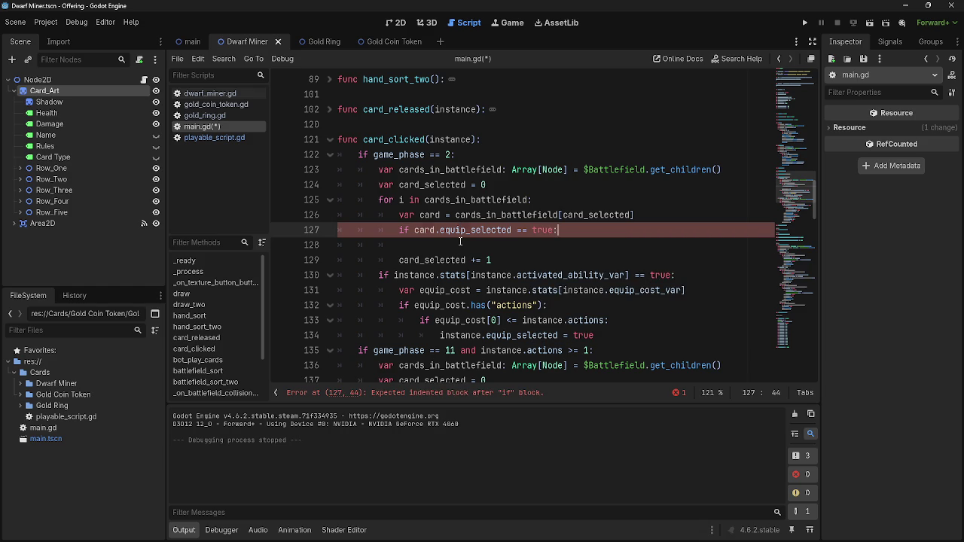
{"action": "left_click", "coordinate": [460, 242]}
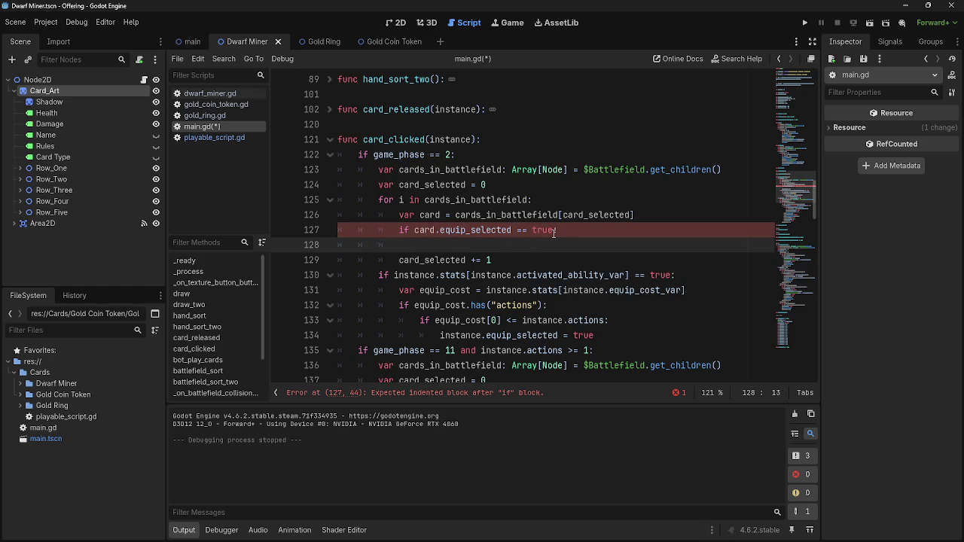
{"action": "left_click", "coordinate": [554, 231]}
{"action": "key", "text": "Delete"}
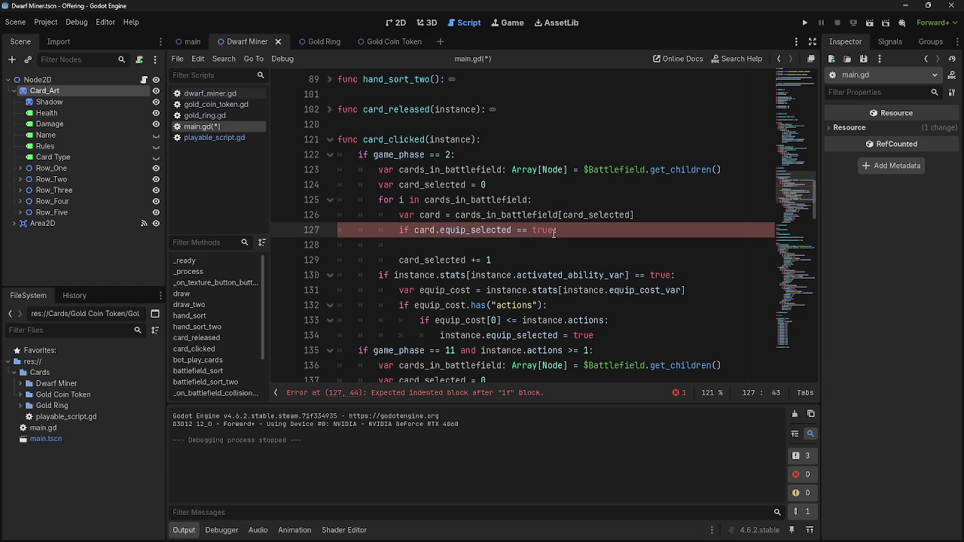
{"action": "type", "text": ":"}
Check how card, cards_in_battlefield and Battlefield are used around the condition
{"action": "type", "text": ":"}
{"action": "left_click", "coordinate": [506, 230]}
{"action": "double_click", "coordinate": [475, 229]}
{"action": "double_click", "coordinate": [439, 230]}
{"action": "double_click", "coordinate": [475, 229]}
{"action": "left_click", "coordinate": [420, 232]}
{"action": "left_click", "coordinate": [446, 250]}
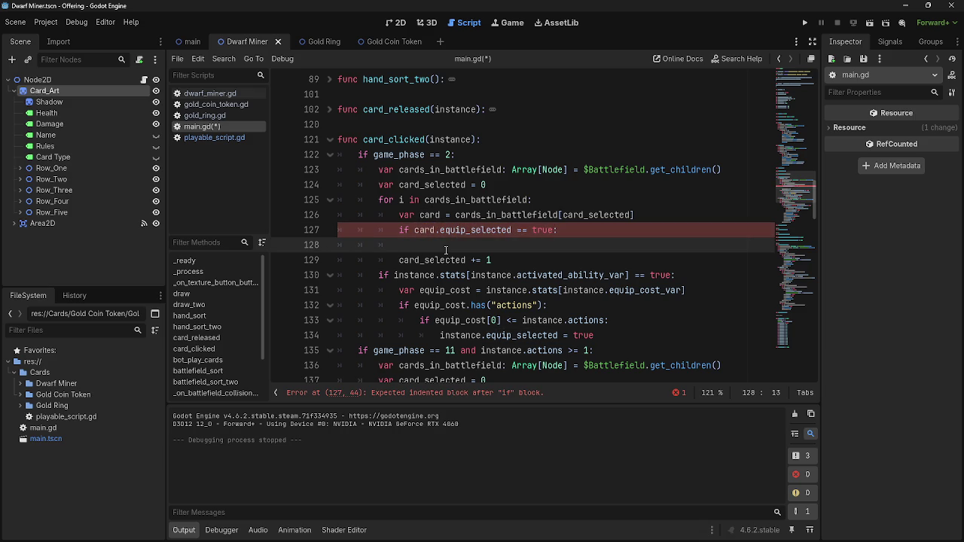
{"action": "double_click", "coordinate": [420, 172]}
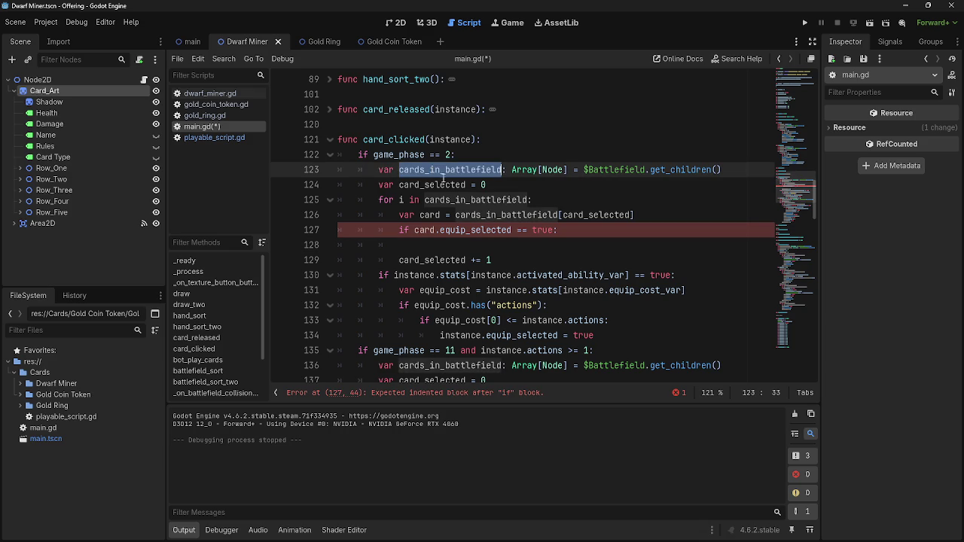
{"action": "double_click", "coordinate": [621, 172]}
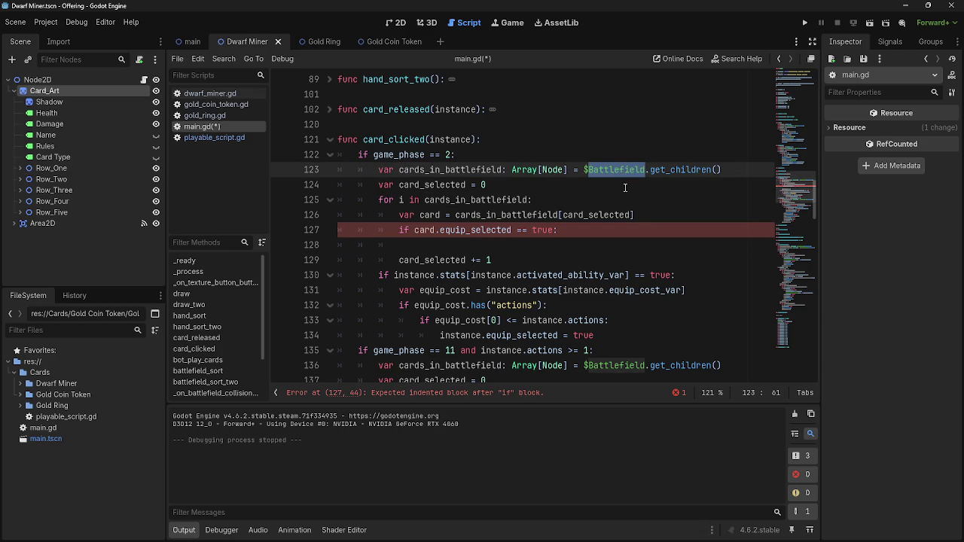
{"action": "left_click", "coordinate": [633, 230]}
{"action": "double_click", "coordinate": [425, 230]}
{"action": "left_click", "coordinate": [586, 231]}
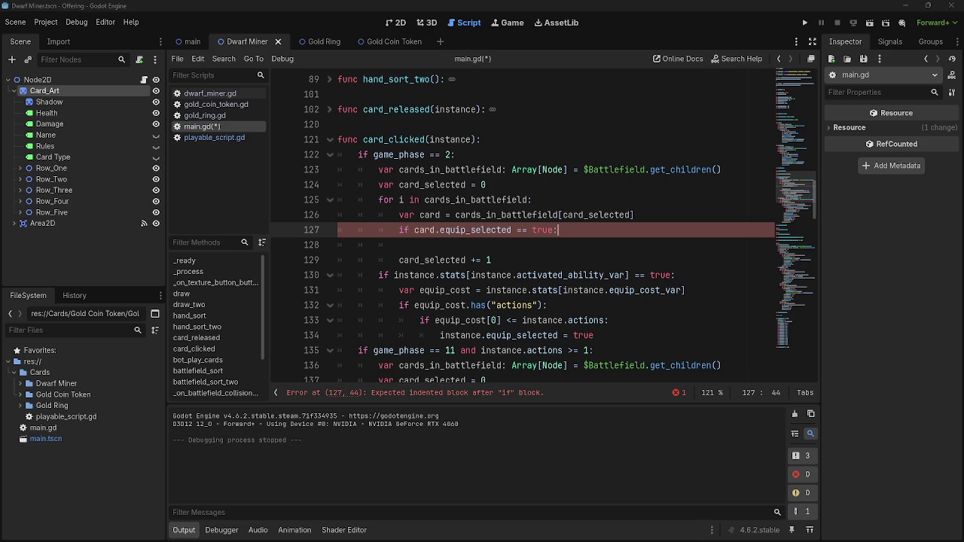
Add 'pass' as the body of the equip_selected check
{"action": "key", "text": "alt+Tab"}
{"action": "left_click", "coordinate": [524, 245]}
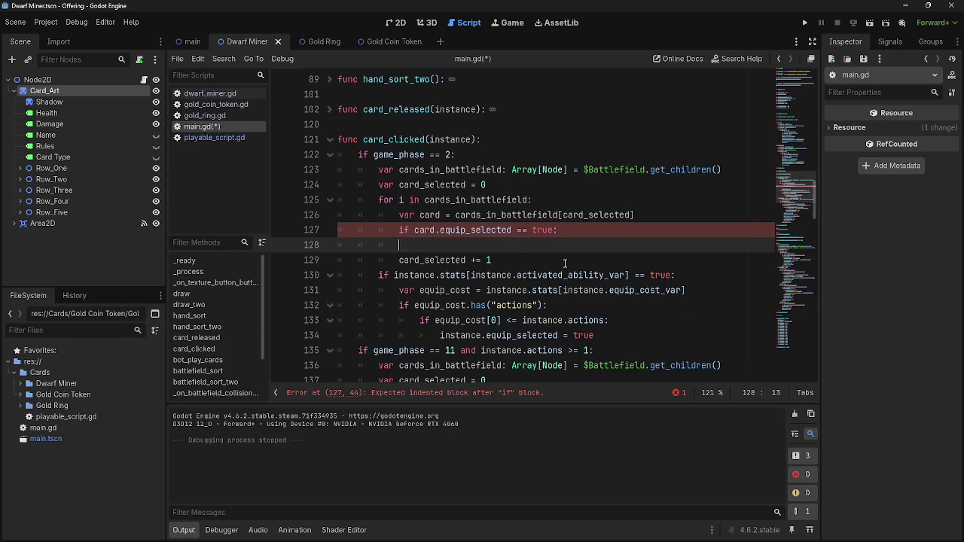
{"action": "type", "text": "pass"}
{"action": "left_click", "coordinate": [580, 233]}
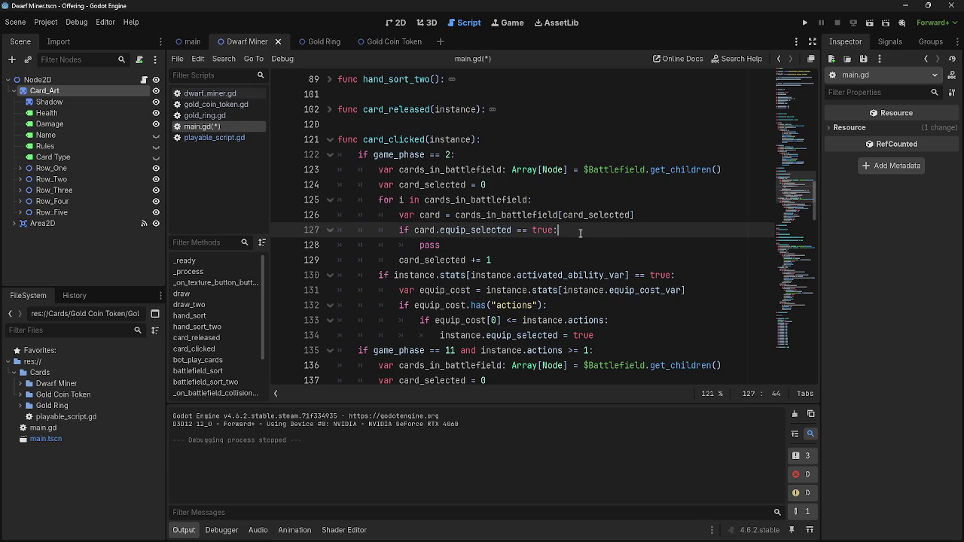
Inspect stats and instance on the activated ability line, then select the pass placeholder
{"action": "left_click", "coordinate": [443, 276]}
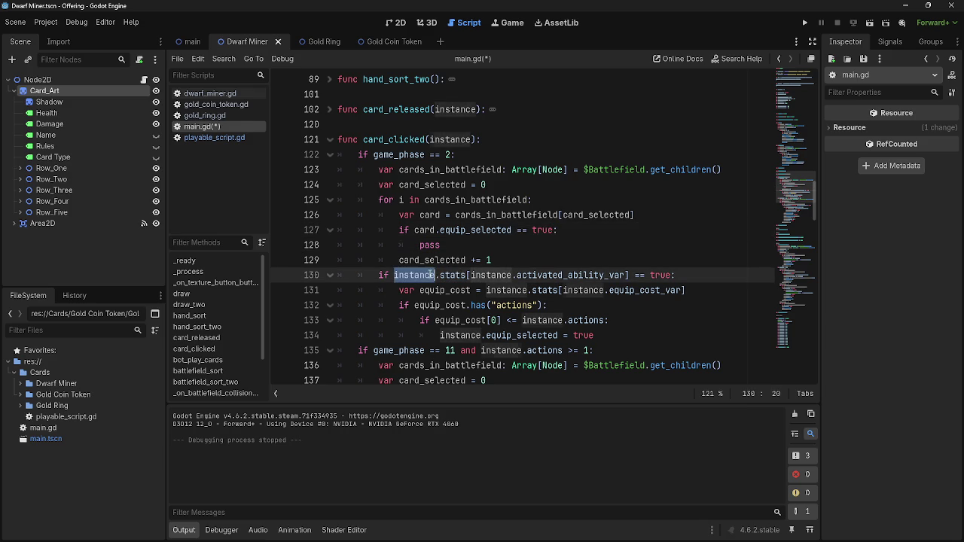
{"action": "double_click", "coordinate": [451, 276]}
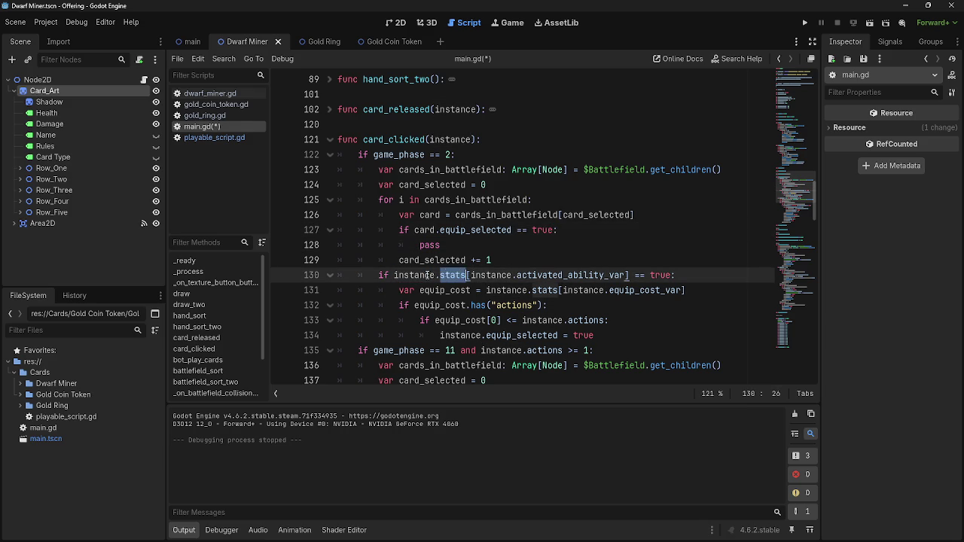
{"action": "double_click", "coordinate": [424, 276]}
{"action": "double_click", "coordinate": [446, 276]}
{"action": "double_click", "coordinate": [423, 275]}
{"action": "left_click", "coordinate": [578, 229]}
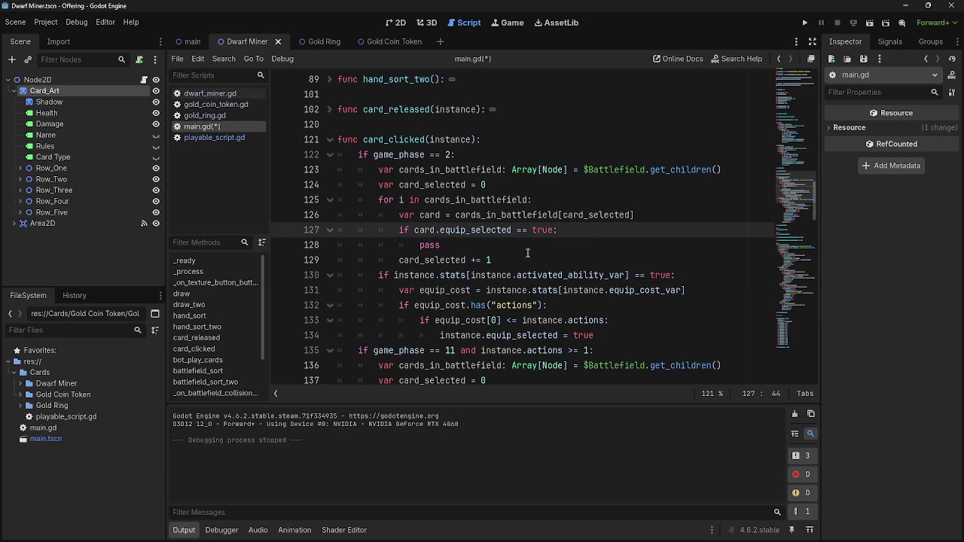
{"action": "scroll", "coordinate": [534, 252], "scroll_direction": "down", "scroll_amount": 2}
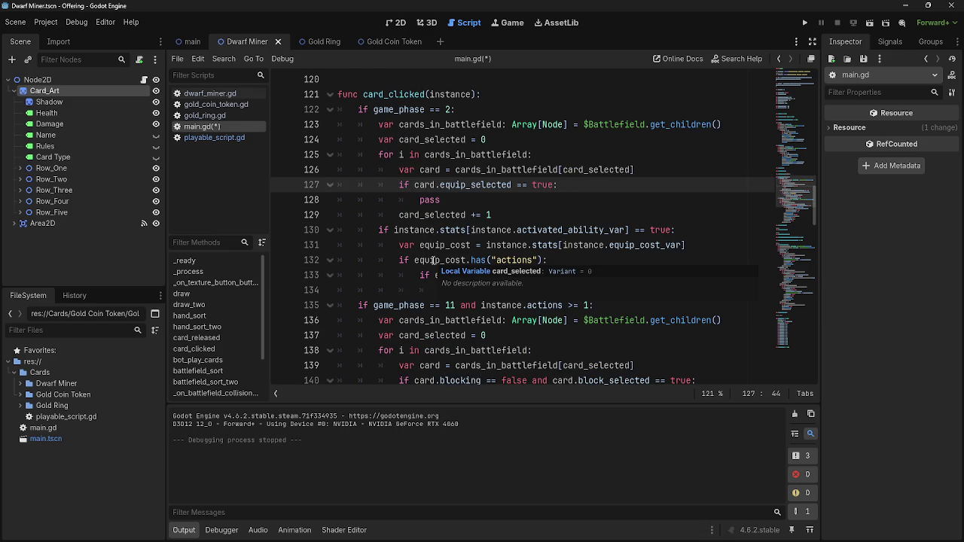
{"action": "left_click", "coordinate": [552, 217]}
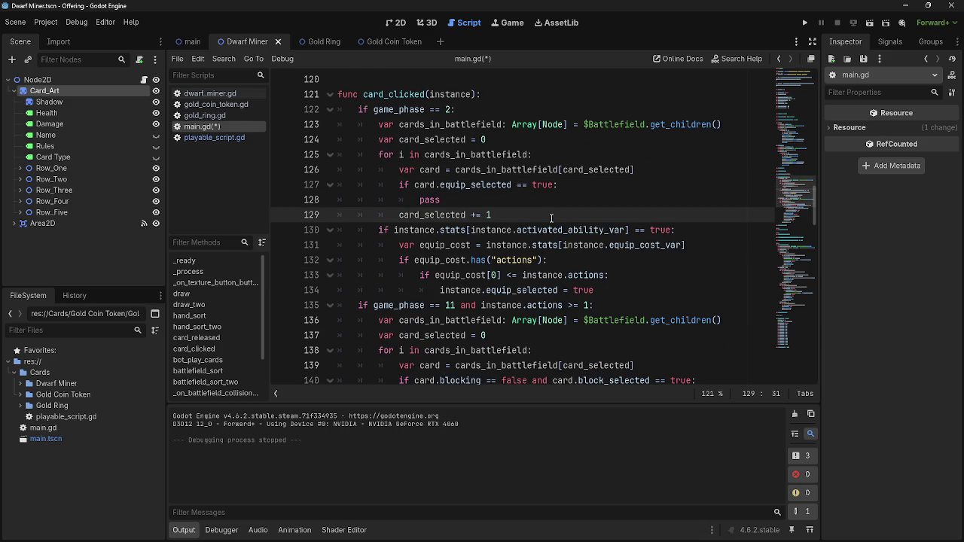
{"action": "double_click", "coordinate": [422, 201]}
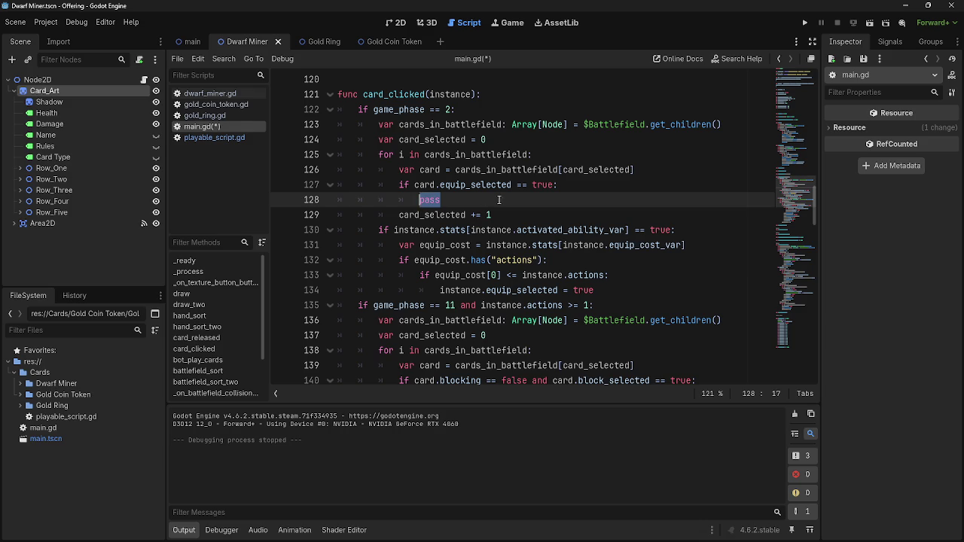
Replace pass with 'equip_attempt = true'
{"action": "type", "text": "equp"}
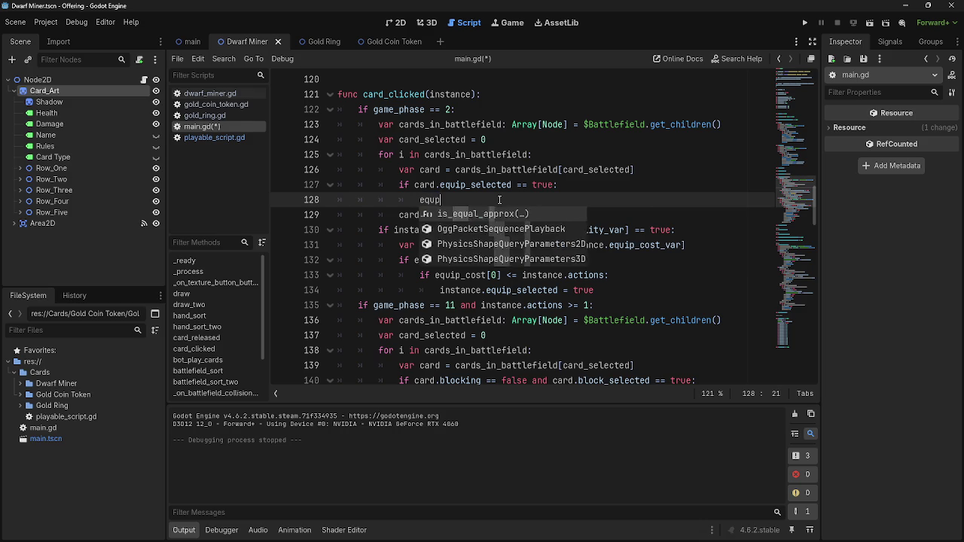
{"action": "key", "text": "BackSpace"}
{"action": "type", "text": "ip_"}
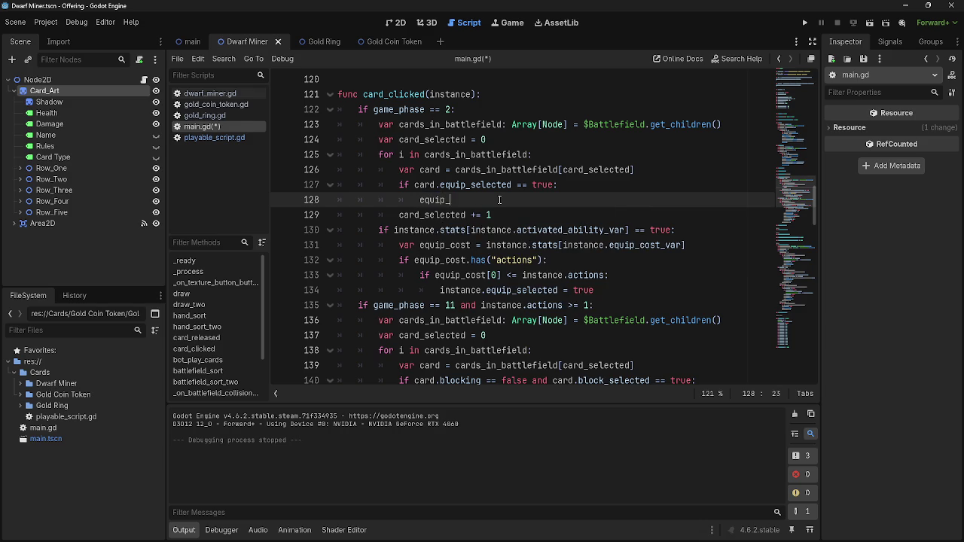
{"action": "type", "text": "attempt = t"}
{"action": "type", "text": "rue"}
{"action": "left_click", "coordinate": [517, 216]}
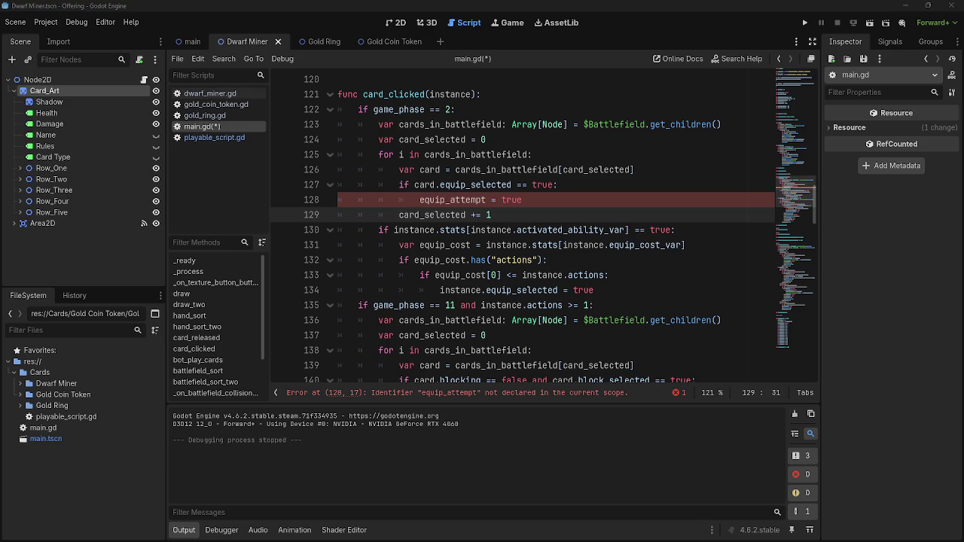
{"action": "key", "text": "alt+Tab"}
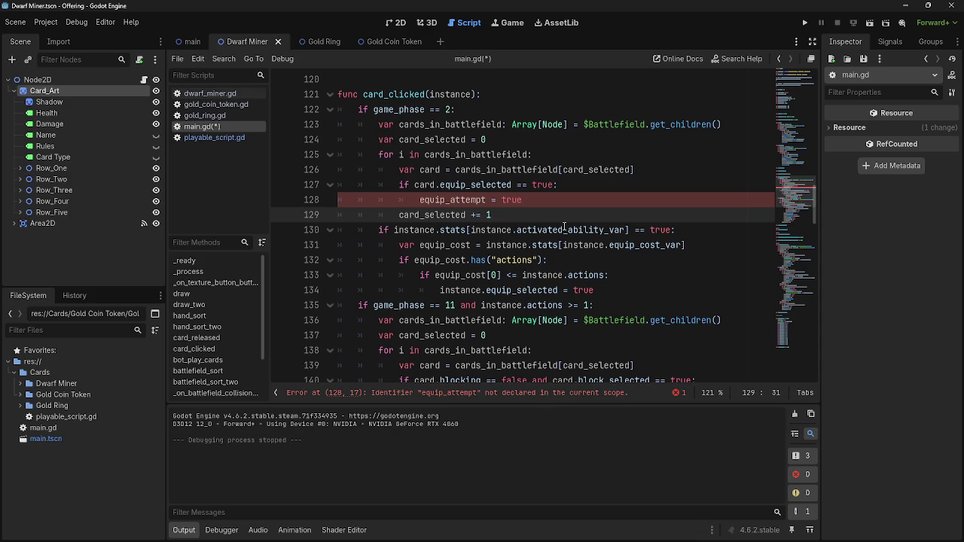
{"action": "left_click", "coordinate": [547, 203]}
{"action": "left_click", "coordinate": [582, 183]}
{"action": "key", "text": "alt+Tab"}
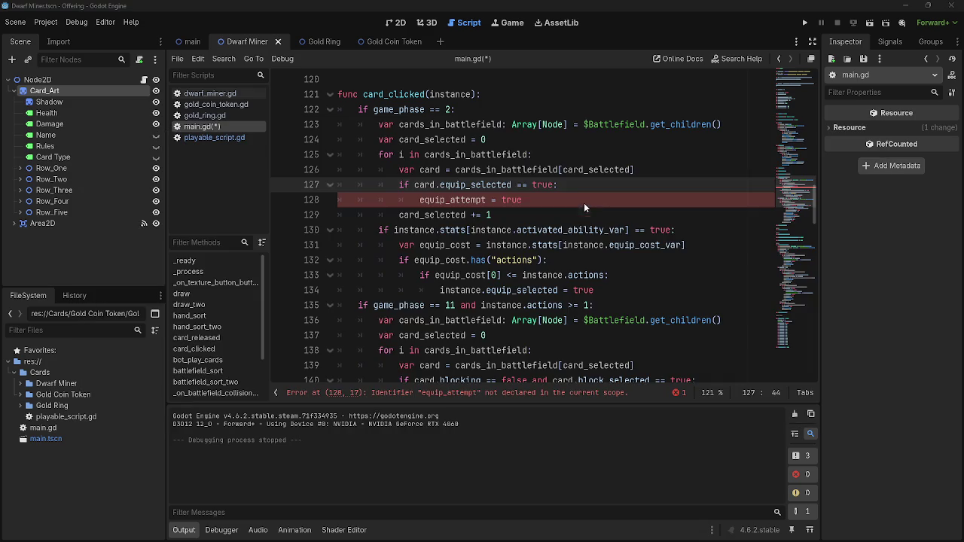
{"action": "left_click", "coordinate": [584, 203]}
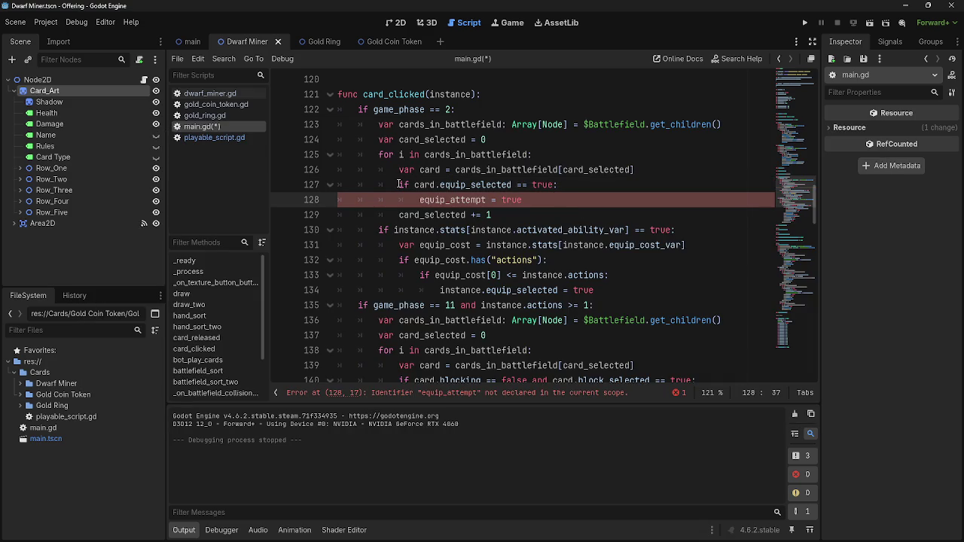
Declare 'var equip_attempt' under the game_phase == 2 check
{"action": "left_click", "coordinate": [507, 111]}
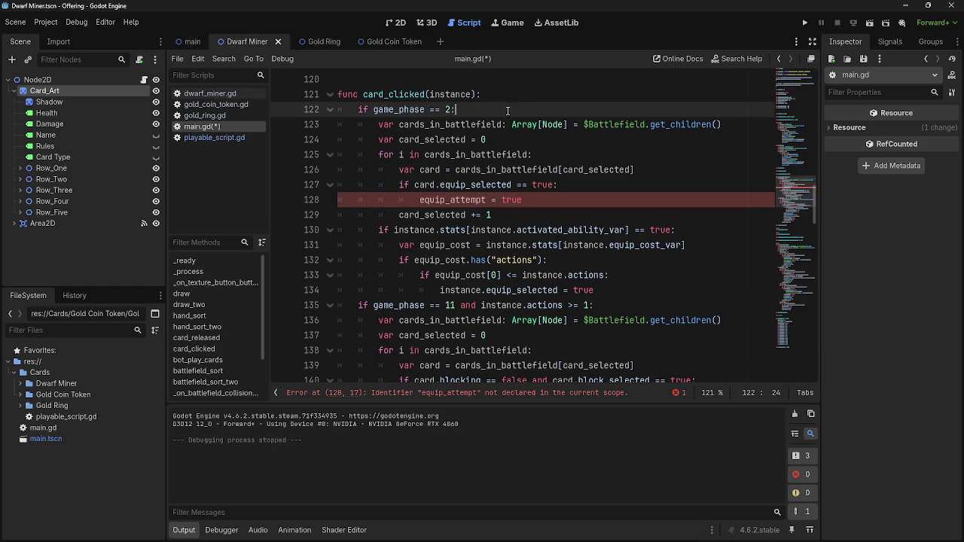
{"action": "left_click", "coordinate": [524, 98]}
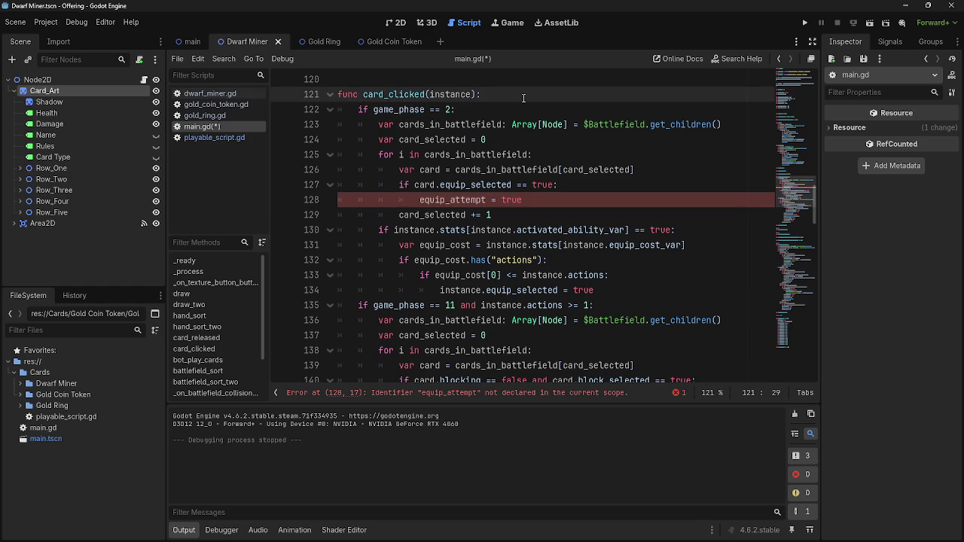
{"action": "left_click", "coordinate": [519, 113]}
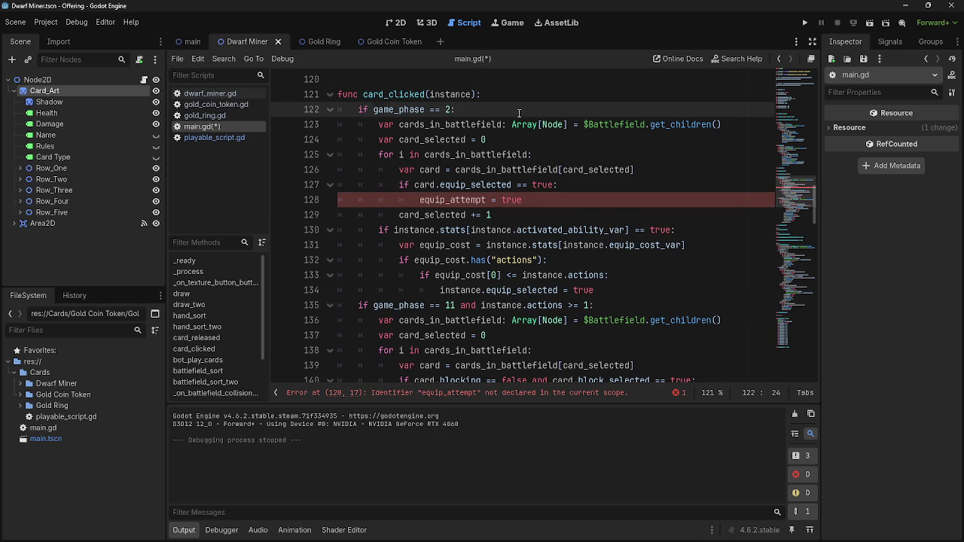
{"action": "key", "text": "Return"}
{"action": "type", "text": "var_"}
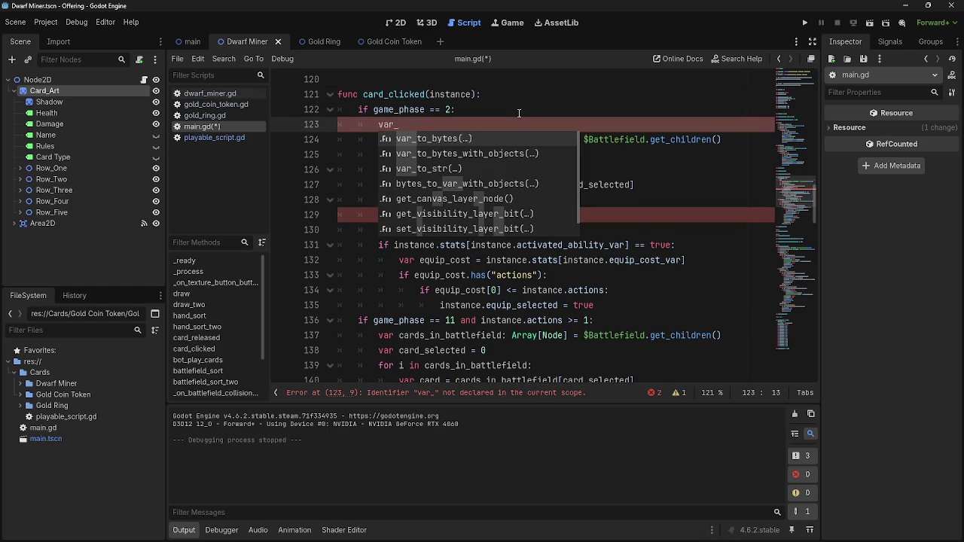
{"action": "key", "text": "BackSpace"}
{"action": "type", "text": "eqi"}
{"action": "key", "text": "BackSpace"}
{"action": "type", "text": "uip_attempt"}
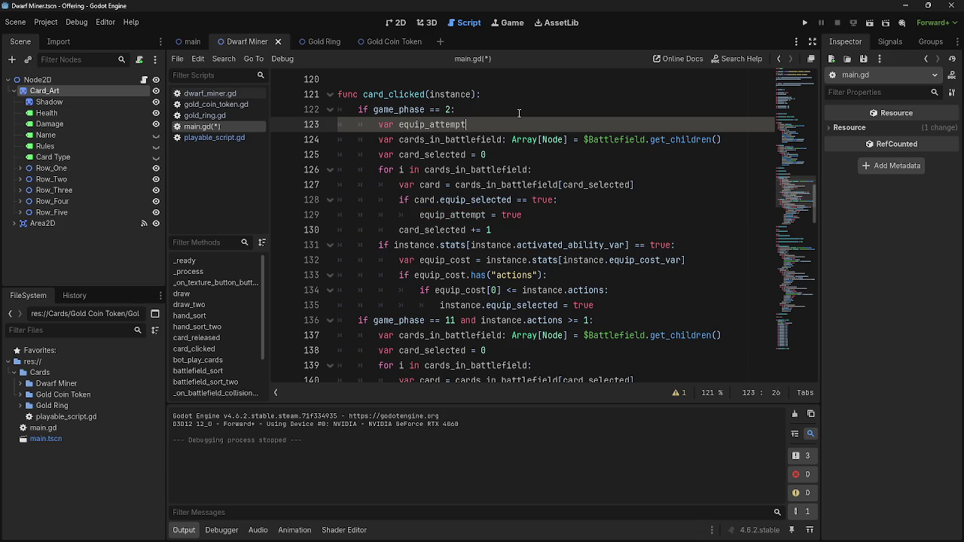
Review the equip check block and start a dedented line after the loop
{"action": "double_click", "coordinate": [476, 216]}
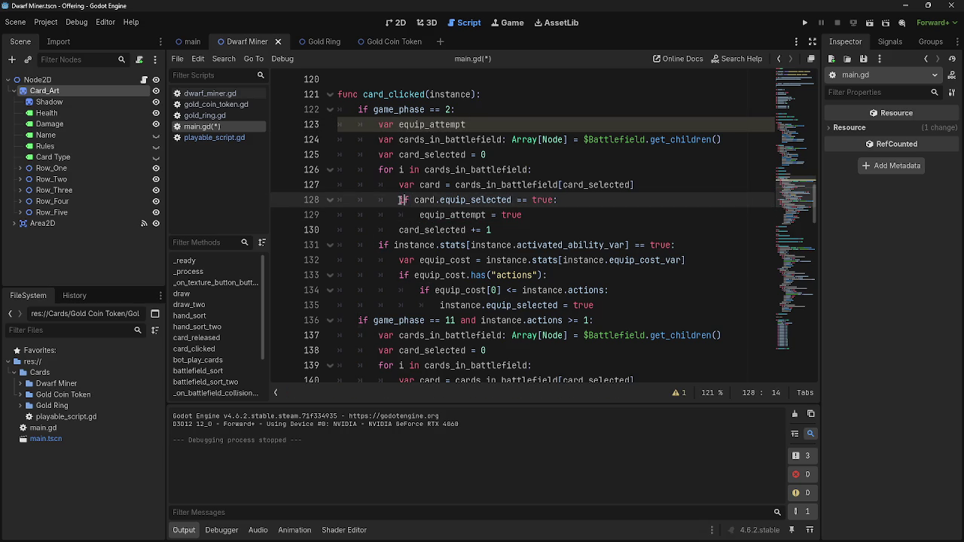
{"action": "left_click_drag", "start_coordinate": [402, 199], "coordinate": [559, 214]}
{"action": "left_click", "coordinate": [559, 215]}
{"action": "mouse_move", "coordinate": [407, 198]}
{"action": "left_mouse_down"}
{"action": "mouse_move", "coordinate": [518, 200]}
{"action": "mouse_move", "coordinate": [559, 215]}
{"action": "left_mouse_up"}
{"action": "left_click_drag", "start_coordinate": [413, 200], "coordinate": [526, 214]}
{"action": "left_click", "coordinate": [548, 216]}
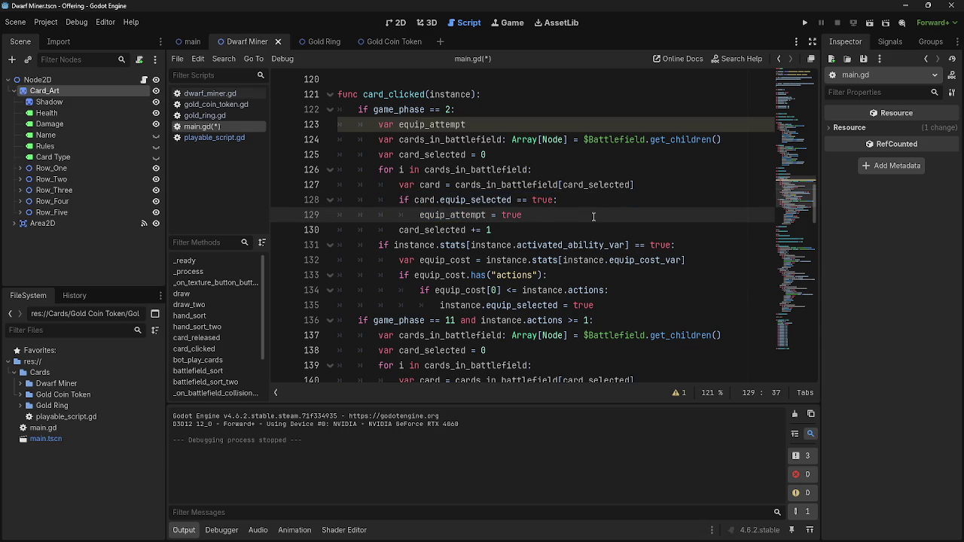
{"action": "left_click", "coordinate": [545, 236]}
{"action": "key", "text": "Return"}
{"action": "key", "text": "BackSpace"}
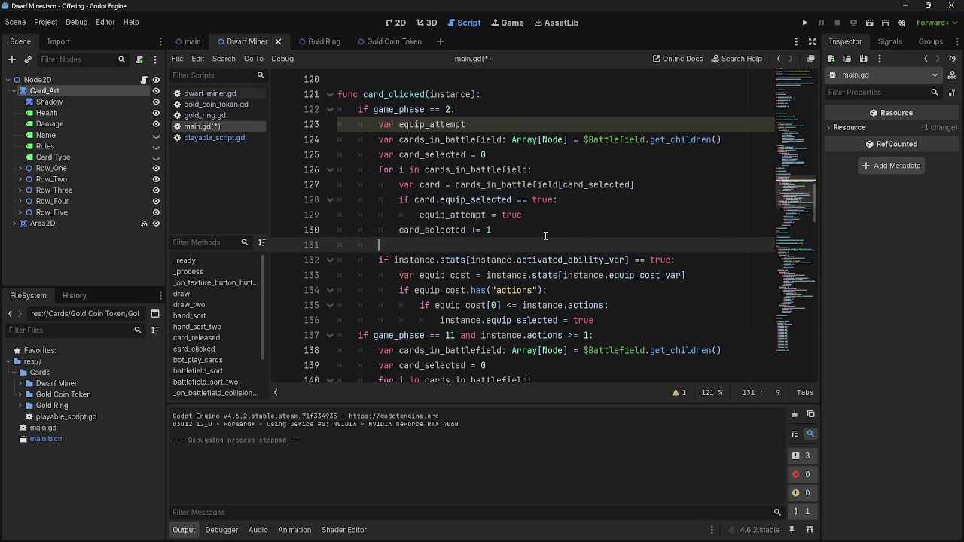
Write 'if instance.stats[instance.type_var].has("creature")' using the check copied from playable_script.gd
{"action": "type", "text": "iof"}
{"action": "key", "text": "BackSpace"}
{"action": "key", "text": "BackSpace"}
{"action": "key", "text": "BackSpace"}
{"action": "type", "text": "f instance.stats"}
{"action": "left_click", "coordinate": [199, 138]}
{"action": "scroll", "coordinate": [531, 296], "scroll_direction": "down", "scroll_amount": 5}
{"action": "scroll", "coordinate": [531, 297], "scroll_direction": "down", "scroll_amount": 15}
{"action": "scroll", "coordinate": [531, 296], "scroll_direction": "down", "scroll_amount": 3}
{"action": "left_click_drag", "start_coordinate": [595, 305], "coordinate": [434, 305]}
{"action": "key", "text": "ctrl+c"}
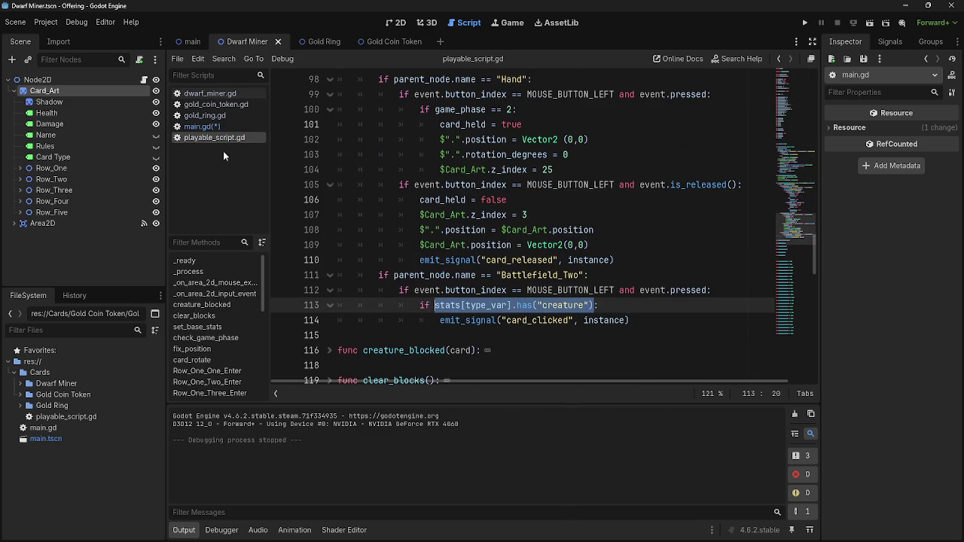
{"action": "left_click", "coordinate": [202, 127]}
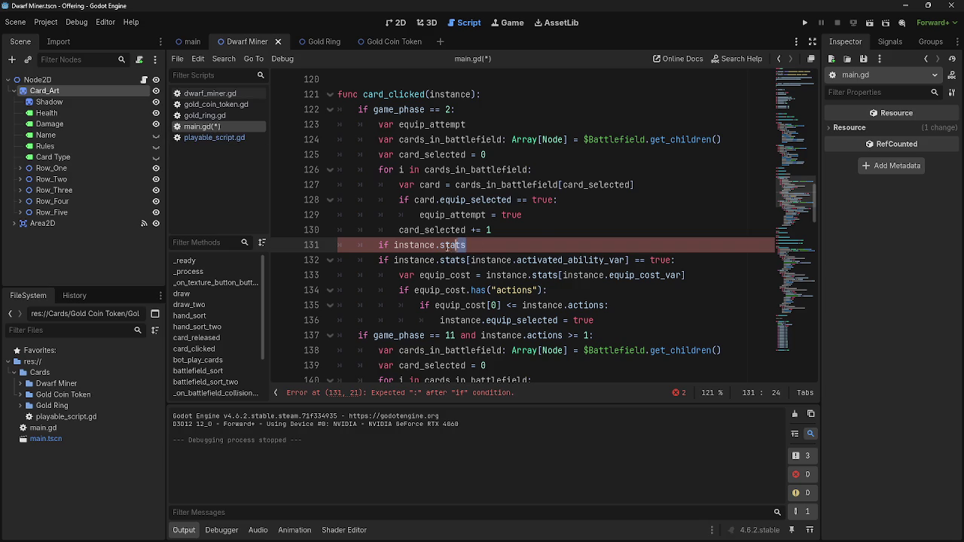
{"action": "key", "text": "ctrl+v"}
{"action": "left_click", "coordinate": [473, 245]}
{"action": "type", "text": "instance"}
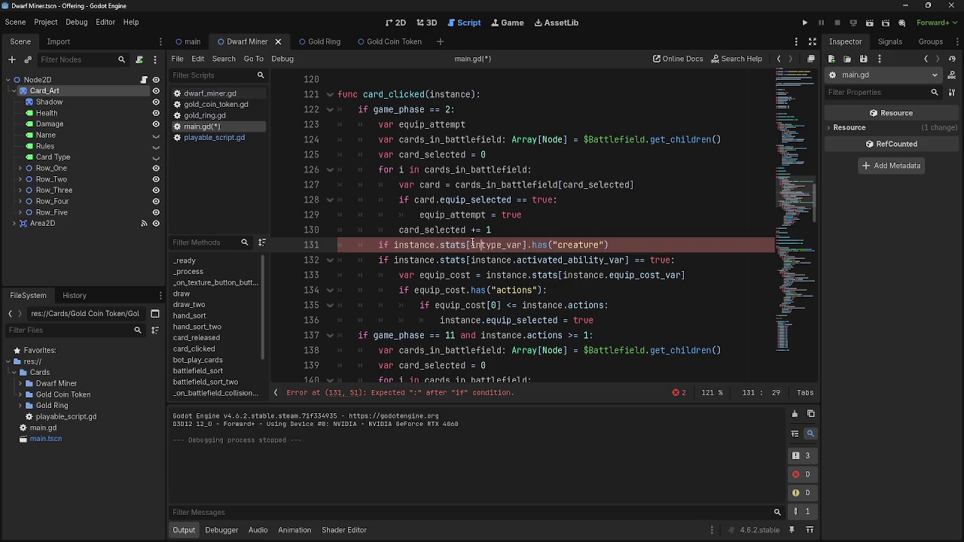
{"action": "type", "text": "."}
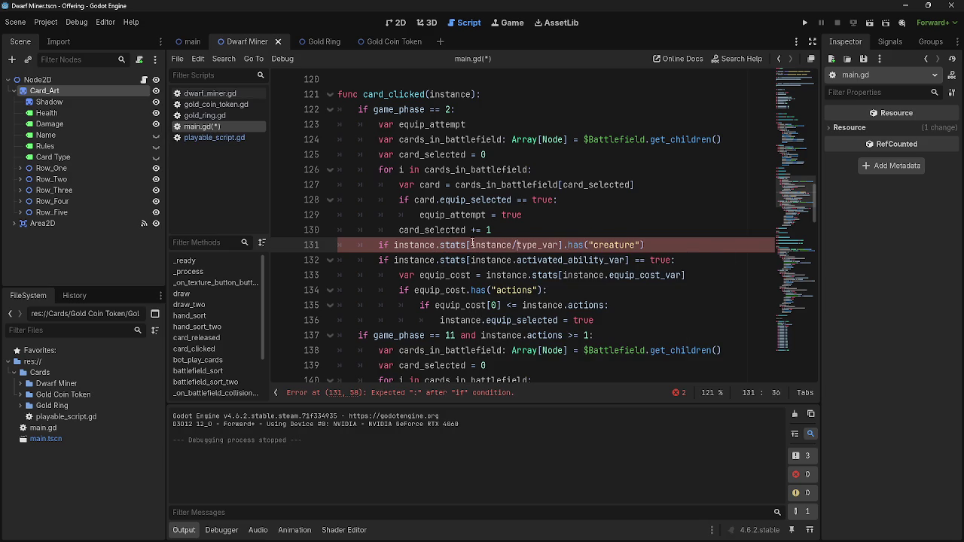
{"action": "key", "text": "Return"}
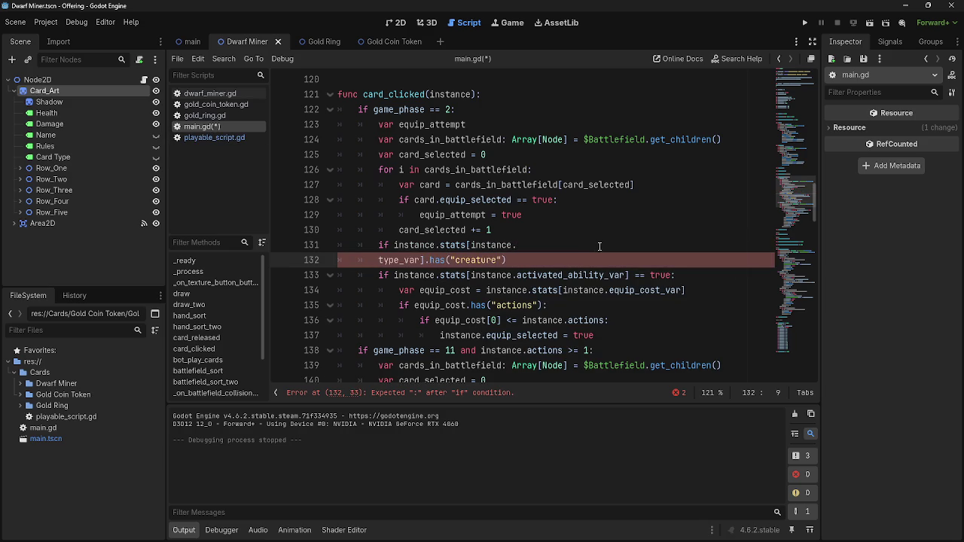
{"action": "key", "text": "ctrl+z"}
Give the creature check a pass body and extend it with 'and equip_attempt == true'
{"action": "left_click", "coordinate": [674, 245]}
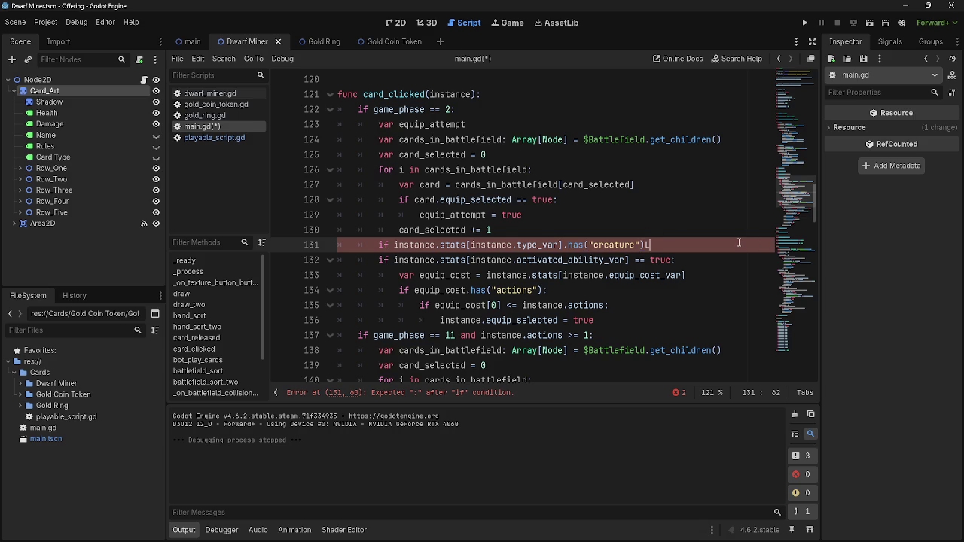
{"action": "key", "text": "Return"}
{"action": "type", "text": "pass"}
{"action": "key", "text": "ctrl+shift+Return"}
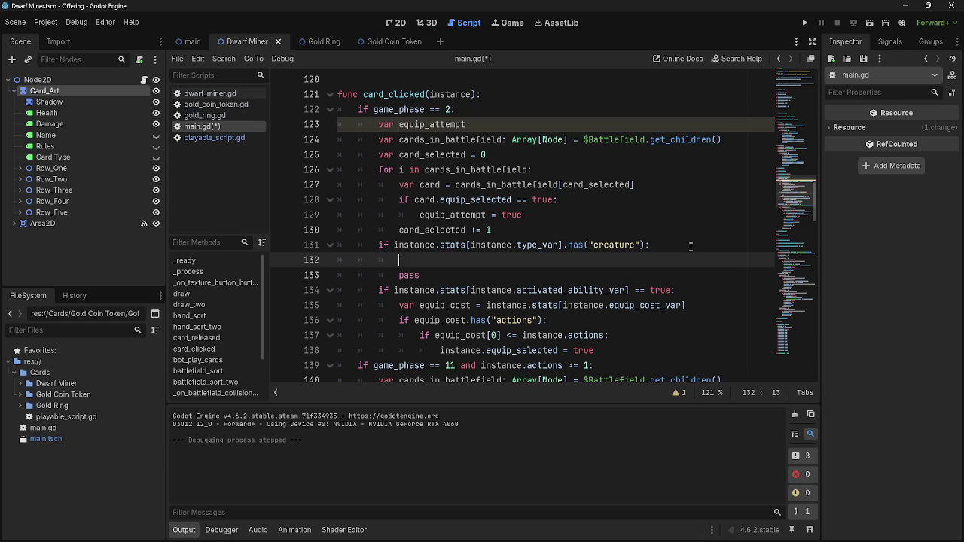
{"action": "left_click", "coordinate": [717, 243]}
{"action": "type", "text": "and equip"}
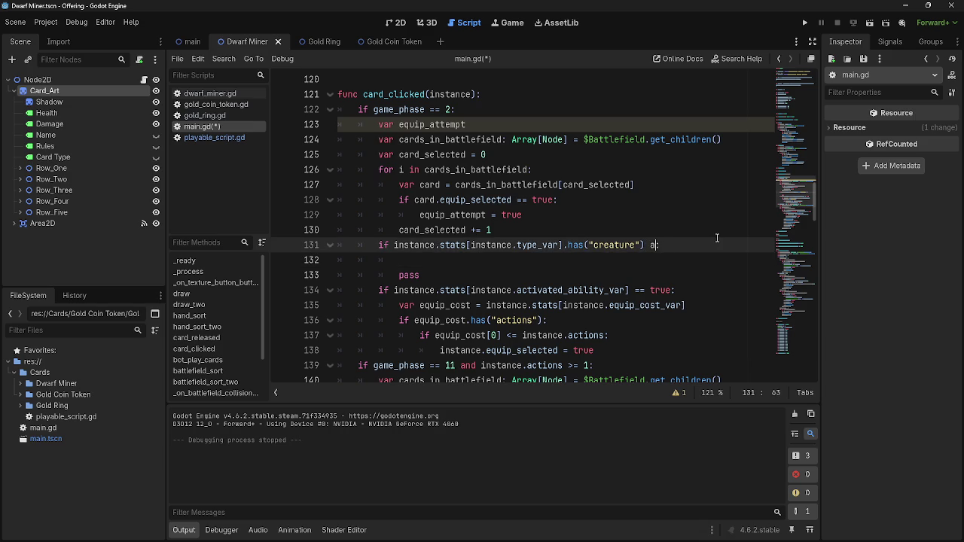
{"action": "key", "text": "Return"}
{"action": "type", "text": "=="}
{"action": "type", "text": " true"}
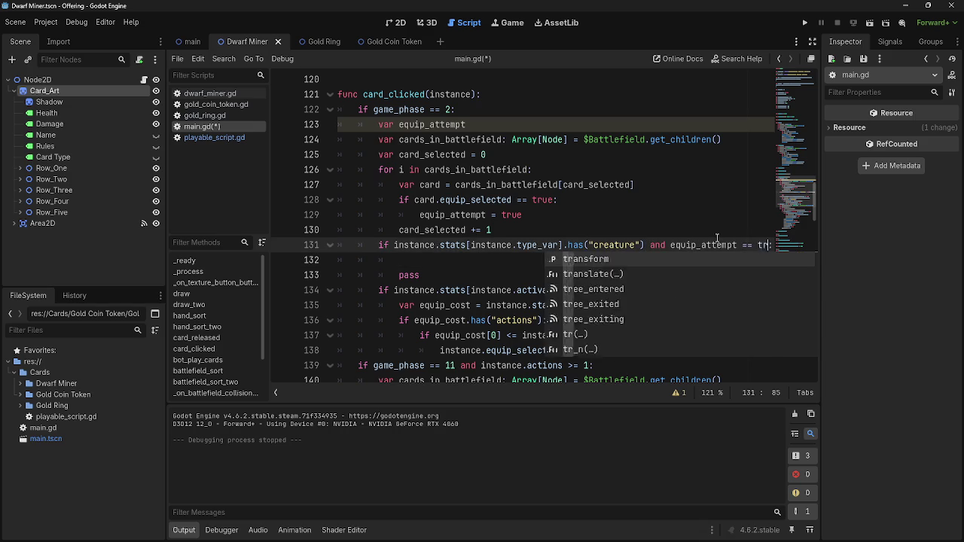
{"action": "left_click", "coordinate": [467, 265]}
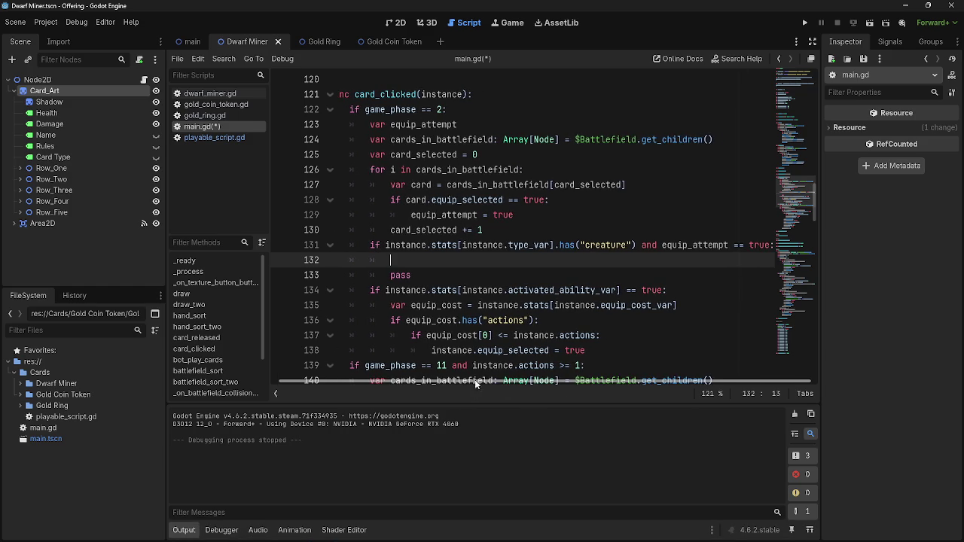
Select and deselect the pass placeholder line, then review the variable declarations at the top
{"action": "left_click_drag", "start_coordinate": [426, 381], "coordinate": [490, 375]}
{"action": "scroll", "coordinate": [434, 382], "scroll_direction": "left", "scroll_amount": 3}
{"action": "left_click_drag", "start_coordinate": [430, 275], "coordinate": [400, 259]}
{"action": "key", "text": "Right"}
{"action": "left_click", "coordinate": [326, 277], "text": "shift"}
{"action": "left_click", "coordinate": [445, 276]}
{"action": "left_click_drag", "start_coordinate": [444, 275], "coordinate": [323, 278]}
{"action": "left_click", "coordinate": [423, 276]}
{"action": "left_click", "coordinate": [331, 277], "text": "shift"}
{"action": "key", "text": "Right"}
{"action": "left_click", "coordinate": [310, 276], "text": "shift"}
{"action": "left_click_drag", "start_coordinate": [413, 274], "coordinate": [311, 280]}
{"action": "key", "text": "Right"}
{"action": "left_click", "coordinate": [307, 280], "text": "shift"}
{"action": "left_click", "coordinate": [426, 274]}
{"action": "left_click", "coordinate": [301, 278], "text": "shift"}
{"action": "key", "text": "Right"}
{"action": "key", "text": "shift+Left"}
{"action": "key", "text": "shift+Left"}
{"action": "left_click", "coordinate": [314, 275], "text": "shift"}
{"action": "key", "text": "Right"}
{"action": "left_click", "coordinate": [320, 276], "text": "shift"}
{"action": "left_click", "coordinate": [417, 274]}
{"action": "left_click", "coordinate": [319, 275], "text": "shift"}
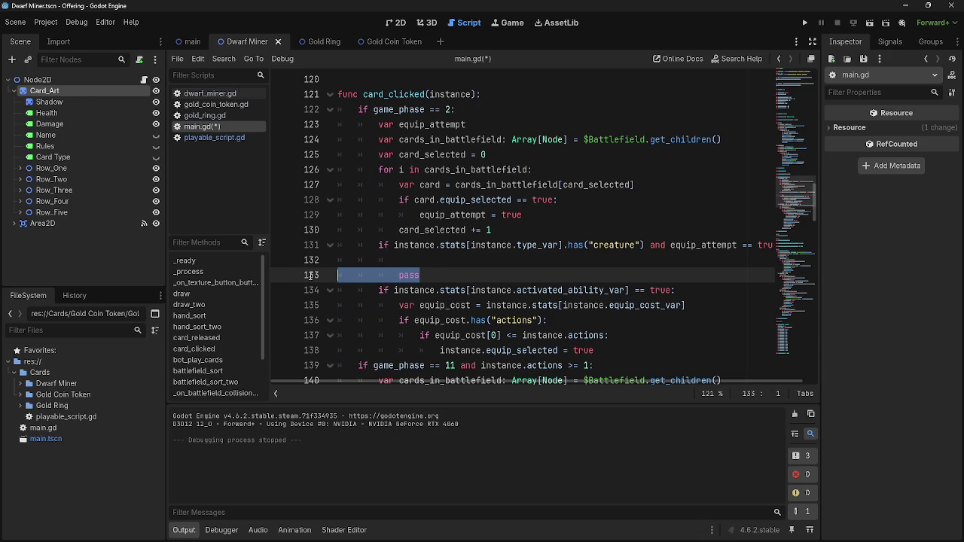
{"action": "left_click", "coordinate": [433, 273]}
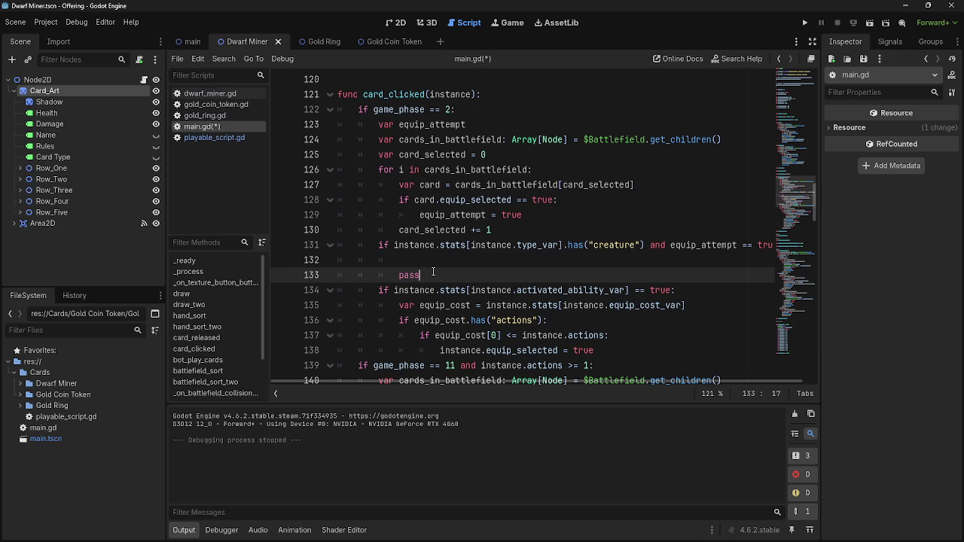
{"action": "left_click", "coordinate": [436, 262]}
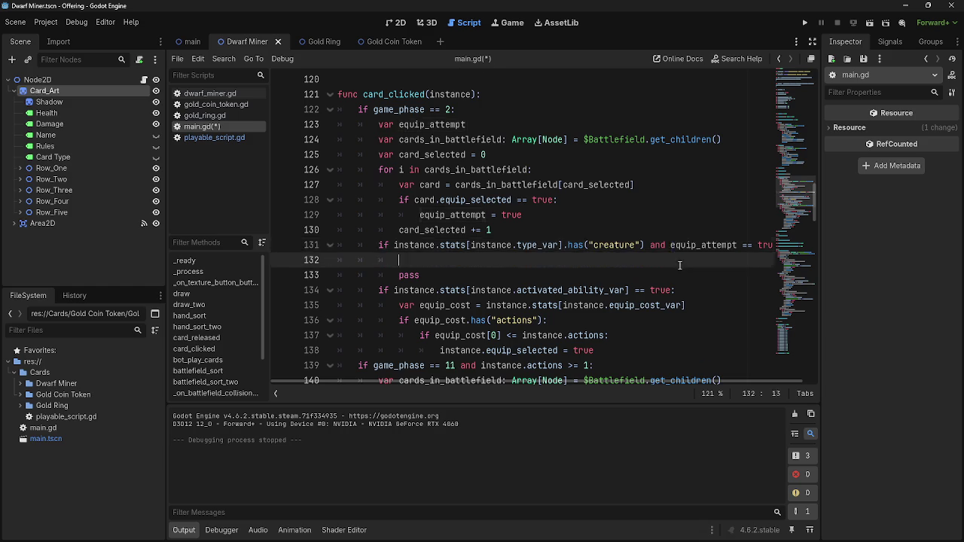
{"action": "left_click", "coordinate": [518, 162]}
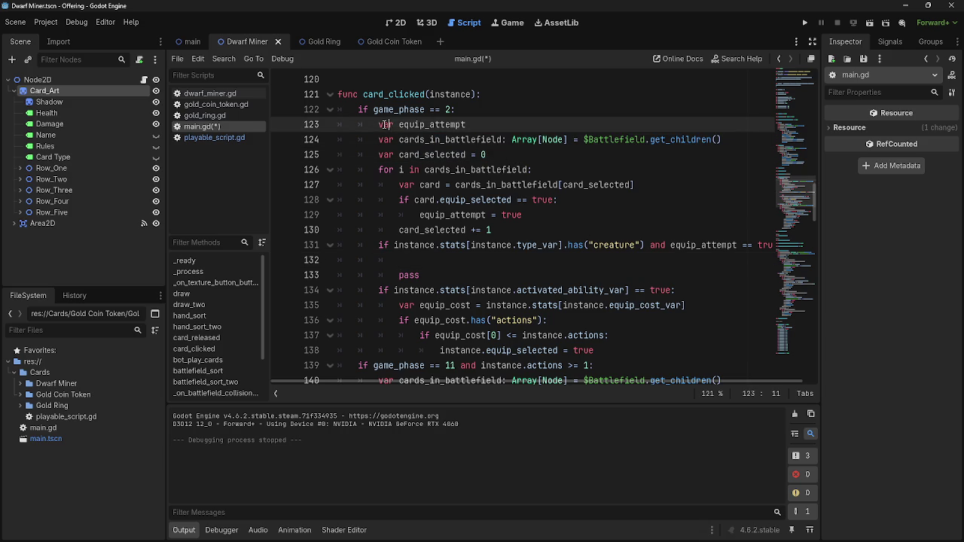
{"action": "mouse_move", "coordinate": [378, 139]}
{"action": "left_mouse_down"}
{"action": "mouse_move", "coordinate": [539, 170]}
{"action": "mouse_move", "coordinate": [659, 179]}
{"action": "left_mouse_up"}
{"action": "key", "text": "ctrl+c"}
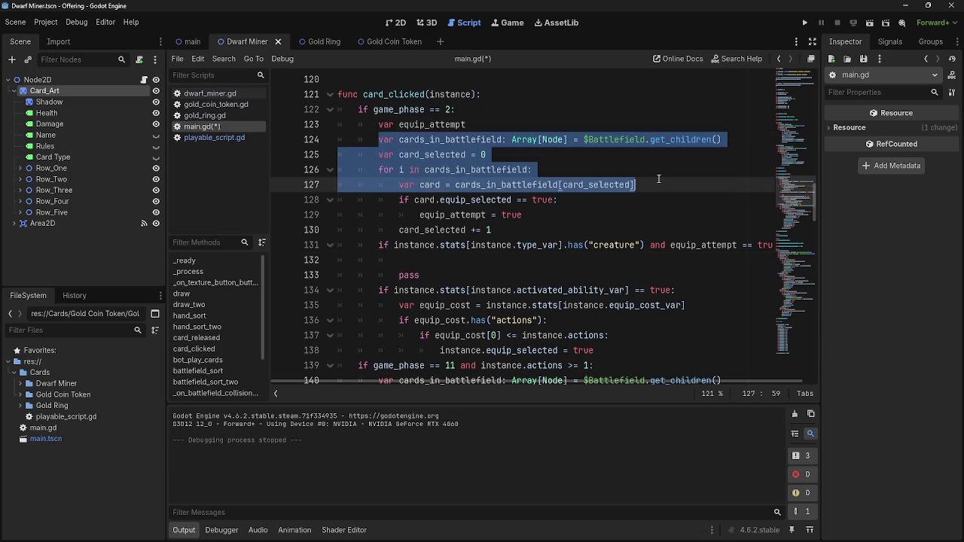
Paste the copied loop lines into the creature equip branch and indent them one level
{"action": "left_click", "coordinate": [538, 266]}
{"action": "left_click", "coordinate": [368, 249]}
{"action": "left_click", "coordinate": [500, 260]}
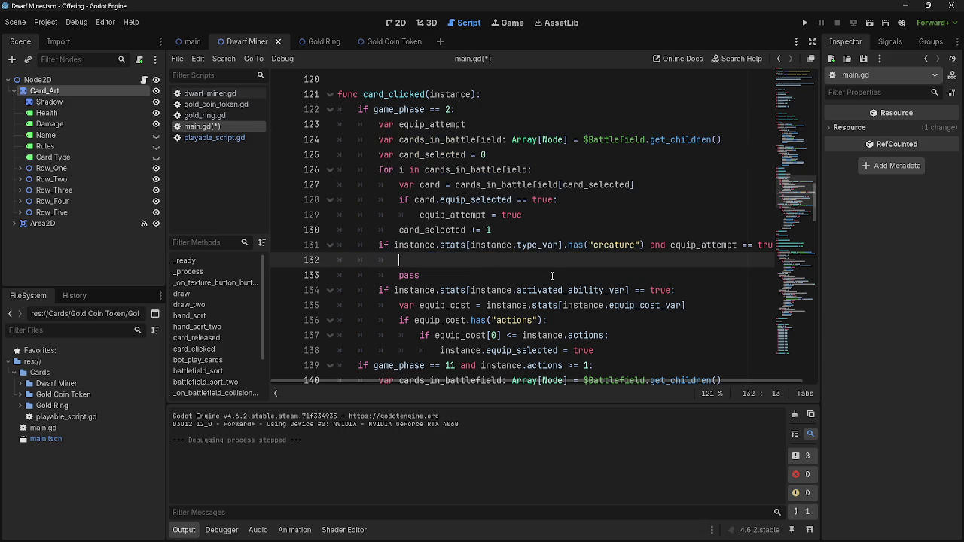
{"action": "double_click", "coordinate": [705, 245]}
{"action": "left_click", "coordinate": [441, 262]}
{"action": "left_click", "coordinate": [498, 250]}
{"action": "left_click", "coordinate": [485, 262]}
{"action": "key", "text": "ctrl+v"}
{"action": "left_click", "coordinate": [379, 276]}
{"action": "key", "text": "Tab"}
{"action": "left_click", "coordinate": [379, 291]}
{"action": "key", "text": "Tab"}
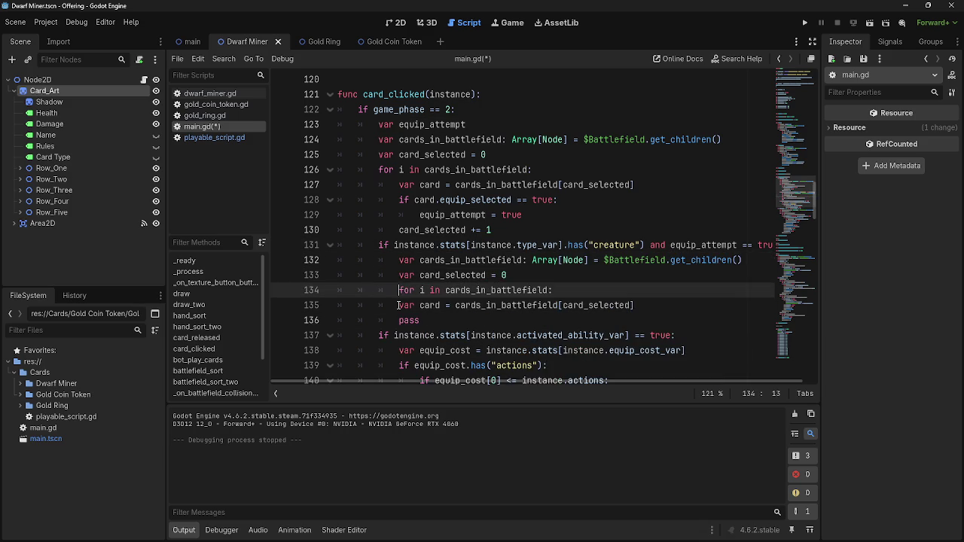
{"action": "left_click", "coordinate": [399, 306]}
{"action": "key", "text": "Tab"}
Delete the duplicate cards_in_battlefield declaration from the pasted lines
{"action": "left_click", "coordinate": [687, 306]}
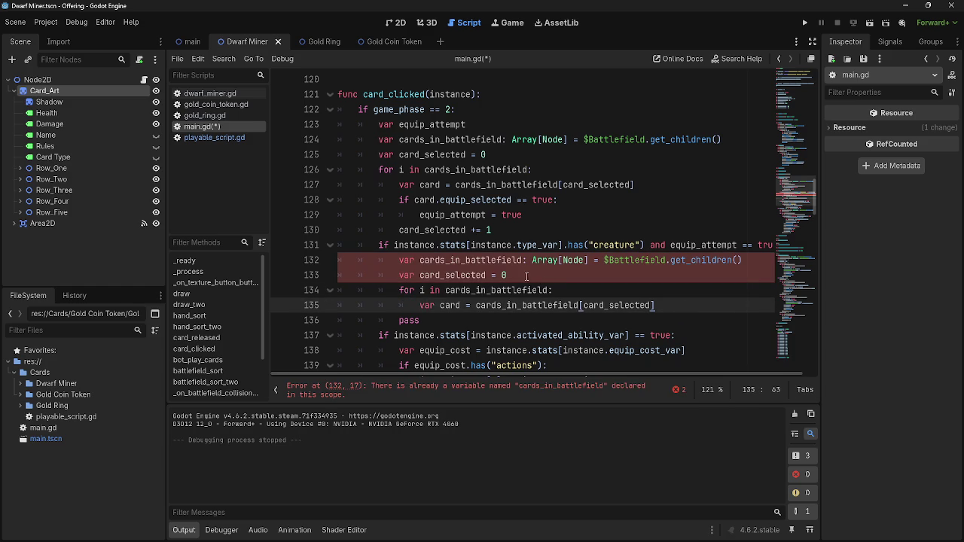
{"action": "left_click", "coordinate": [397, 260]}
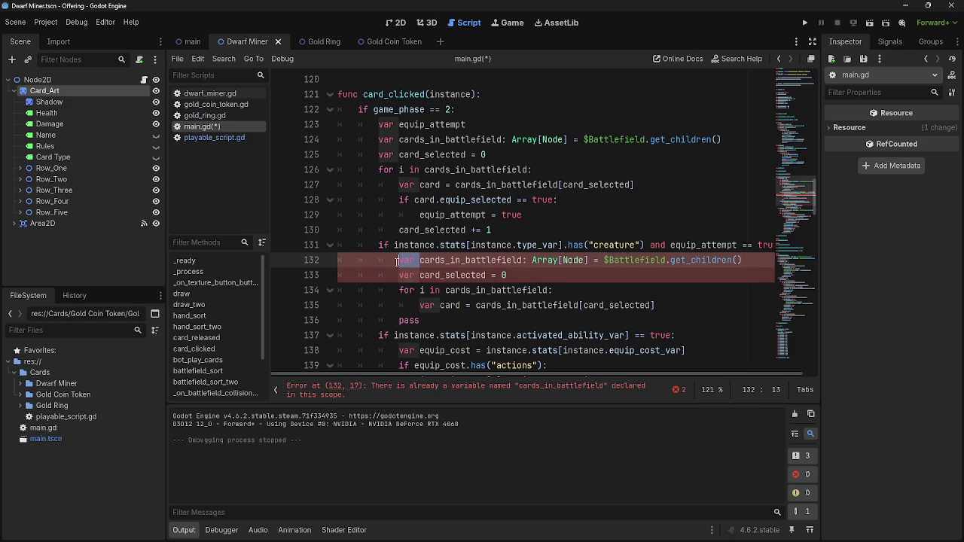
{"action": "mouse_move", "coordinate": [746, 261]}
{"action": "left_mouse_down"}
{"action": "mouse_move", "coordinate": [321, 260]}
{"action": "mouse_move", "coordinate": [419, 275]}
{"action": "left_mouse_up"}
{"action": "key", "text": "BackSpace"}
{"action": "key", "text": "BackSpace"}
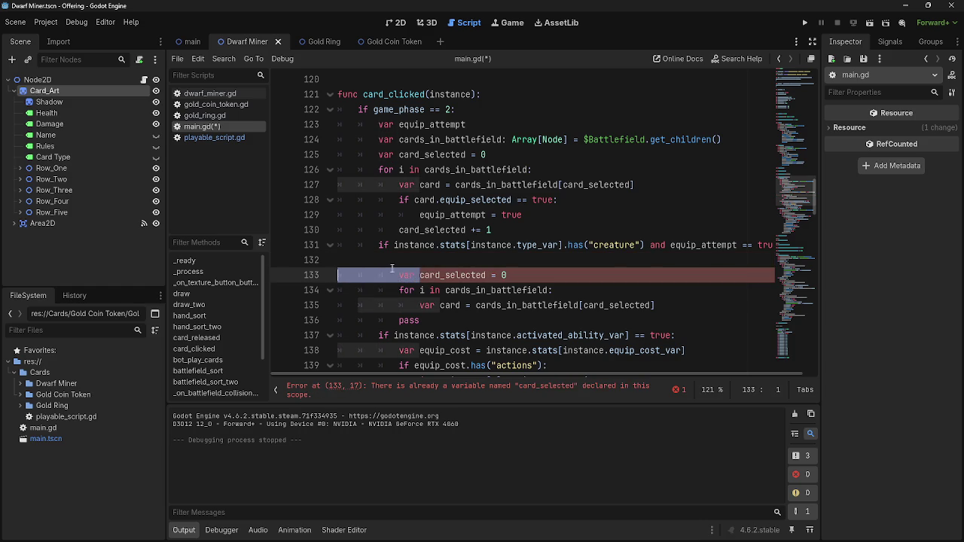
{"action": "key", "text": "BackSpace"}
{"action": "key", "text": "Left"}
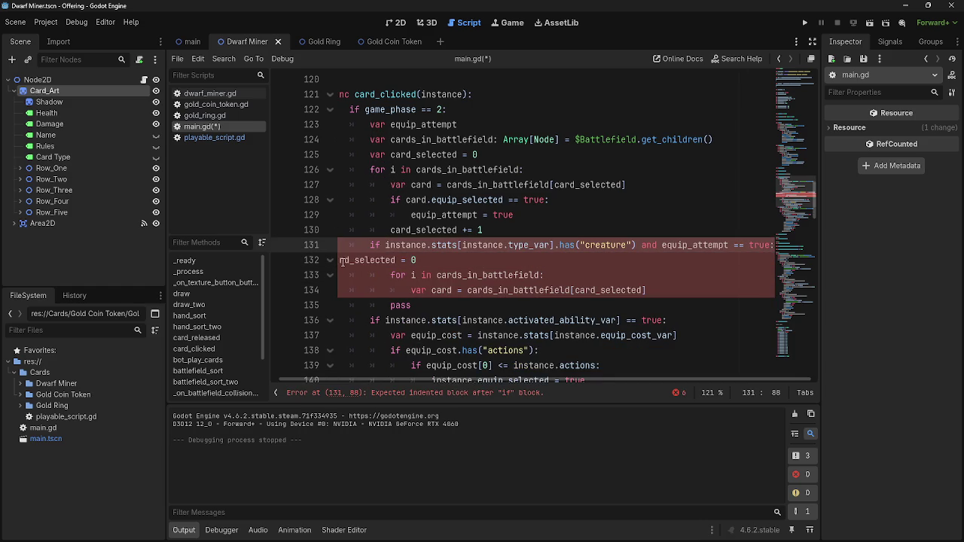
{"action": "key", "text": "ctrl+z"}
{"action": "key", "text": "ctrl+z"}
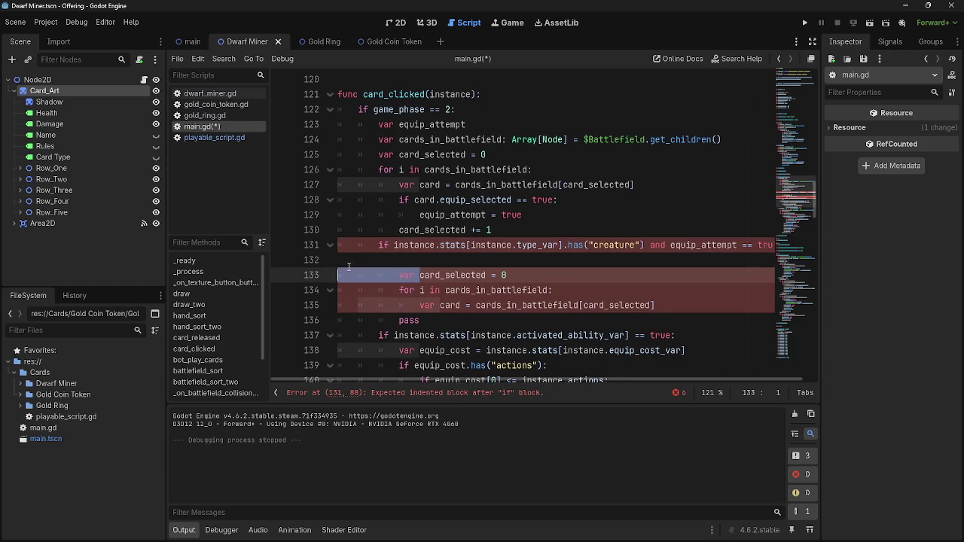
Remove the redundant 'var' so card_selected = 0 is a reassignment, and drop the empty line
{"action": "left_click_drag", "start_coordinate": [420, 276], "coordinate": [399, 276]}
{"action": "key", "text": "BackSpace"}
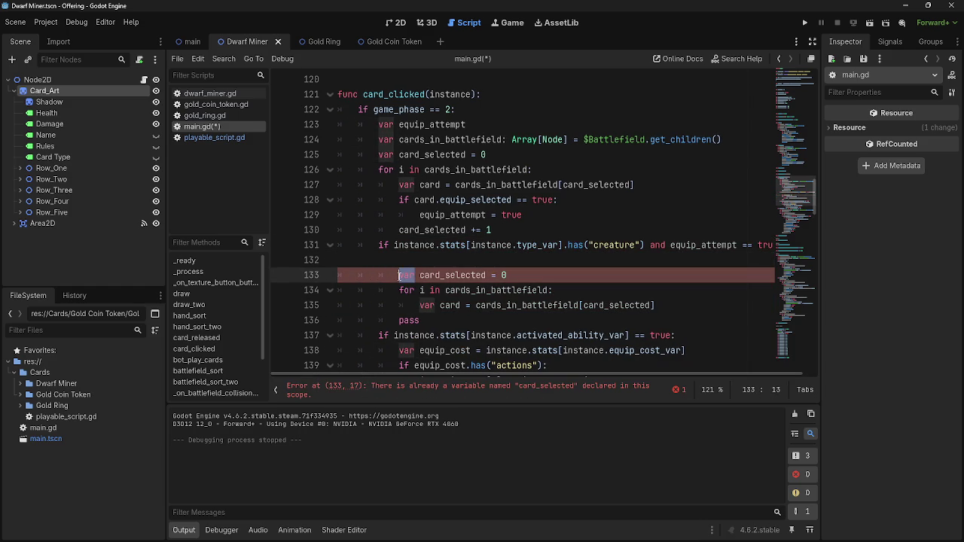
{"action": "key", "text": "Delete"}
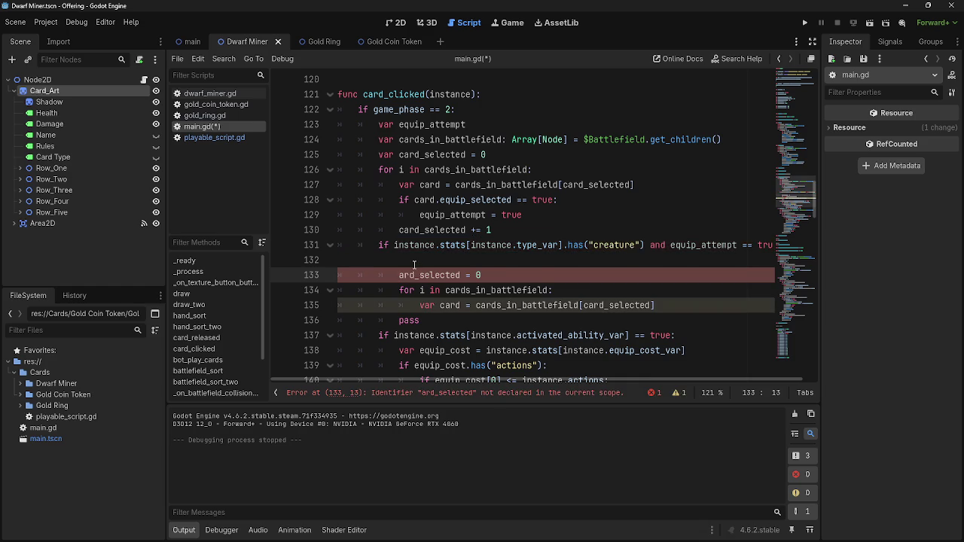
{"action": "type", "text": "c"}
{"action": "left_click", "coordinate": [385, 263]}
{"action": "key", "text": "BackSpace"}
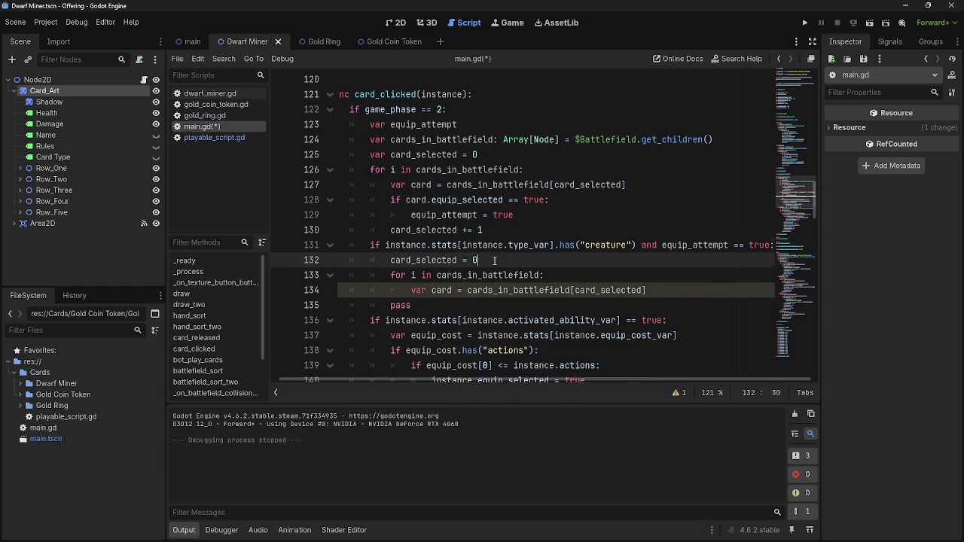
Check the card lookup statement on line 134
{"action": "left_click", "coordinate": [491, 305]}
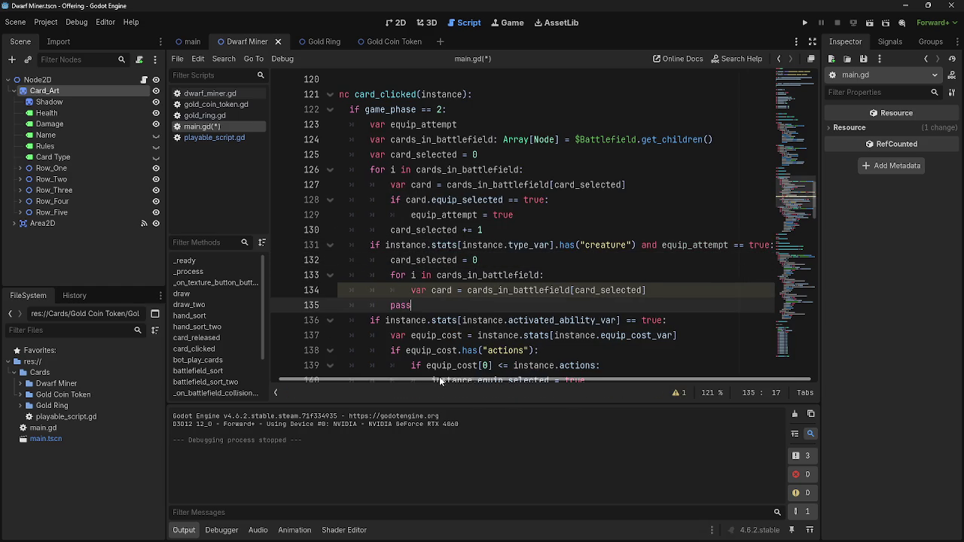
{"action": "scroll", "coordinate": [441, 381], "scroll_direction": "left", "scroll_amount": 1}
{"action": "left_click_drag", "start_coordinate": [440, 292], "coordinate": [427, 294]}
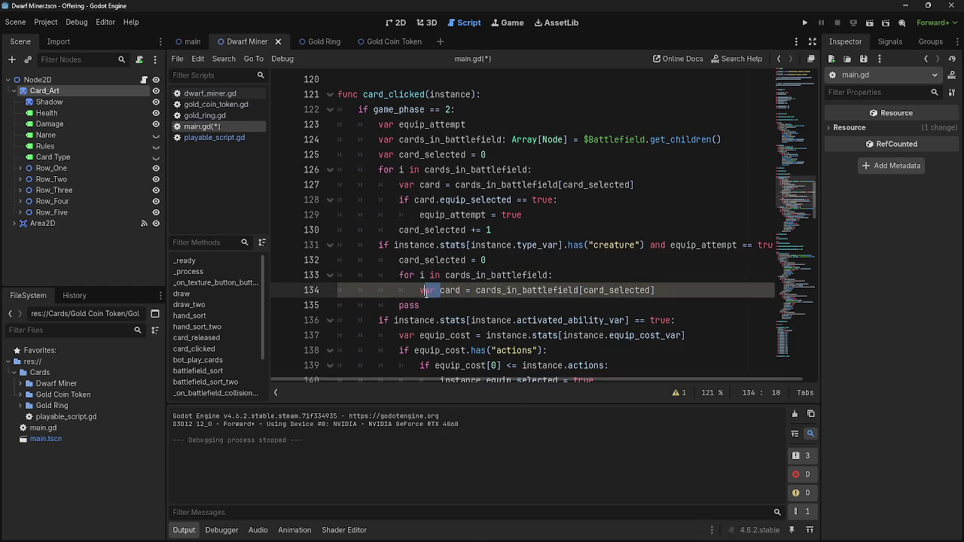
{"action": "left_click", "coordinate": [522, 294]}
{"action": "double_click", "coordinate": [523, 296]}
{"action": "left_click", "coordinate": [470, 296]}
{"action": "double_click", "coordinate": [450, 293]}
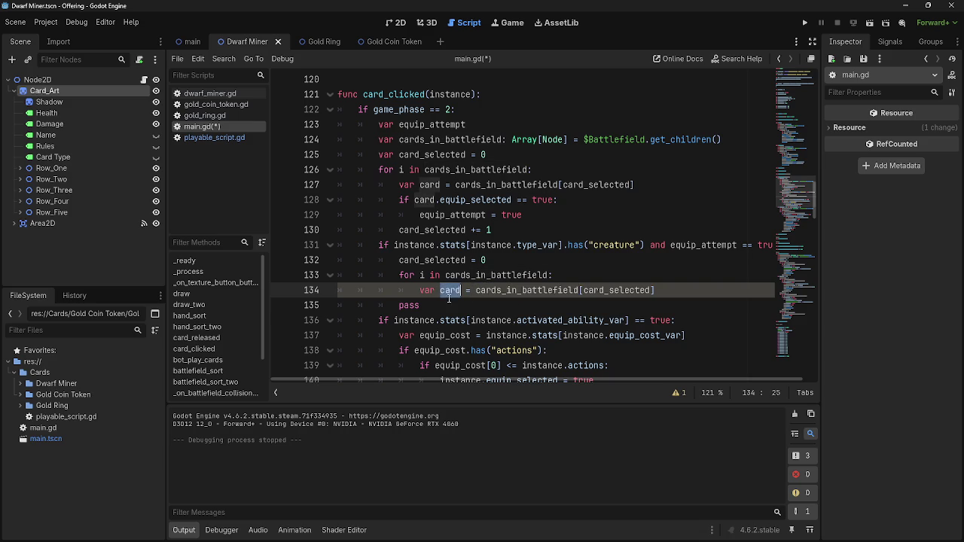
{"action": "left_click", "coordinate": [449, 306]}
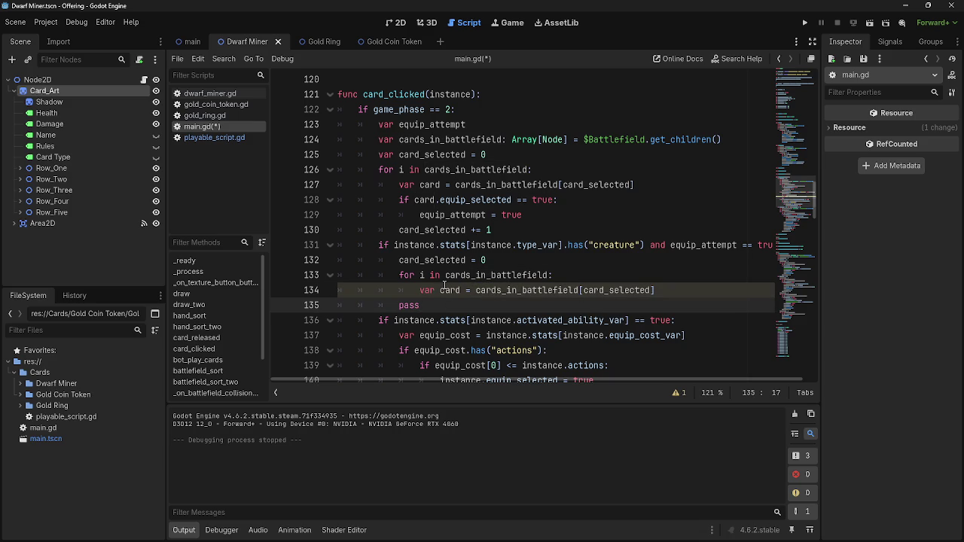
Check the uses of card_selected and cards_in_battlefield in the loop, then switch to playable_script.gd
{"action": "double_click", "coordinate": [445, 261]}
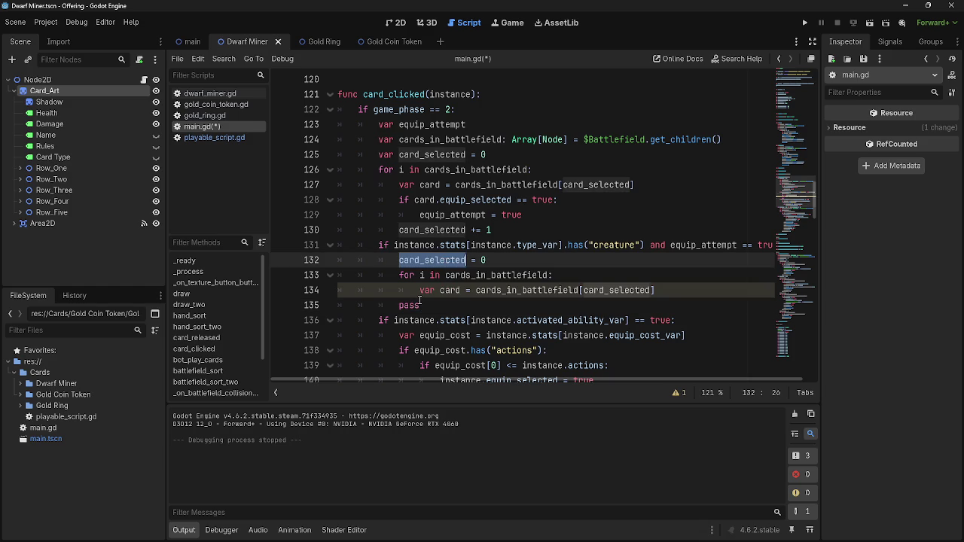
{"action": "left_click", "coordinate": [456, 303]}
{"action": "double_click", "coordinate": [525, 291]}
{"action": "left_click", "coordinate": [525, 290]}
{"action": "left_click", "coordinate": [476, 302]}
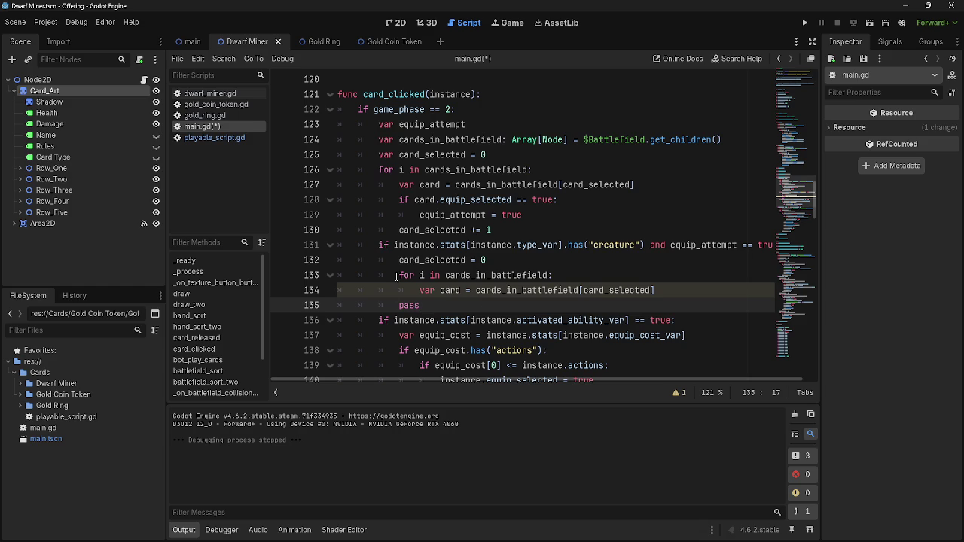
{"action": "left_click_drag", "start_coordinate": [397, 275], "coordinate": [503, 276]}
{"action": "key", "text": "End"}
{"action": "left_click_drag", "start_coordinate": [419, 291], "coordinate": [655, 290]}
{"action": "left_click", "coordinate": [688, 291]}
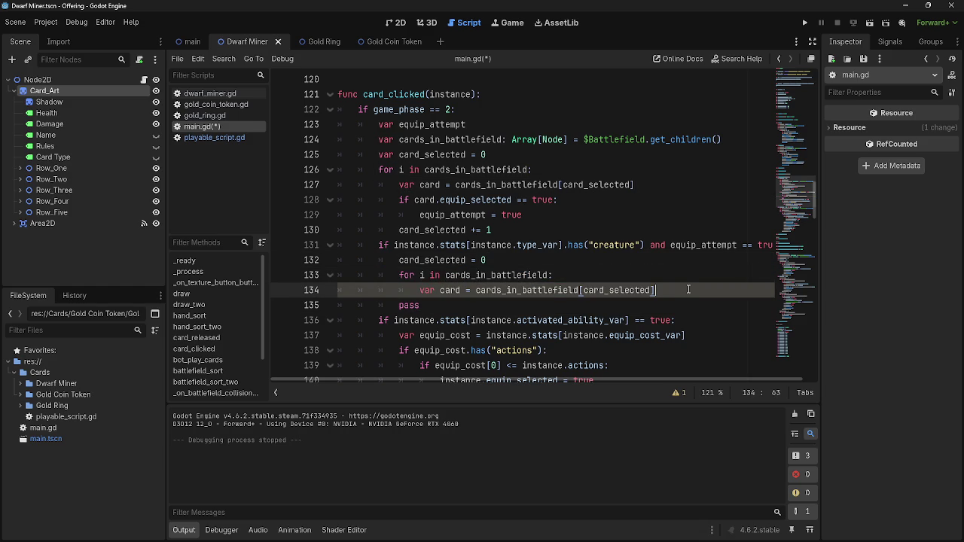
{"action": "scroll", "coordinate": [688, 290], "scroll_direction": "down", "scroll_amount": 1}
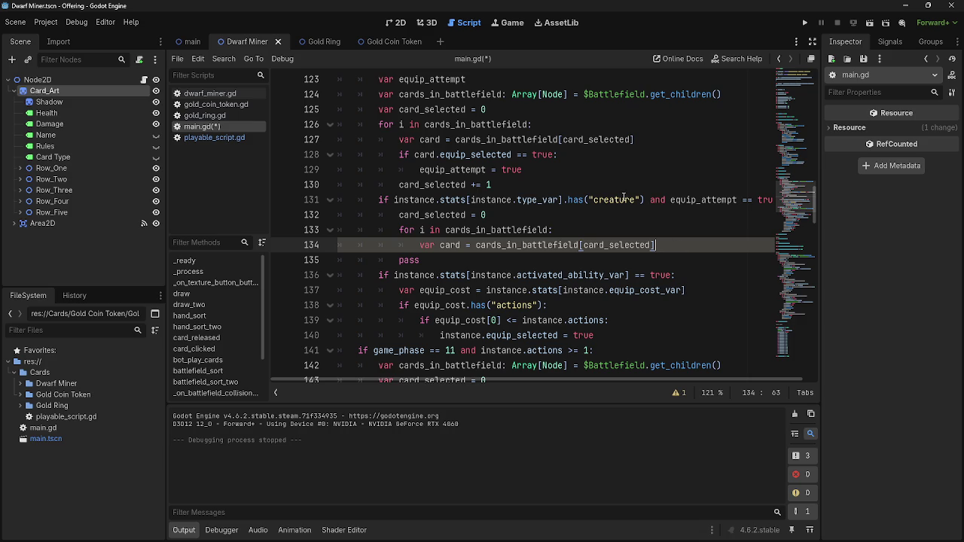
{"action": "left_click", "coordinate": [210, 138]}
Declare 'var equipped' on a new line after creatures_blocking in playable_script.gd
{"action": "left_click", "coordinate": [202, 126]}
{"action": "left_click", "coordinate": [209, 138]}
{"action": "scroll", "coordinate": [519, 263], "scroll_direction": "up", "scroll_amount": 10}
{"action": "scroll", "coordinate": [519, 263], "scroll_direction": "up", "scroll_amount": 20}
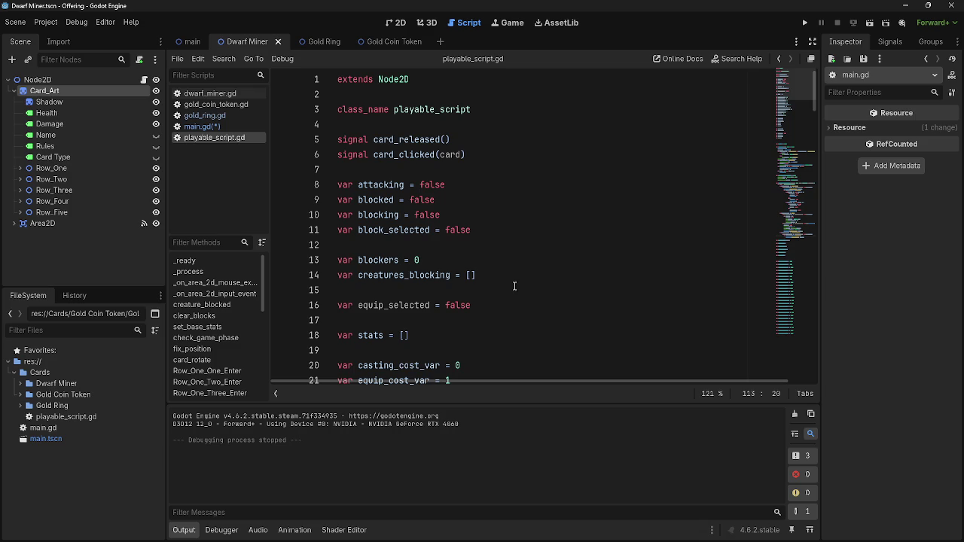
{"action": "left_click", "coordinate": [514, 293]}
{"action": "key", "text": "Return"}
{"action": "type", "text": "var equipe"}
{"action": "key", "text": "BackSpace"}
{"action": "type", "text": "pped _to"}
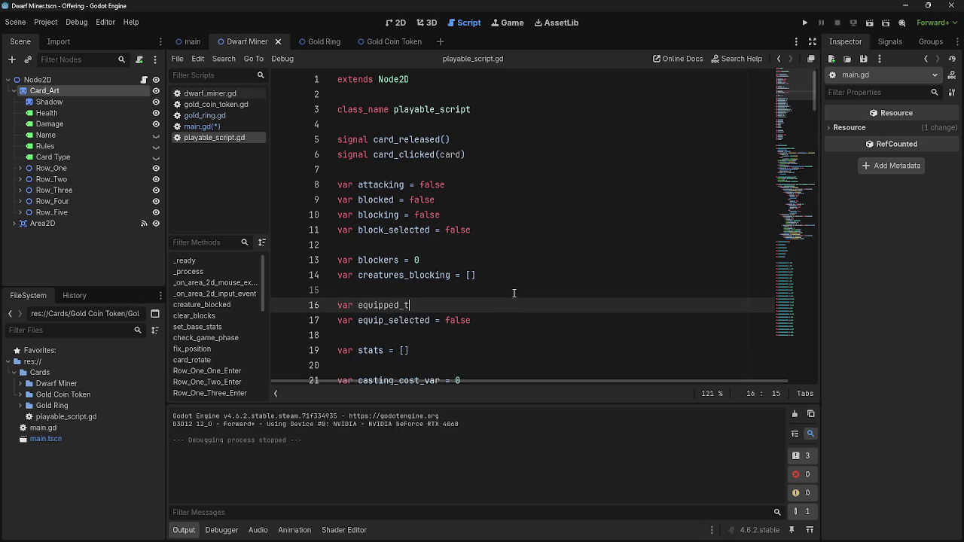
{"action": "key", "text": "BackSpace"}
{"action": "key", "text": "BackSpace"}
{"action": "type", "text": "="}
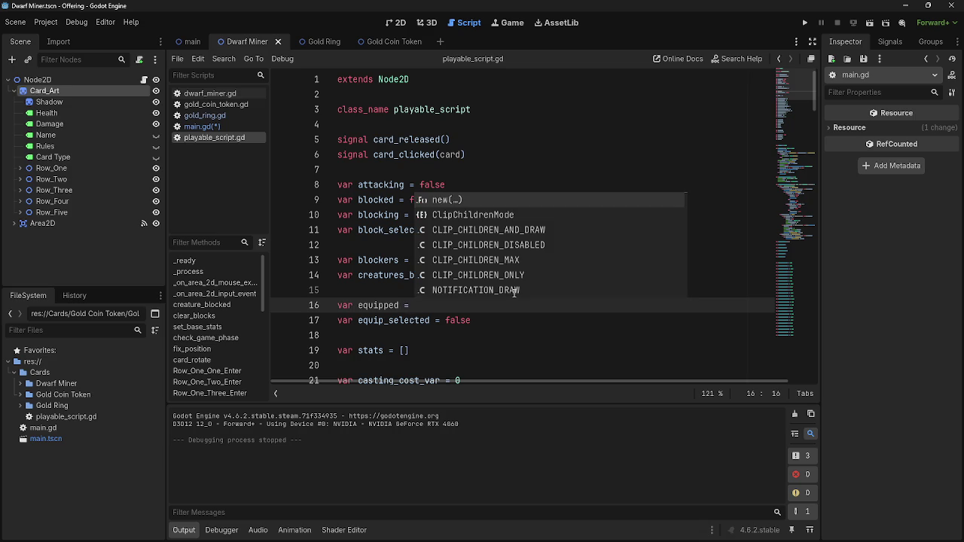
{"action": "key", "text": "Escape"}
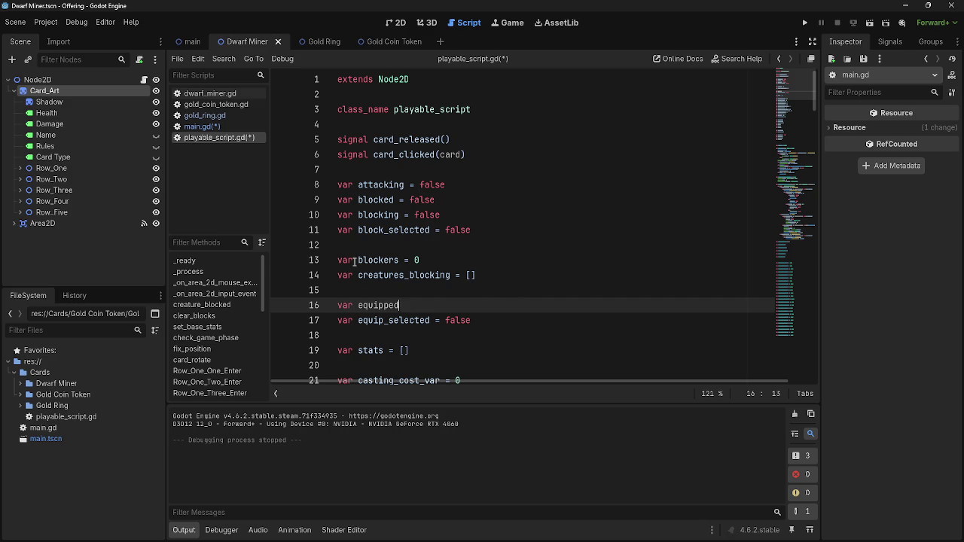
Compare the new equipped name with the nearby variable declarations, then return to main.gd
{"action": "left_click", "coordinate": [390, 277]}
{"action": "double_click", "coordinate": [383, 262]}
{"action": "double_click", "coordinate": [392, 277]}
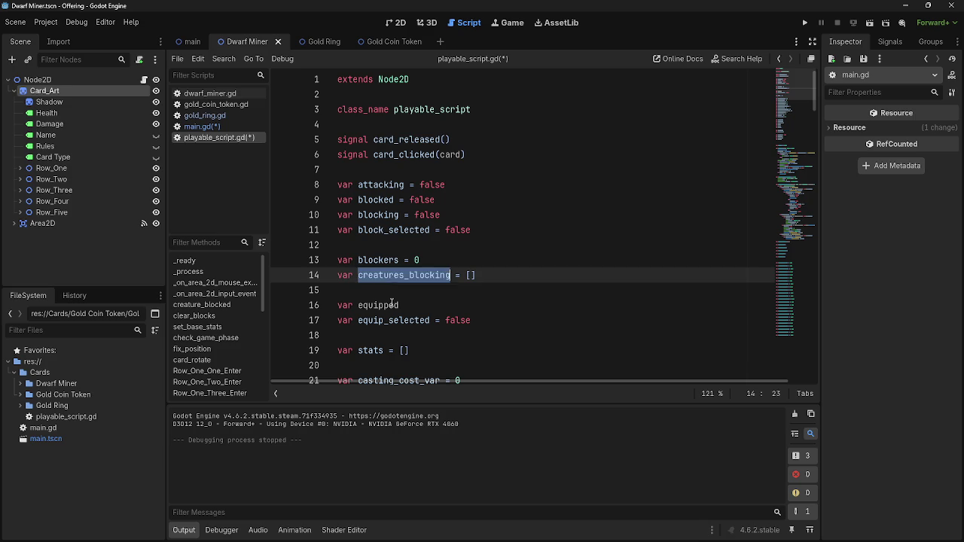
{"action": "double_click", "coordinate": [390, 305]}
{"action": "left_click", "coordinate": [435, 308]}
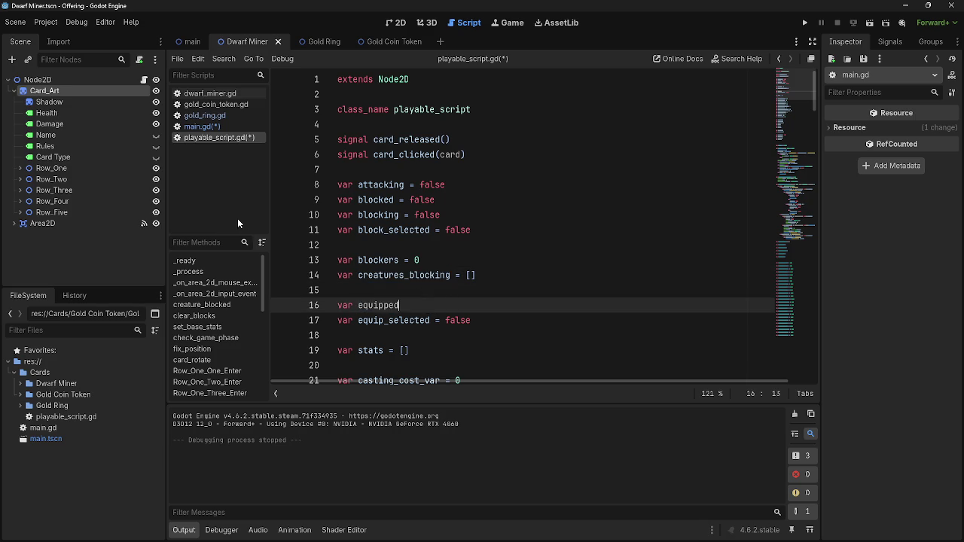
{"action": "left_click", "coordinate": [202, 126]}
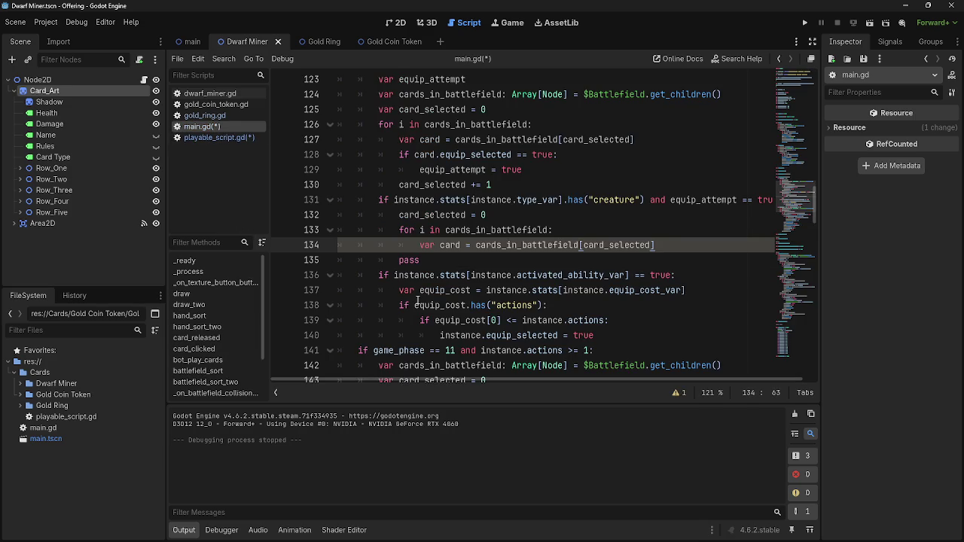
{"action": "double_click", "coordinate": [487, 244]}
{"action": "left_click", "coordinate": [444, 245]}
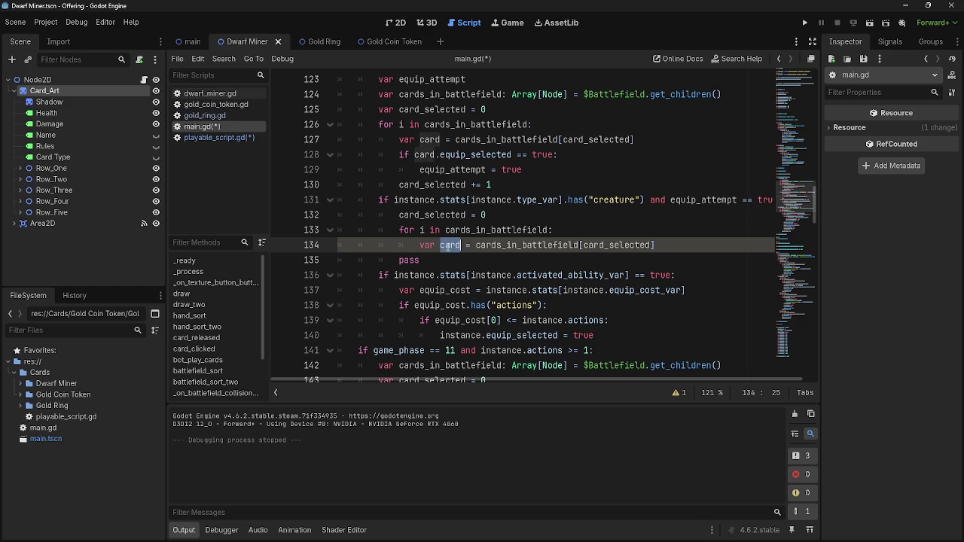
{"action": "double_click", "coordinate": [453, 246]}
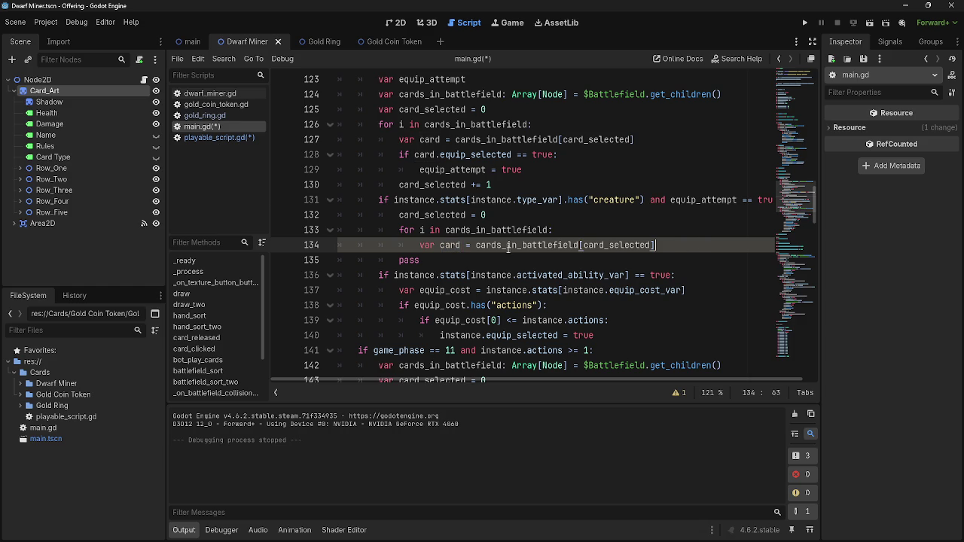
{"action": "left_click_drag", "start_coordinate": [420, 260], "coordinate": [339, 260]}
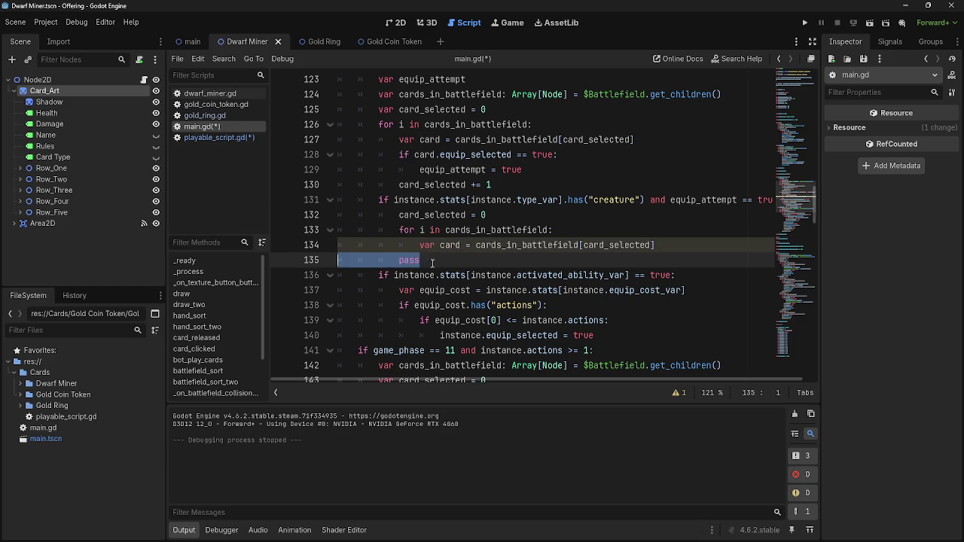
{"action": "left_click", "coordinate": [440, 261]}
{"action": "triple_click", "coordinate": [384, 263]}
{"action": "left_click", "coordinate": [459, 262]}
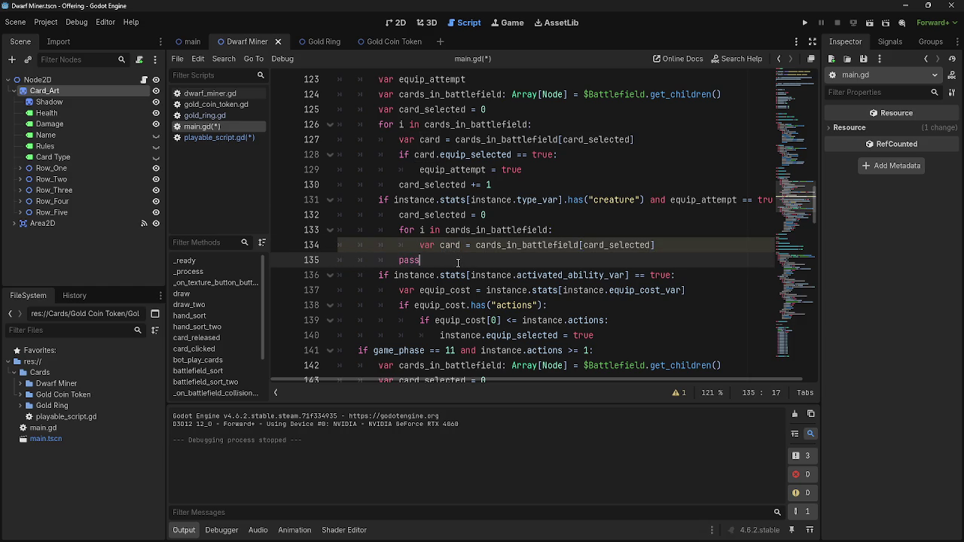
{"action": "left_click", "coordinate": [679, 246]}
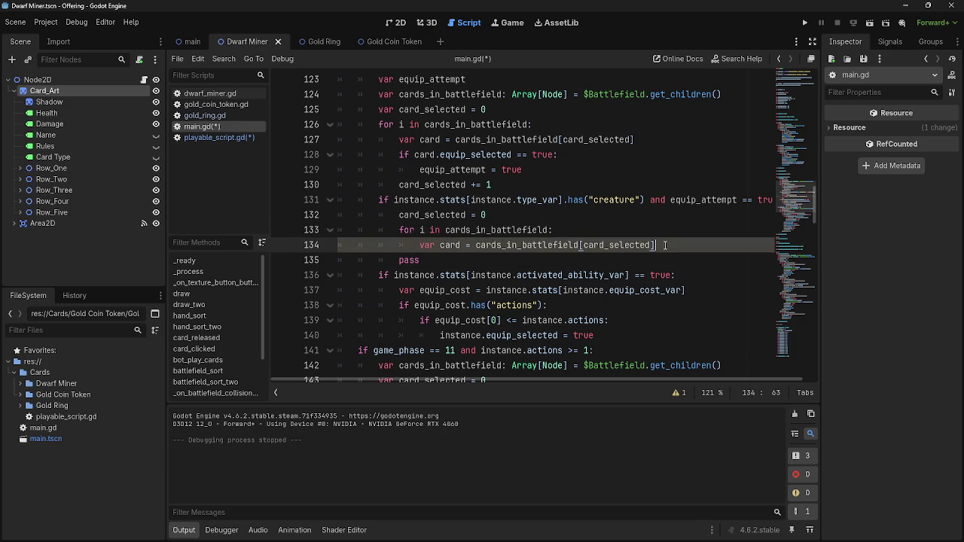
{"action": "left_click", "coordinate": [211, 116]}
{"action": "left_click", "coordinate": [217, 138]}
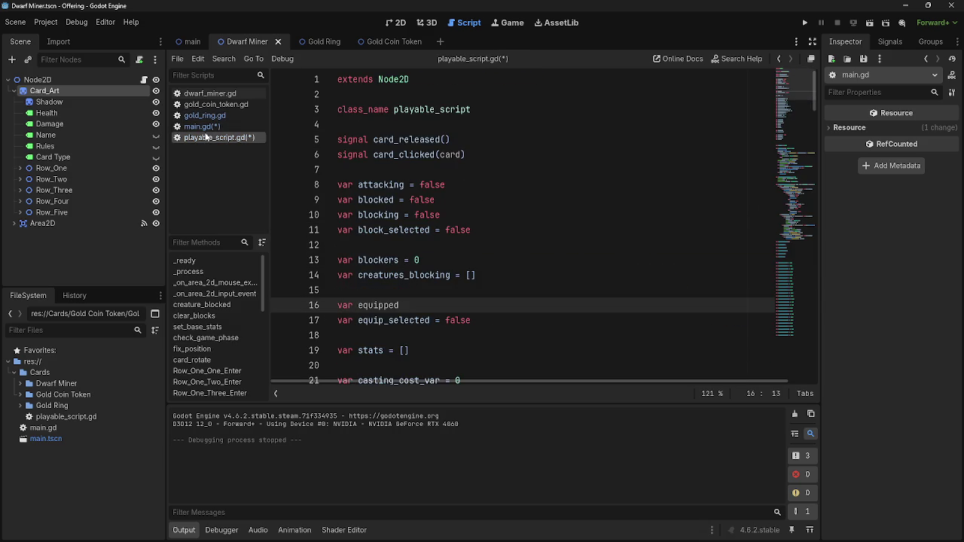
{"action": "scroll", "coordinate": [526, 291], "scroll_direction": "down", "scroll_amount": 8}
{"action": "scroll", "coordinate": [526, 291], "scroll_direction": "down", "scroll_amount": 16}
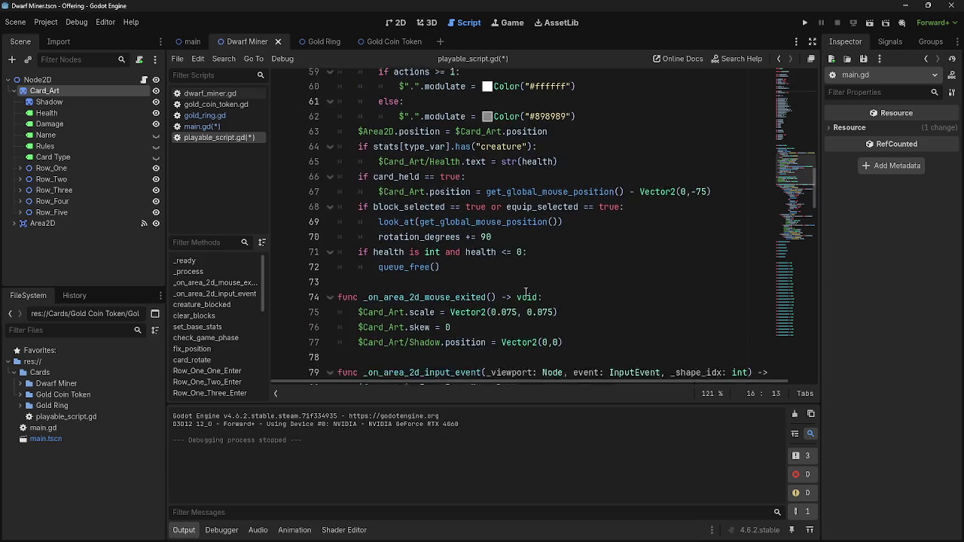
{"action": "double_click", "coordinate": [527, 185]}
{"action": "left_click", "coordinate": [203, 127]}
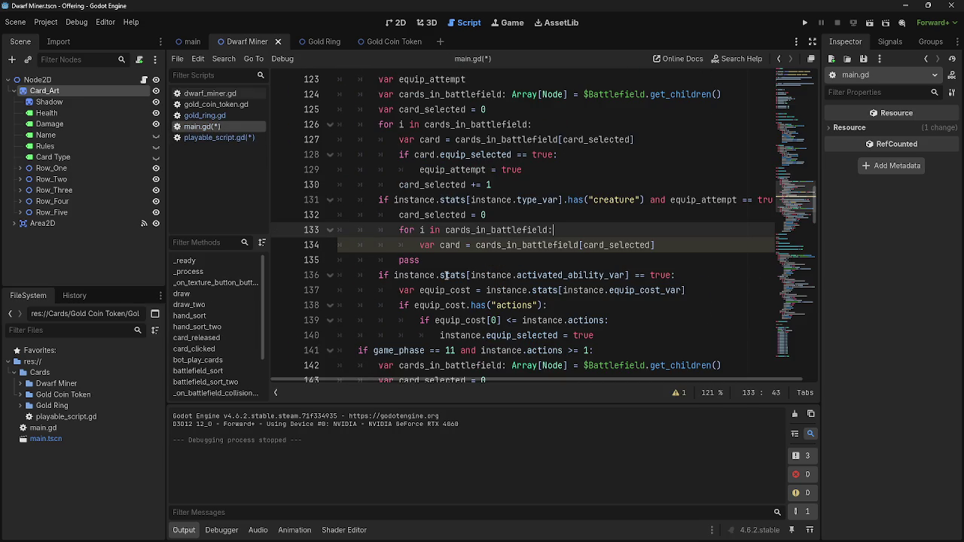
{"action": "scroll", "coordinate": [407, 259], "scroll_direction": "up", "scroll_amount": 20}
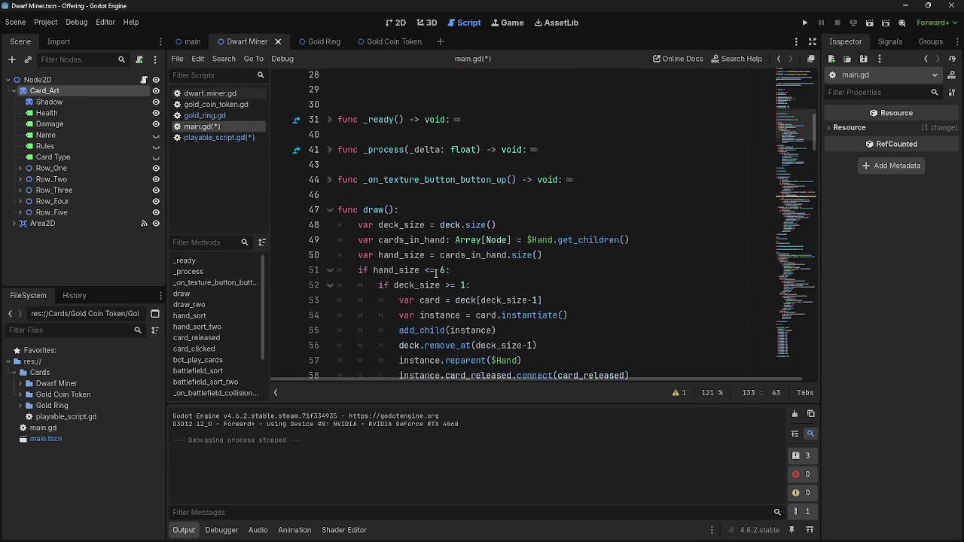
{"action": "scroll", "coordinate": [436, 274], "scroll_direction": "up", "scroll_amount": 4}
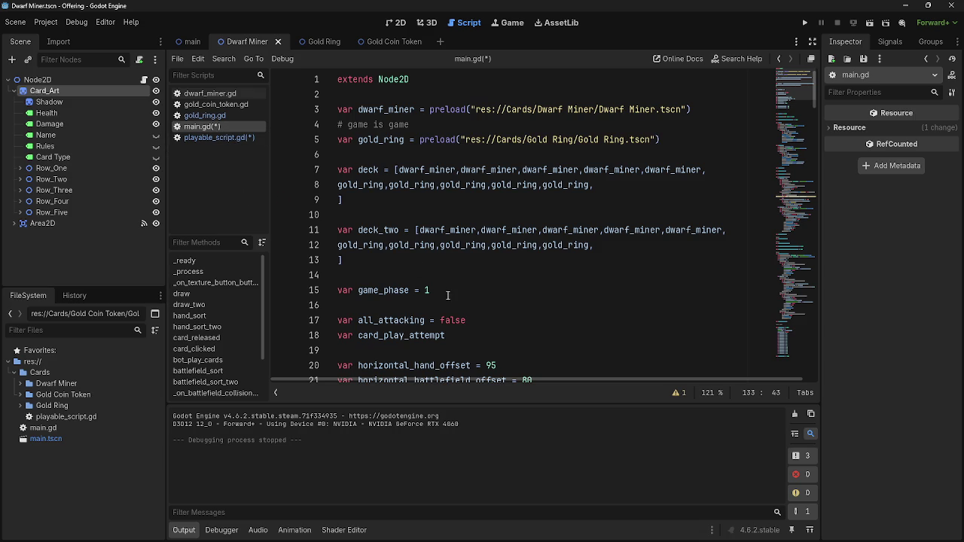
{"action": "scroll", "coordinate": [436, 292], "scroll_direction": "down", "scroll_amount": 7}
{"action": "scroll", "coordinate": [436, 292], "scroll_direction": "down", "scroll_amount": 20}
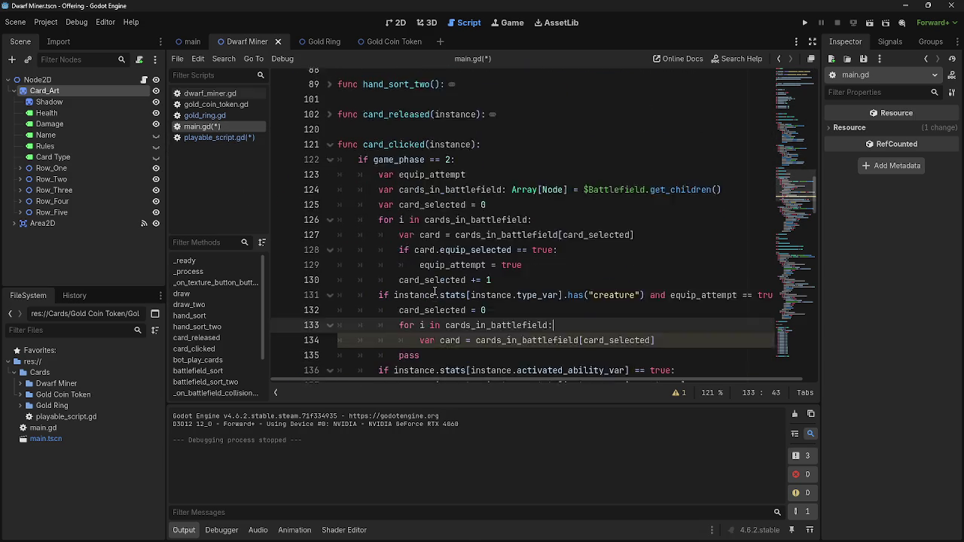
{"action": "left_click", "coordinate": [486, 243]}
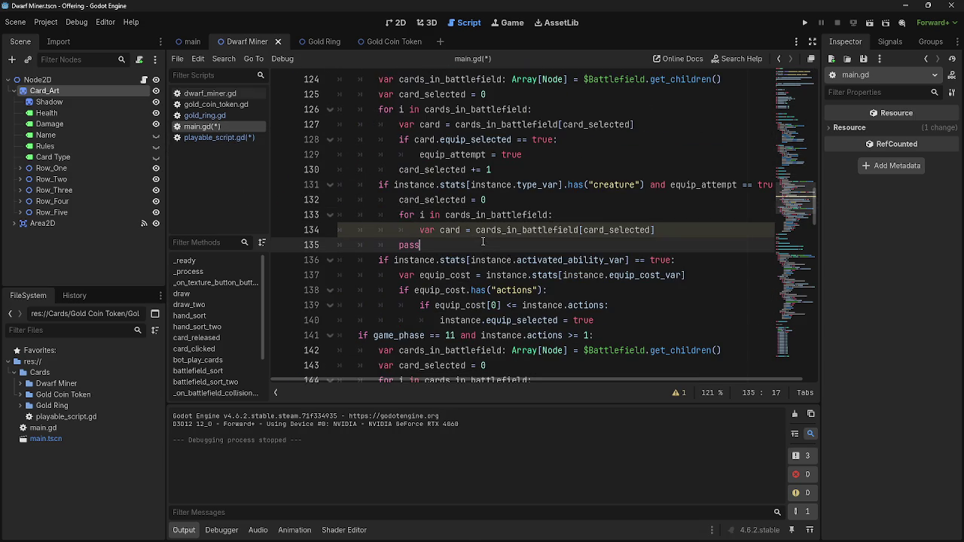
{"action": "double_click", "coordinate": [423, 226]}
{"action": "mouse_move", "coordinate": [423, 226]}
{"action": "left_mouse_down"}
{"action": "mouse_move", "coordinate": [655, 230]}
{"action": "mouse_move", "coordinate": [420, 230]}
{"action": "left_mouse_up"}
{"action": "left_click", "coordinate": [202, 135]}
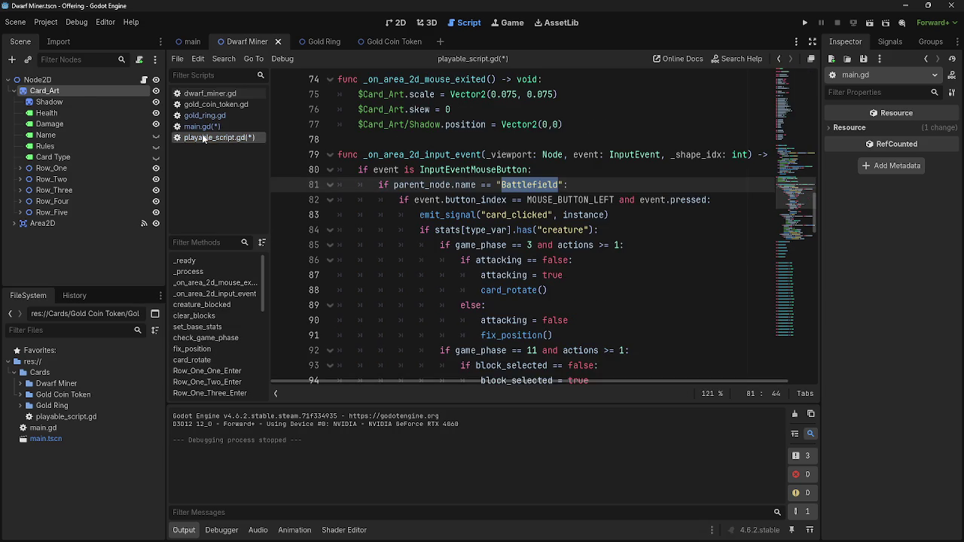
{"action": "left_click", "coordinate": [211, 116]}
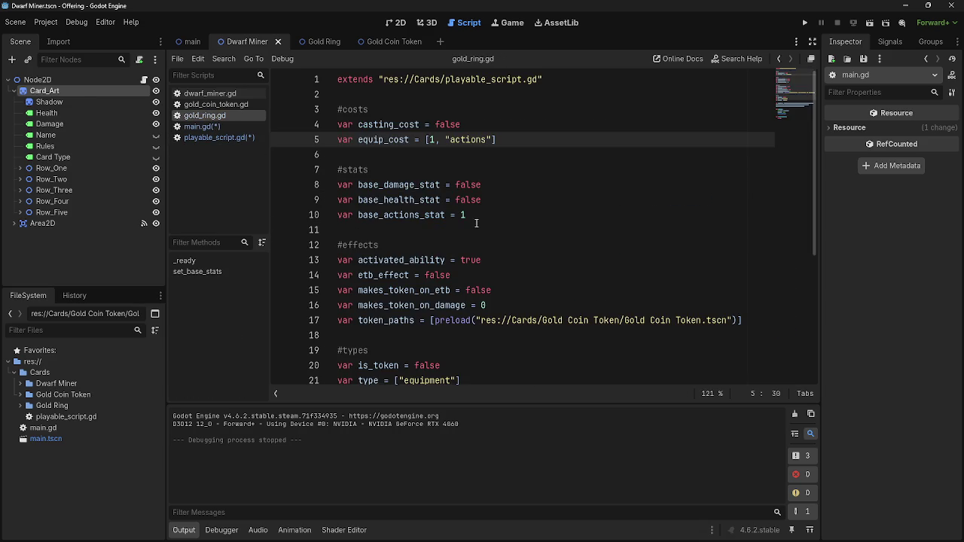
{"action": "left_click", "coordinate": [218, 126]}
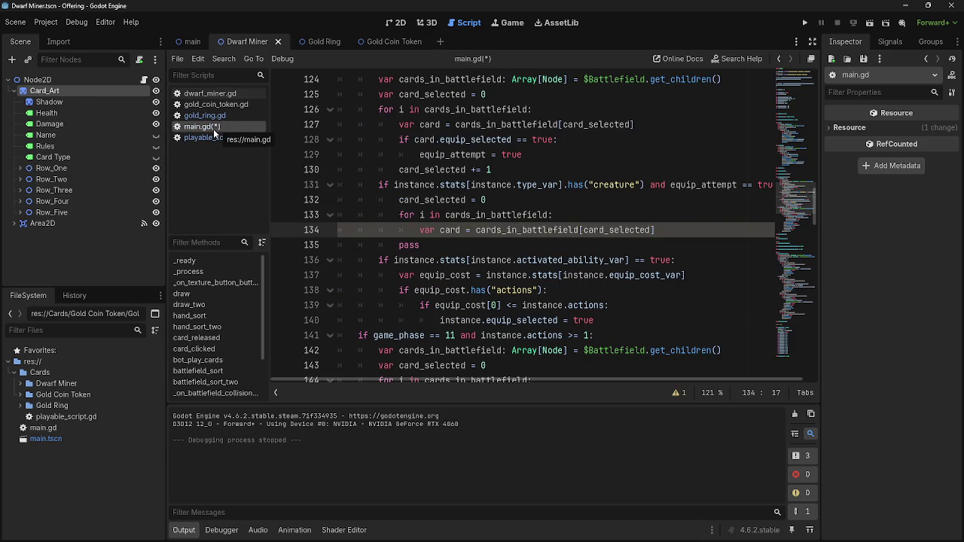
{"action": "left_click", "coordinate": [215, 137]}
{"action": "left_click", "coordinate": [213, 127]}
{"action": "left_click", "coordinate": [215, 138]}
{"action": "left_click", "coordinate": [212, 128]}
{"action": "left_click", "coordinate": [215, 138]}
{"action": "left_click", "coordinate": [213, 128]}
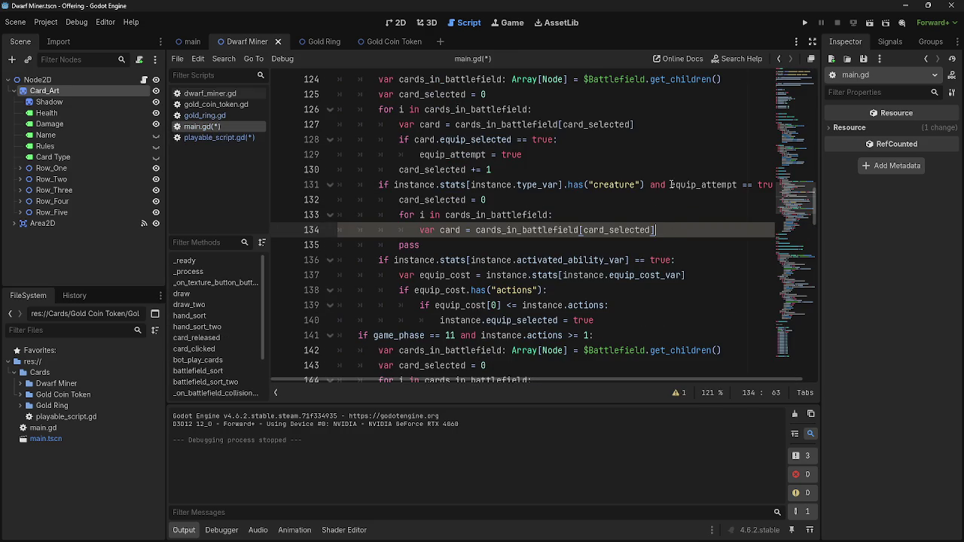
{"action": "mouse_move", "coordinate": [692, 187]}
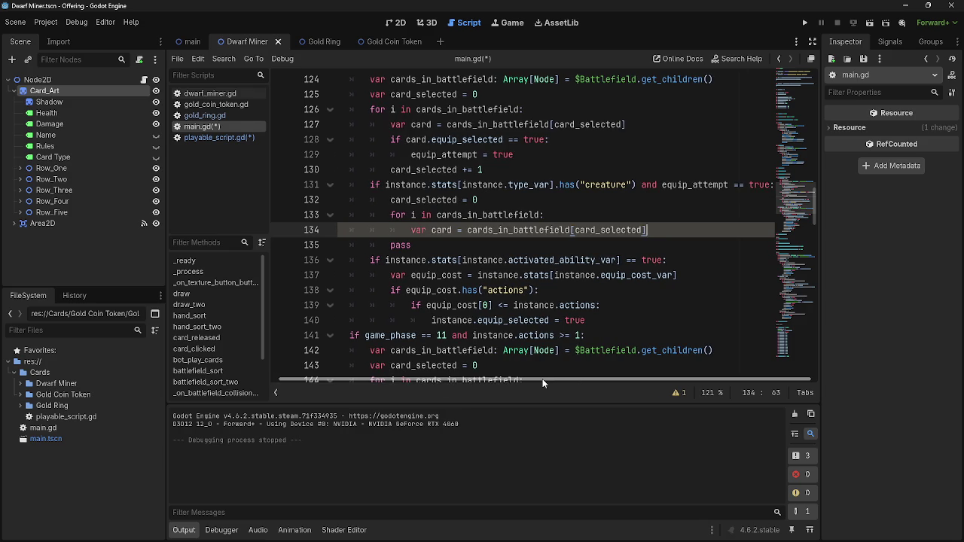
{"action": "scroll", "coordinate": [451, 366], "scroll_direction": "down", "scroll_amount": 20}
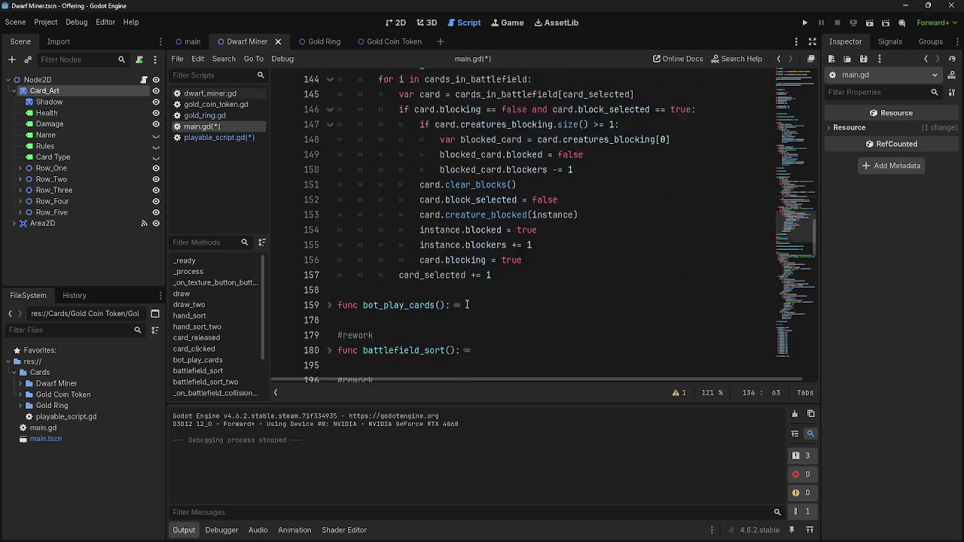
{"action": "scroll", "coordinate": [468, 305], "scroll_direction": "down", "scroll_amount": 5}
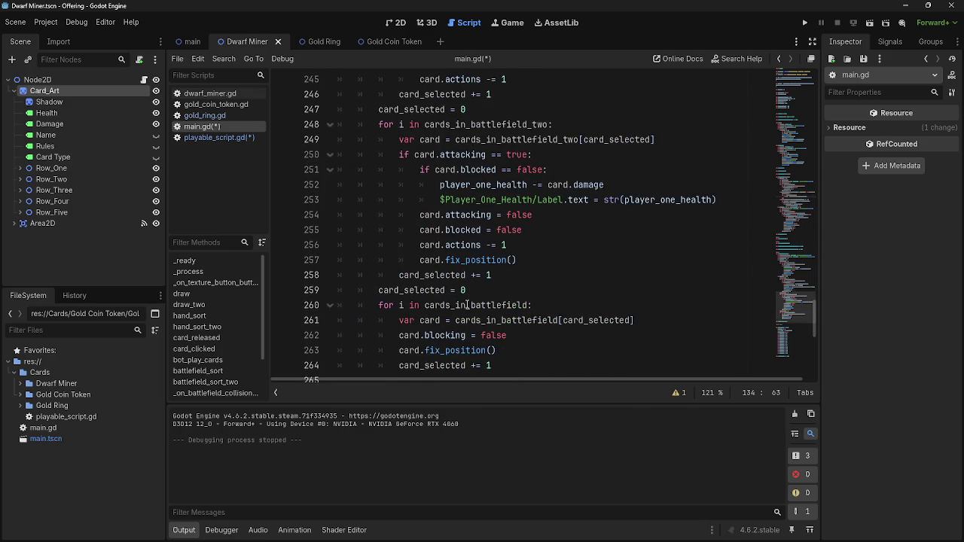
{"action": "scroll", "coordinate": [467, 304], "scroll_direction": "up", "scroll_amount": 20}
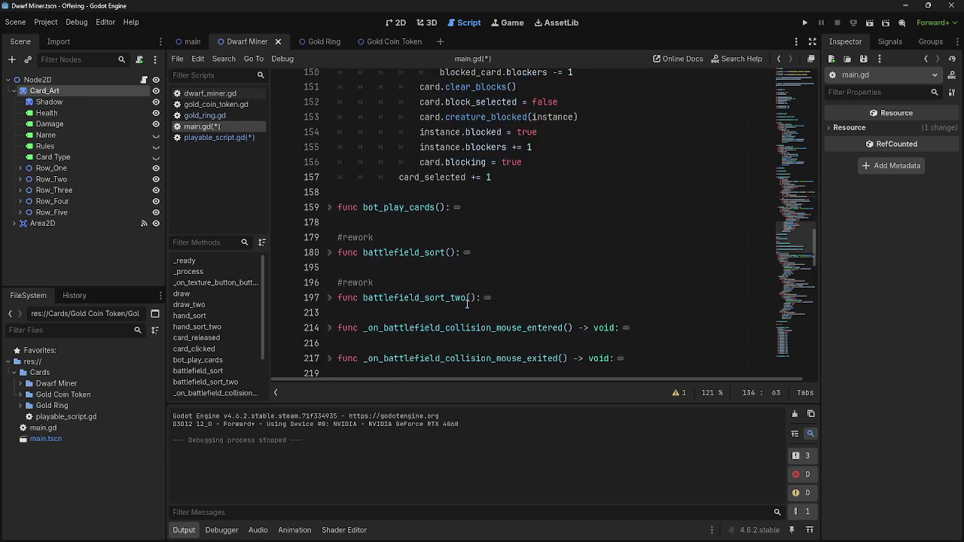
{"action": "scroll", "coordinate": [467, 304], "scroll_direction": "up", "scroll_amount": 6}
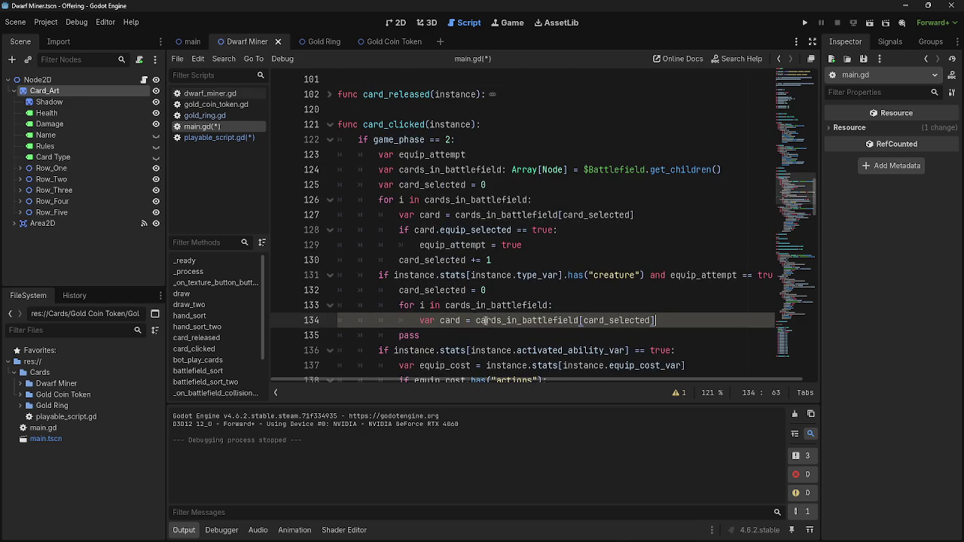
Insert a blank line after the card lookup on line 134, above pass
{"action": "left_click", "coordinate": [599, 321]}
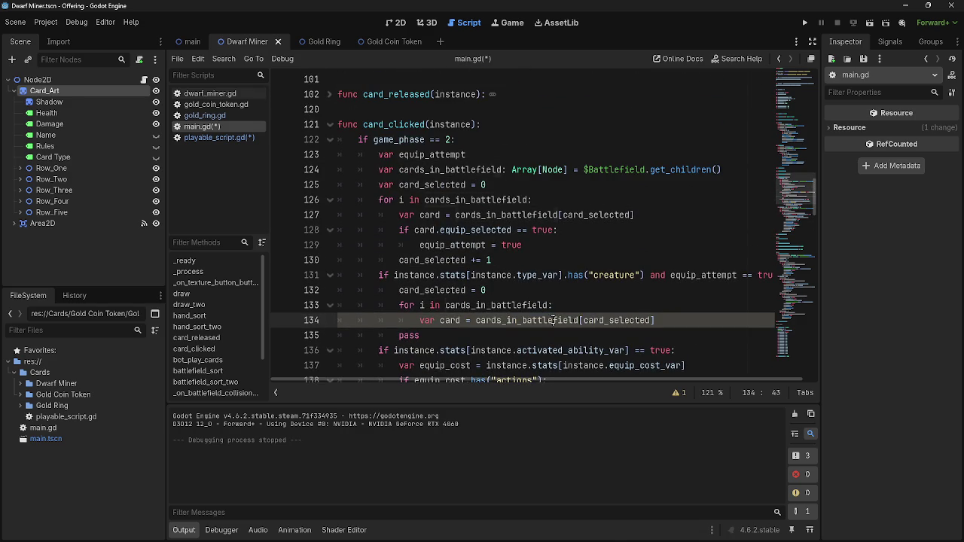
{"action": "double_click", "coordinate": [596, 321]}
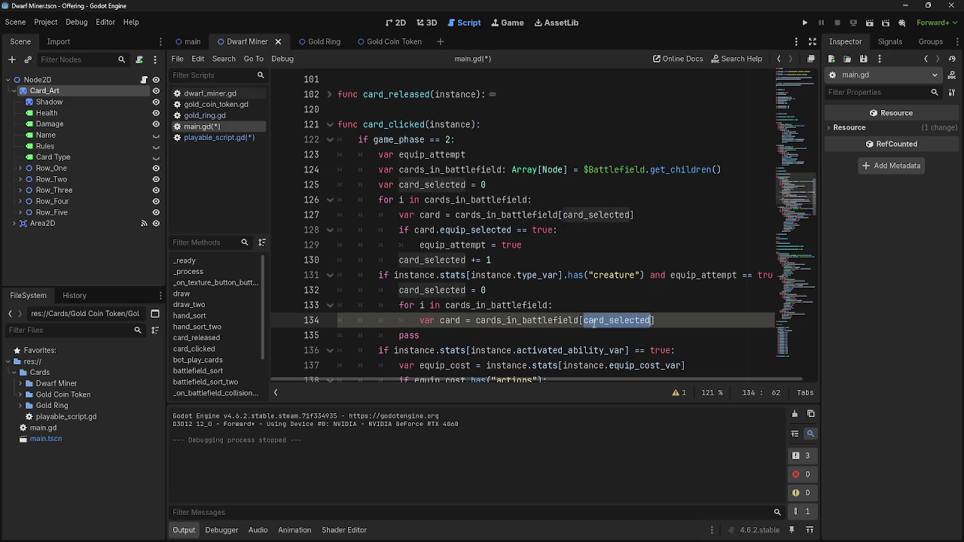
{"action": "left_click", "coordinate": [588, 320]}
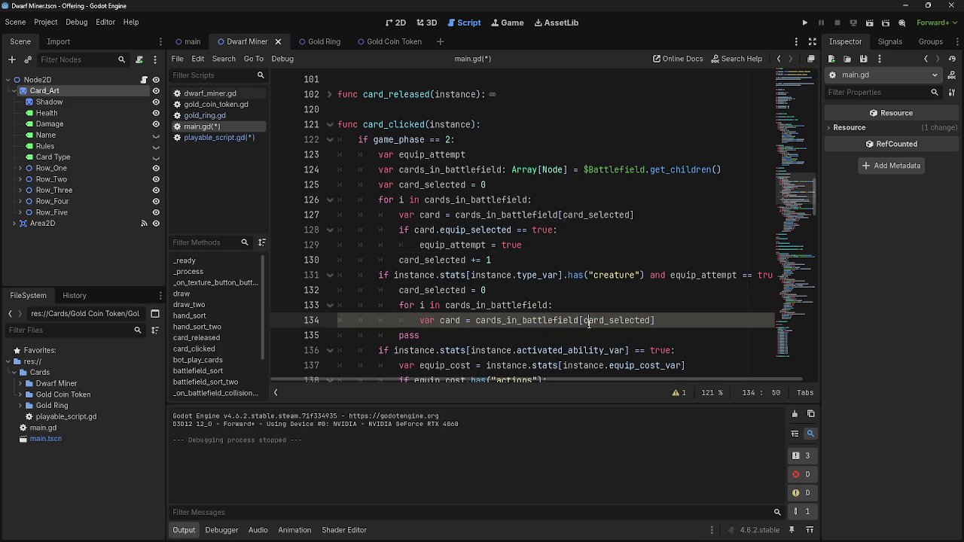
{"action": "key", "text": "ctrl+Right"}
{"action": "left_click", "coordinate": [660, 319]}
{"action": "left_click", "coordinate": [660, 311]}
{"action": "left_click", "coordinate": [661, 319]}
{"action": "left_click", "coordinate": [660, 312]}
{"action": "left_click", "coordinate": [662, 321]}
{"action": "key", "text": "Return"}
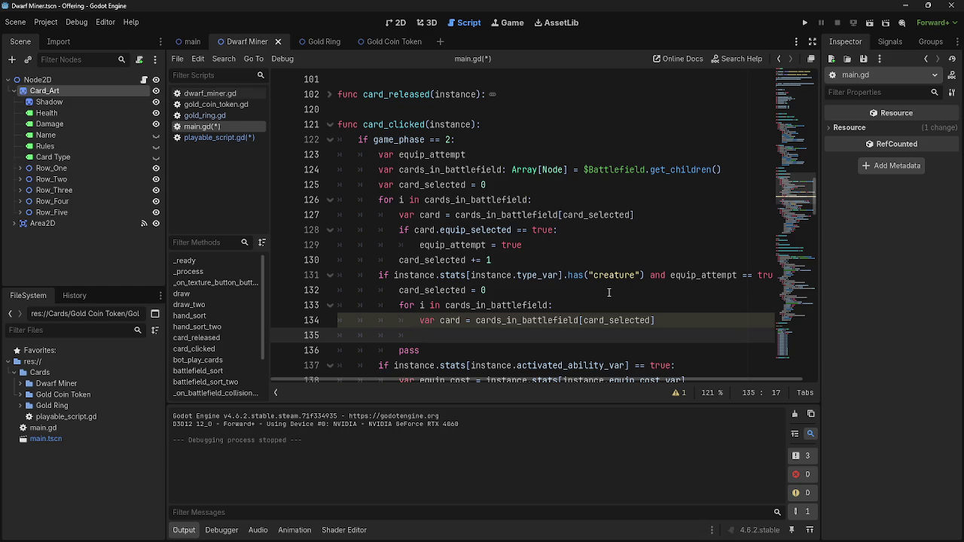
{"action": "scroll", "coordinate": [609, 292], "scroll_direction": "down", "scroll_amount": 15}
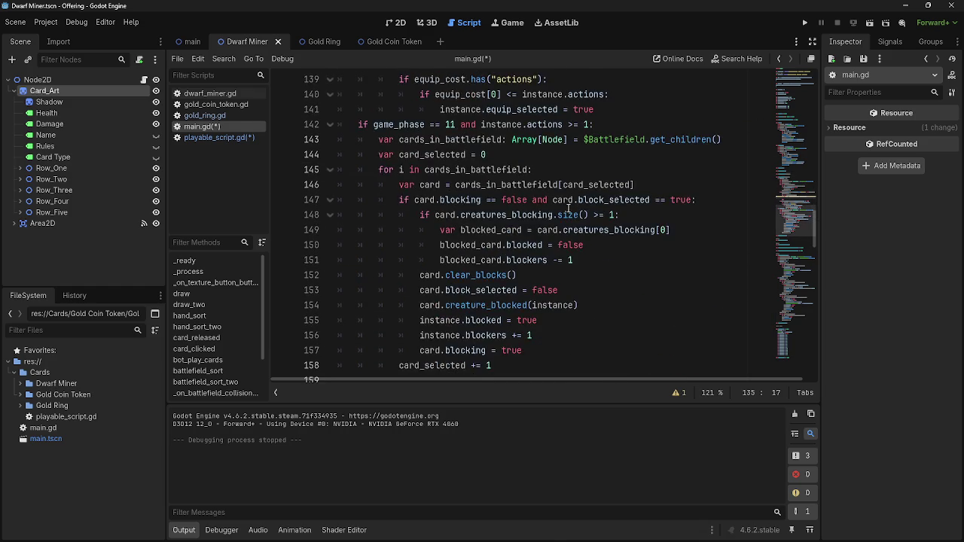
{"action": "scroll", "coordinate": [569, 203], "scroll_direction": "down", "scroll_amount": 10}
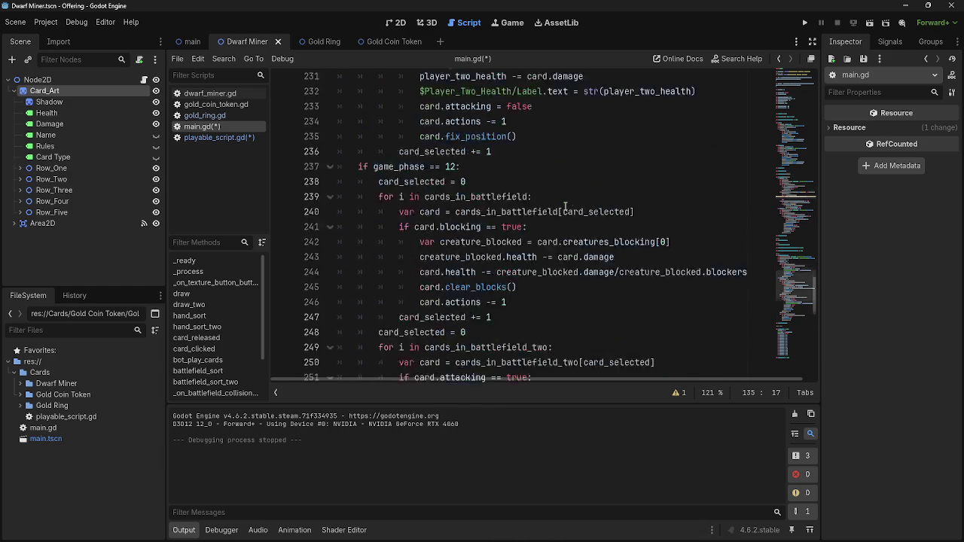
{"action": "scroll", "coordinate": [569, 217], "scroll_direction": "up", "scroll_amount": 8}
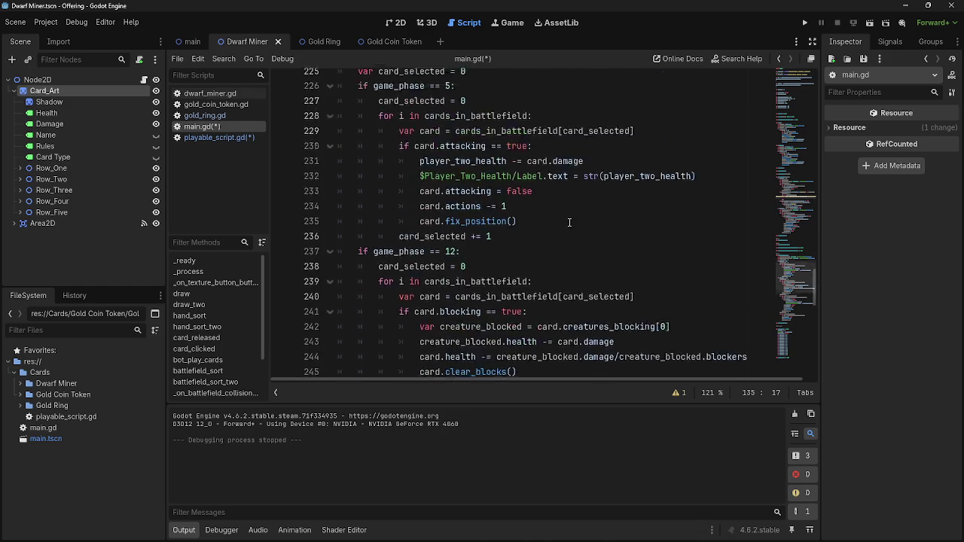
{"action": "scroll", "coordinate": [328, 234], "scroll_direction": "up", "scroll_amount": 15}
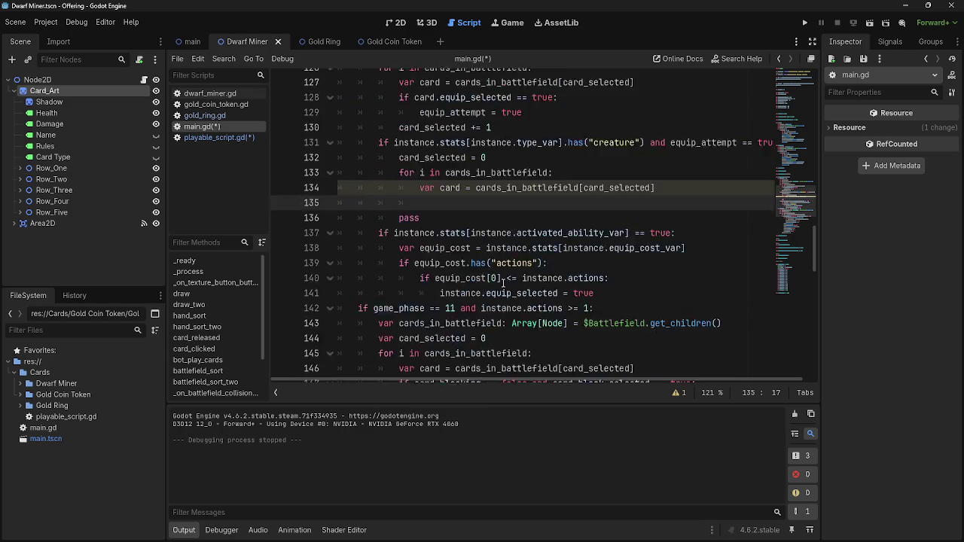
{"action": "scroll", "coordinate": [345, 317], "scroll_direction": "up", "scroll_amount": 3}
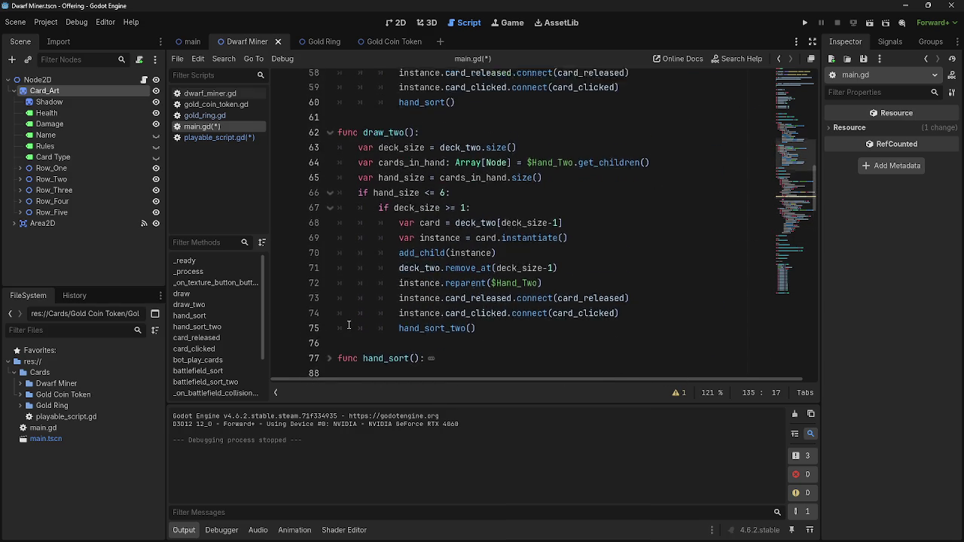
Paste instance.reparent($Hand) onto line 135 and rewrite it as card.reparent(instance)
{"action": "scroll", "coordinate": [327, 216], "scroll_direction": "up", "scroll_amount": 4}
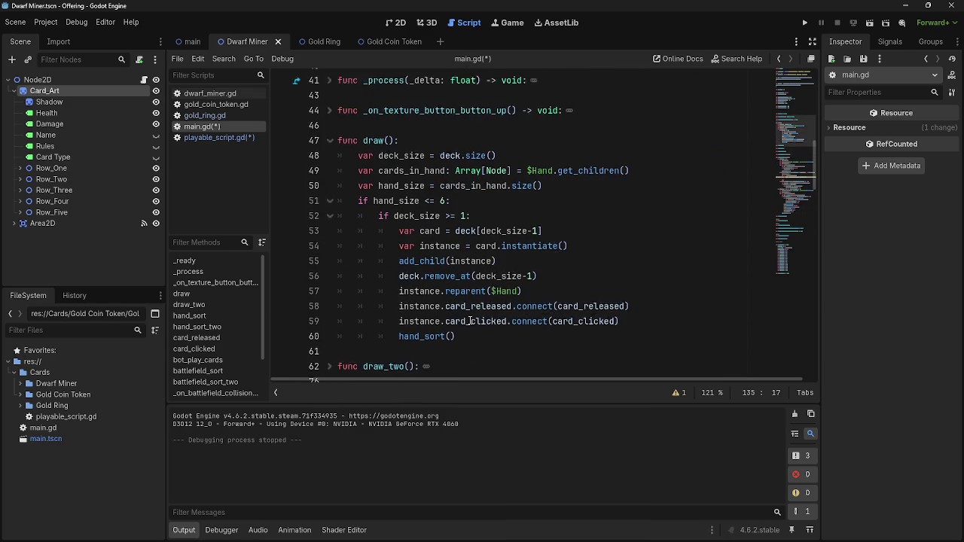
{"action": "left_click_drag", "start_coordinate": [399, 321], "coordinate": [552, 322]}
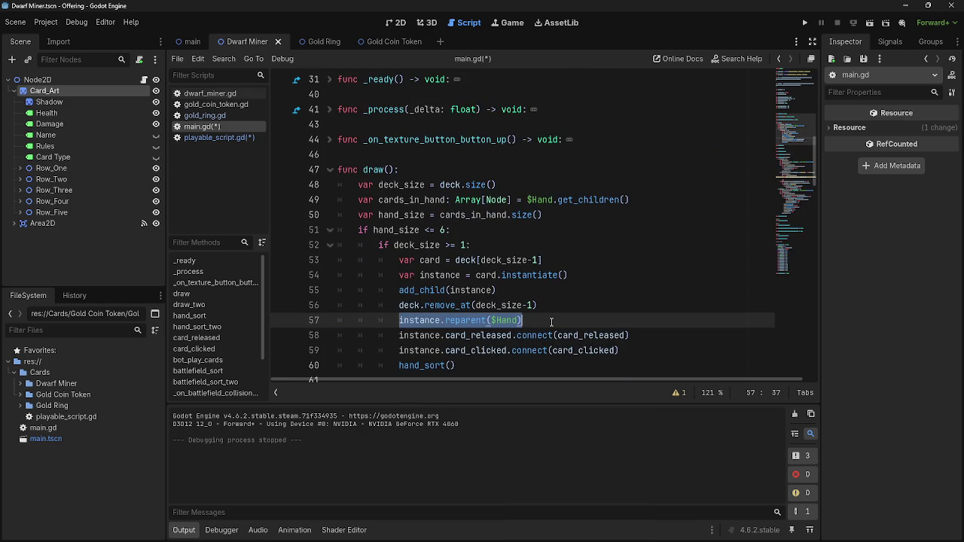
{"action": "left_click", "coordinate": [552, 322]}
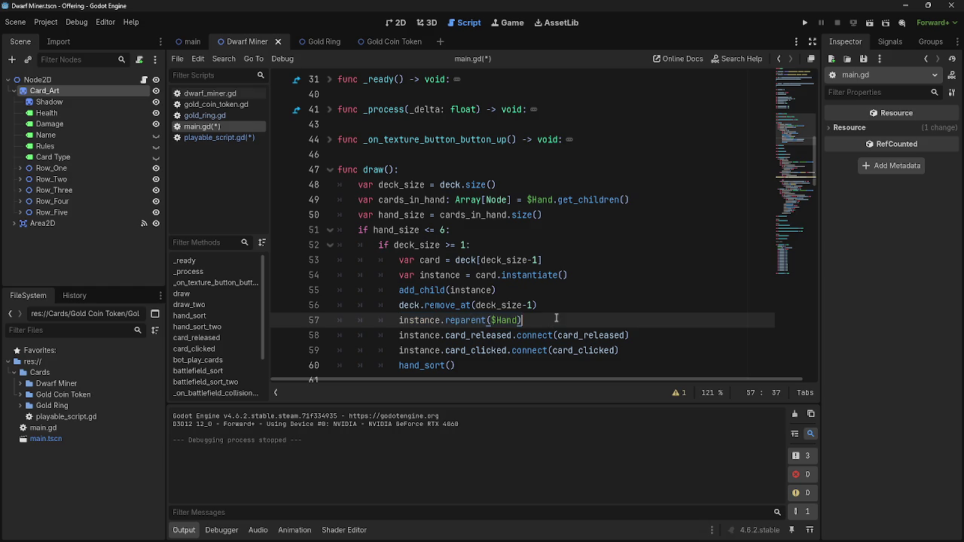
{"action": "scroll", "coordinate": [566, 310], "scroll_direction": "down", "scroll_amount": 20}
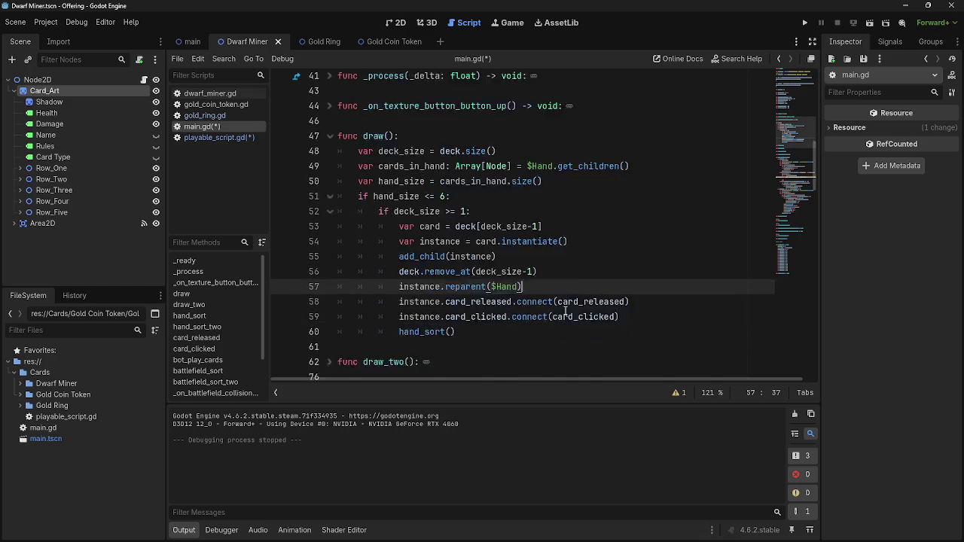
{"action": "scroll", "coordinate": [565, 311], "scroll_direction": "up", "scroll_amount": 2}
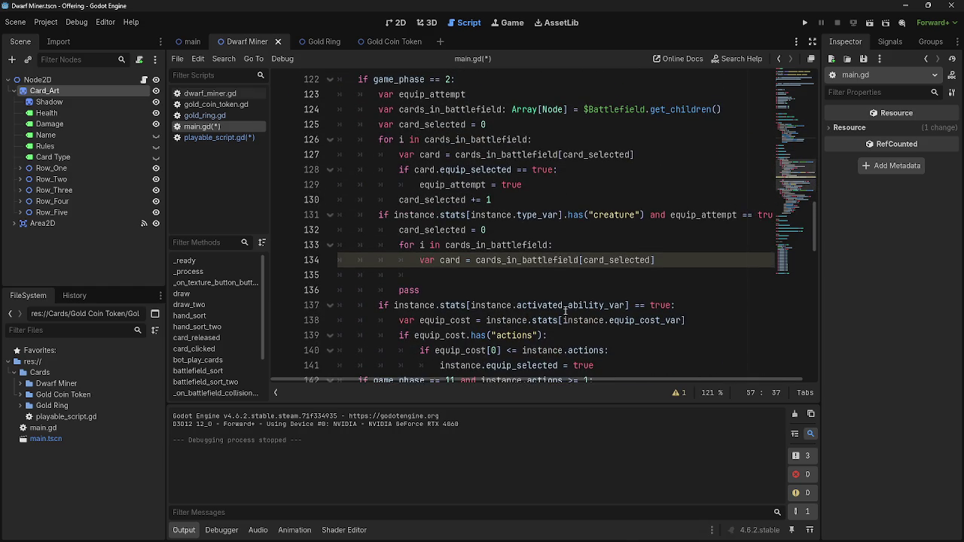
{"action": "left_click", "coordinate": [455, 321]}
{"action": "type", "text": "instance.reparent($Hand)"}
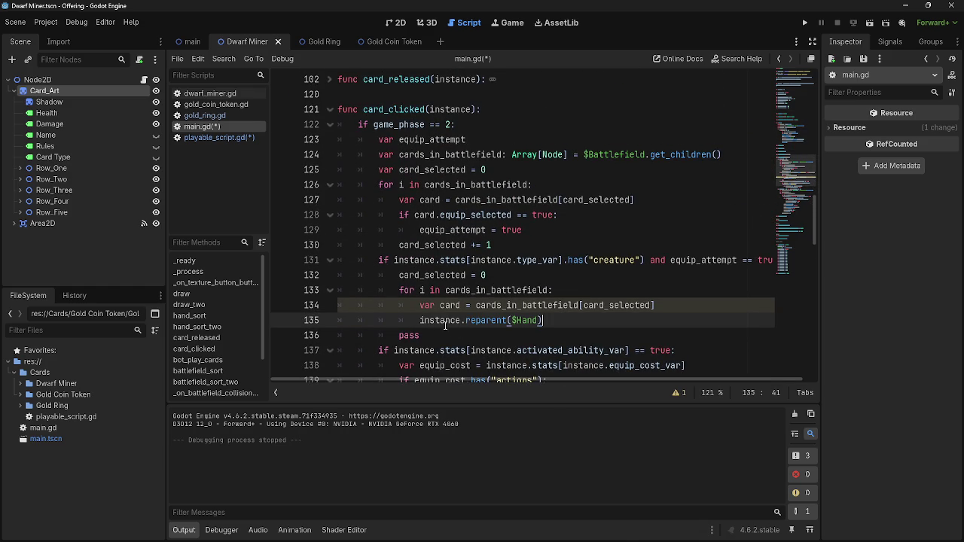
{"action": "left_click_drag", "start_coordinate": [460, 321], "coordinate": [423, 322]}
{"action": "type", "text": "card"}
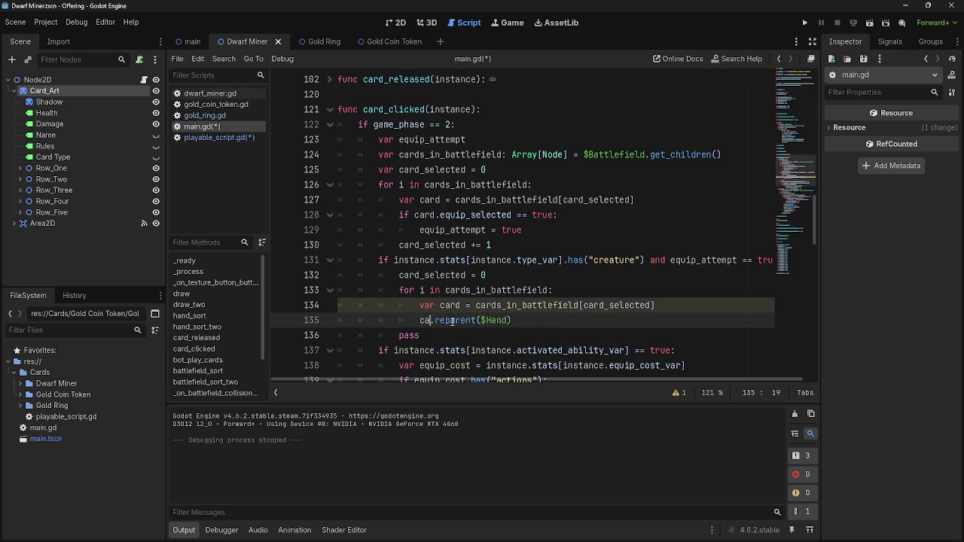
{"action": "double_click", "coordinate": [502, 322]}
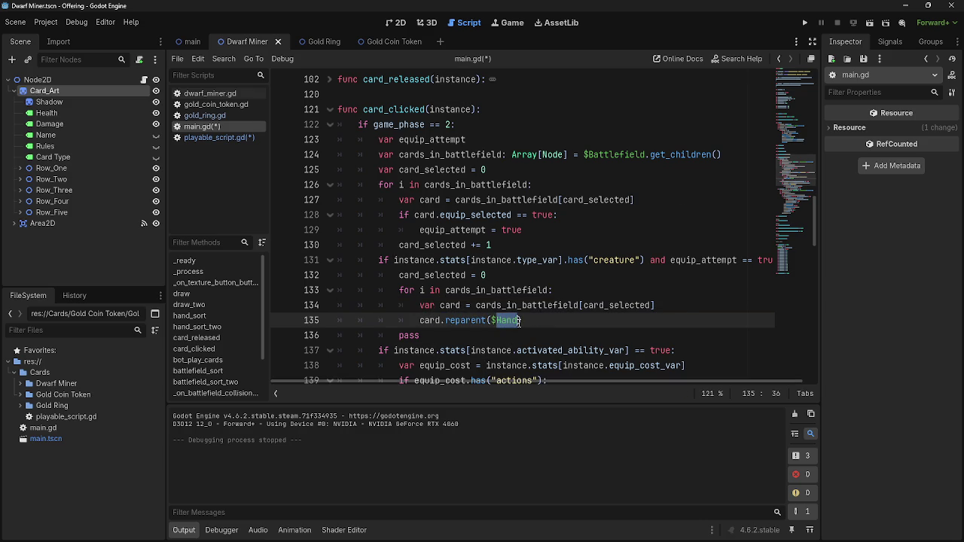
{"action": "key", "text": "BackSpace"}
{"action": "key", "text": "BackSpace"}
{"action": "type", "text": "instance"}
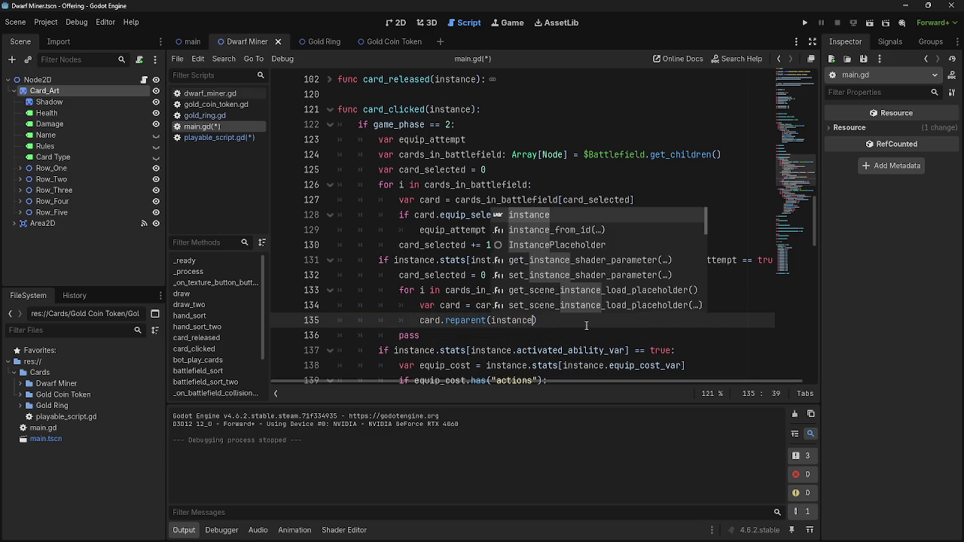
{"action": "type", "text": ")"}
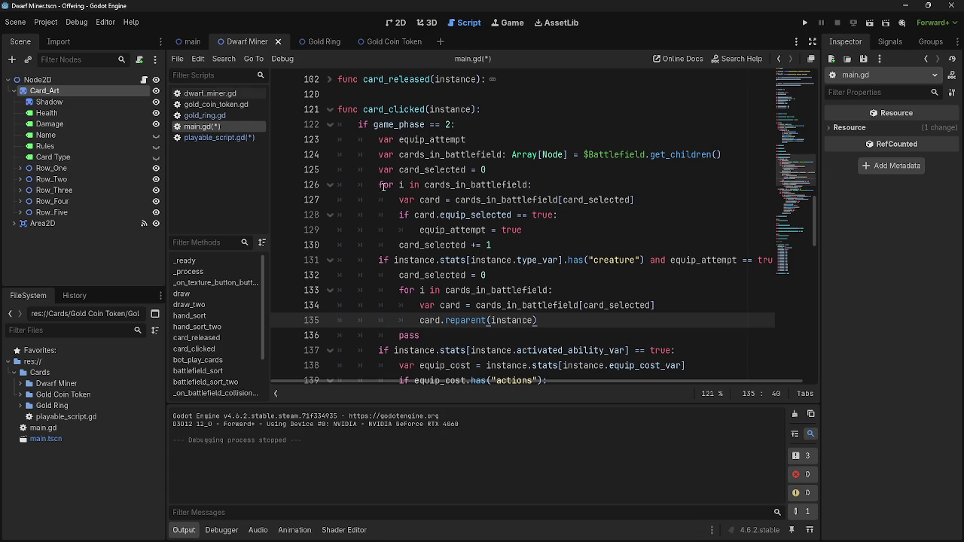
Review the first equip loop and the creature condition on line 131
{"action": "left_click_drag", "start_coordinate": [376, 185], "coordinate": [483, 260]}
{"action": "left_click", "coordinate": [474, 260]}
{"action": "left_click_drag", "start_coordinate": [378, 260], "coordinate": [780, 260]}
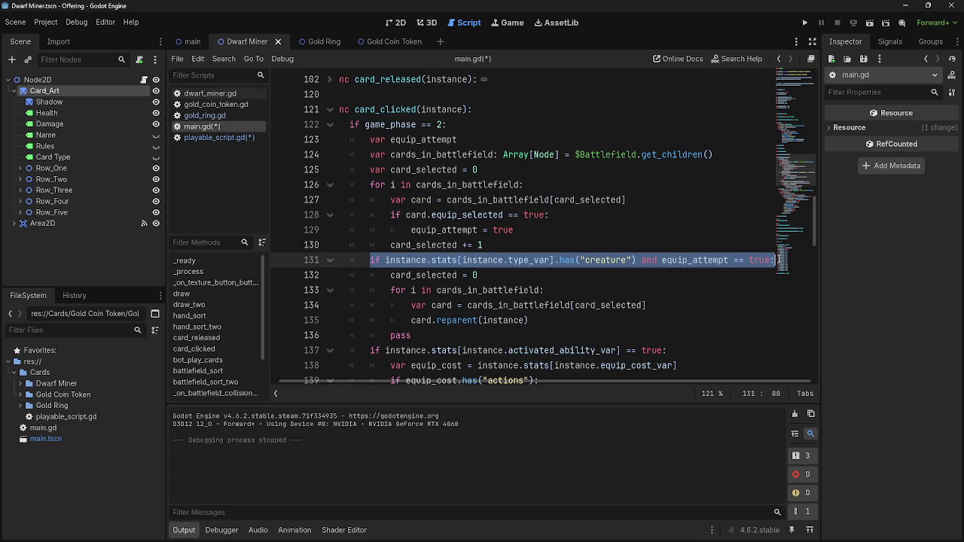
Review the equip_attempt condition and the first loop on lines 127–129
{"action": "left_click", "coordinate": [594, 260]}
{"action": "left_click", "coordinate": [662, 260]}
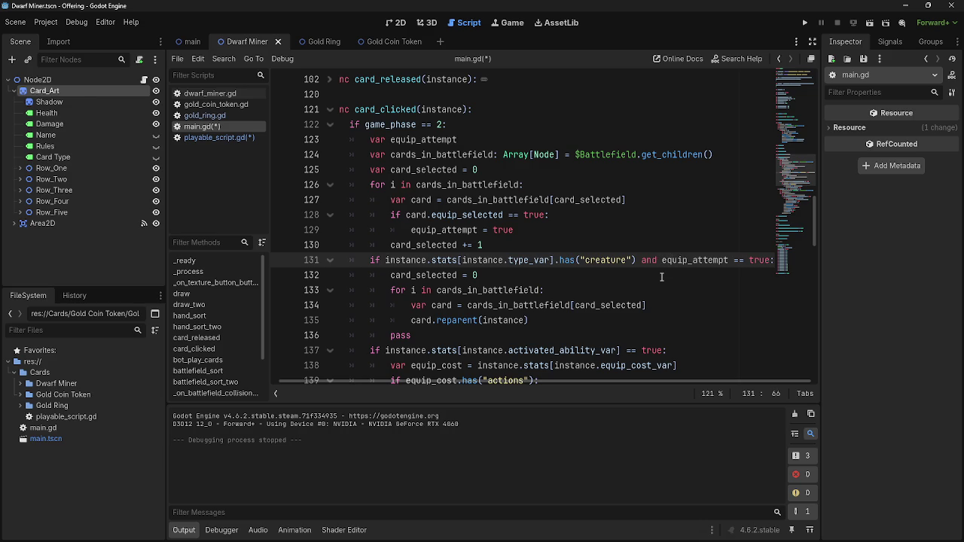
{"action": "mouse_move", "coordinate": [365, 154]}
{"action": "left_mouse_down"}
{"action": "mouse_move", "coordinate": [482, 170]}
{"action": "mouse_move", "coordinate": [535, 216]}
{"action": "left_mouse_up"}
{"action": "left_click", "coordinate": [535, 216]}
{"action": "left_click_drag", "start_coordinate": [390, 200], "coordinate": [537, 234]}
{"action": "left_click", "coordinate": [537, 235]}
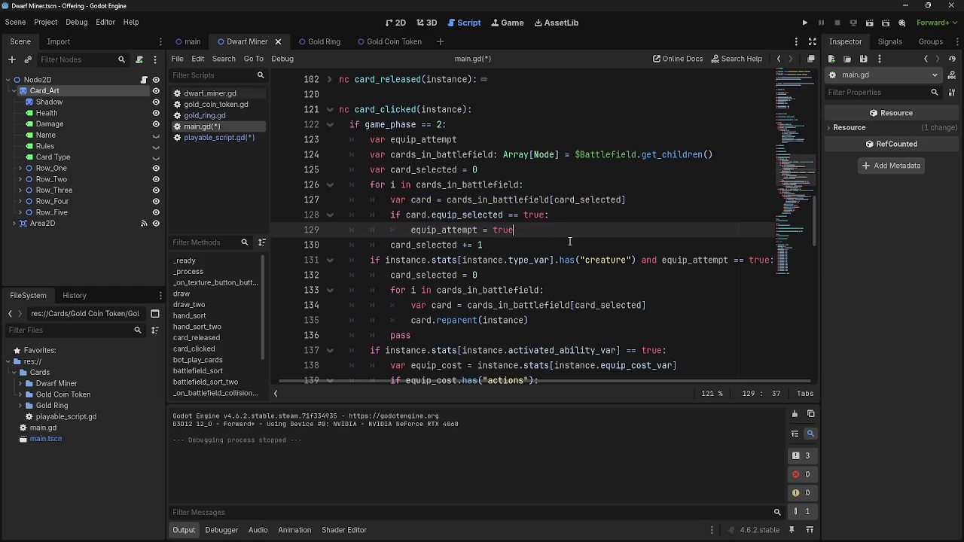
Review the card_selected reset, second loop and reparent line, then run the project
{"action": "left_click", "coordinate": [552, 280]}
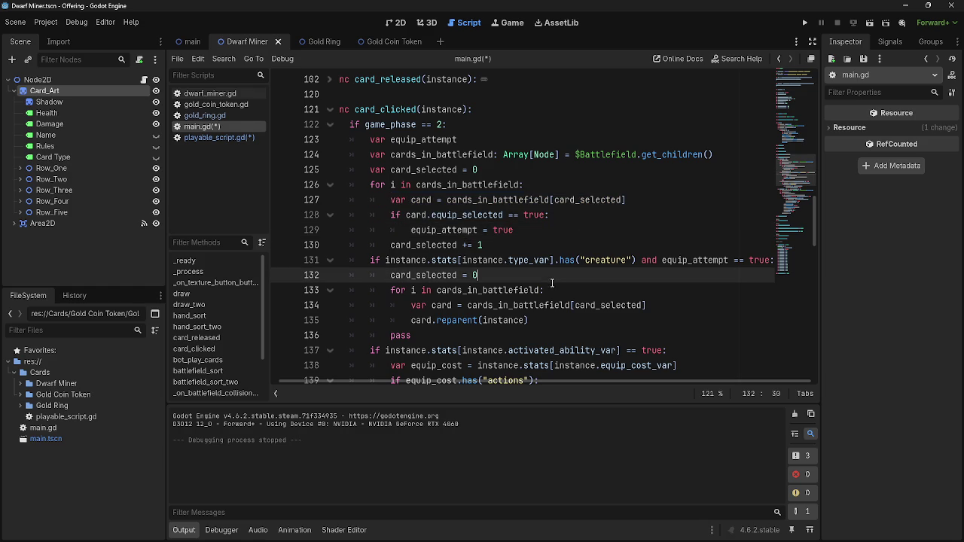
{"action": "left_click_drag", "start_coordinate": [386, 292], "coordinate": [597, 295]}
{"action": "left_click", "coordinate": [389, 292]}
{"action": "left_click_drag", "start_coordinate": [392, 291], "coordinate": [546, 293]}
{"action": "left_click", "coordinate": [546, 294]}
{"action": "left_click_drag", "start_coordinate": [411, 305], "coordinate": [717, 307]}
{"action": "left_click", "coordinate": [717, 307]}
{"action": "left_click_drag", "start_coordinate": [422, 320], "coordinate": [562, 321]}
{"action": "left_click", "coordinate": [562, 321]}
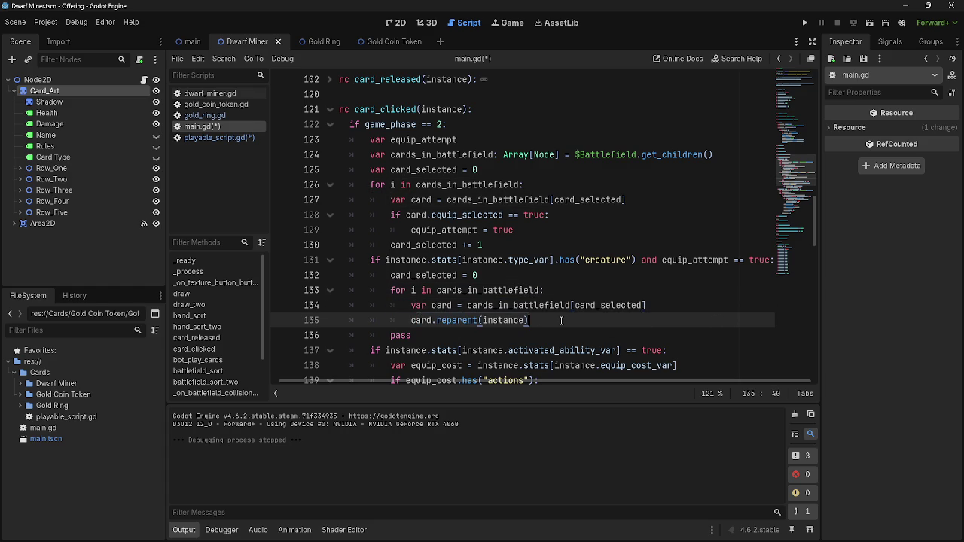
{"action": "left_click", "coordinate": [432, 320]}
{"action": "left_click", "coordinate": [805, 23]}
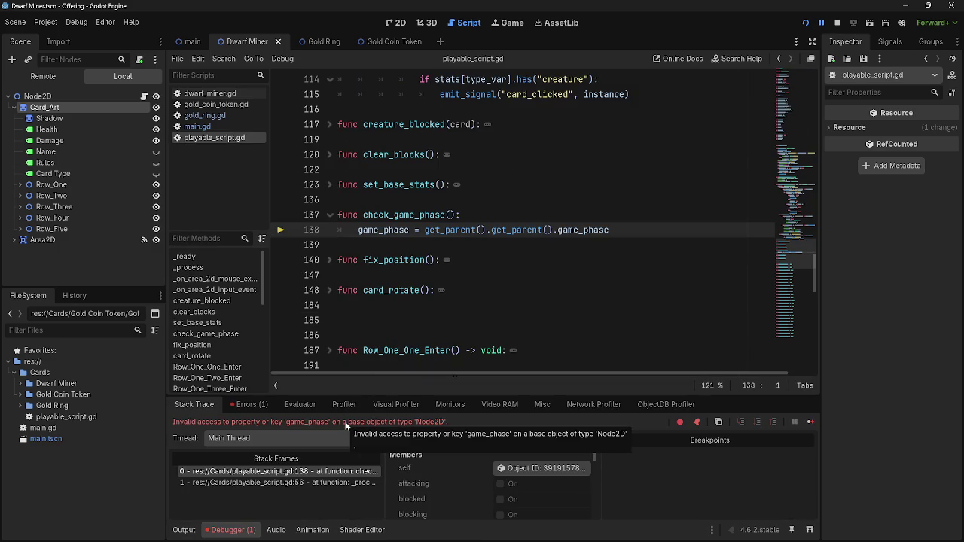
Inspect the game_phase and get_parent calls on failing line 138 of playable_script.gd
{"action": "double_click", "coordinate": [380, 230]}
{"action": "double_click", "coordinate": [561, 230]}
{"action": "double_click", "coordinate": [456, 230]}
{"action": "double_click", "coordinate": [385, 230]}
{"action": "double_click", "coordinate": [469, 233]}
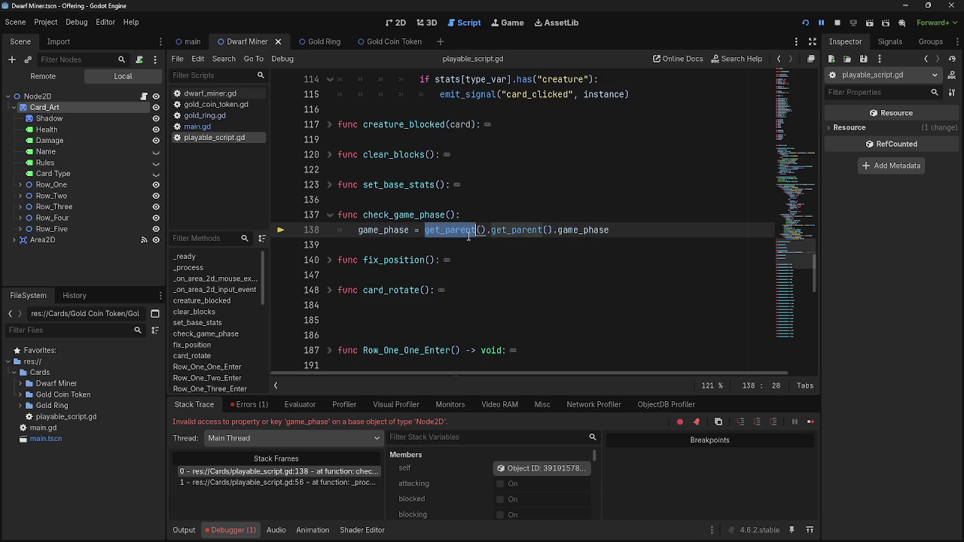
{"action": "double_click", "coordinate": [510, 230]}
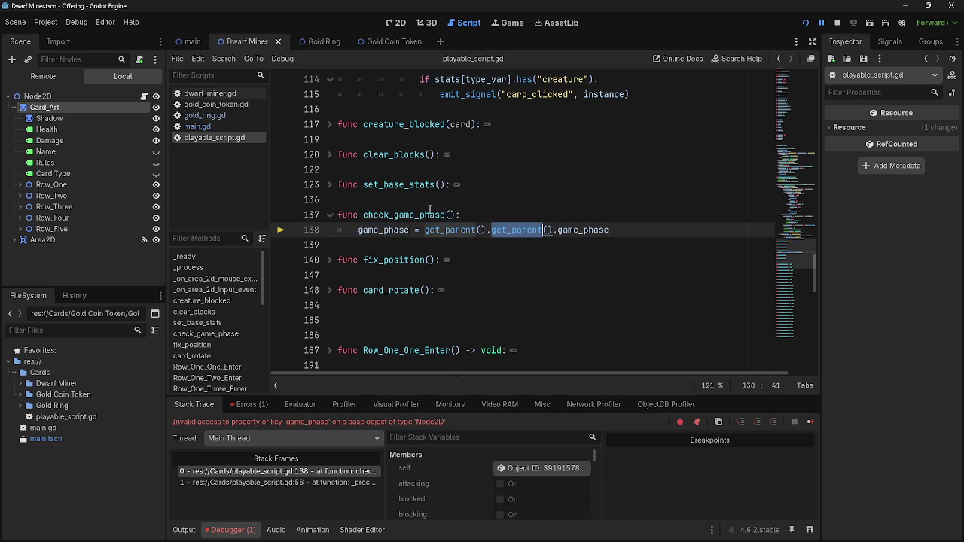
Return to main.gd and select the card.reparent(instance) line 135
{"action": "left_click", "coordinate": [211, 125]}
{"action": "double_click", "coordinate": [466, 321]}
{"action": "left_click_drag", "start_coordinate": [529, 321], "coordinate": [411, 321]}
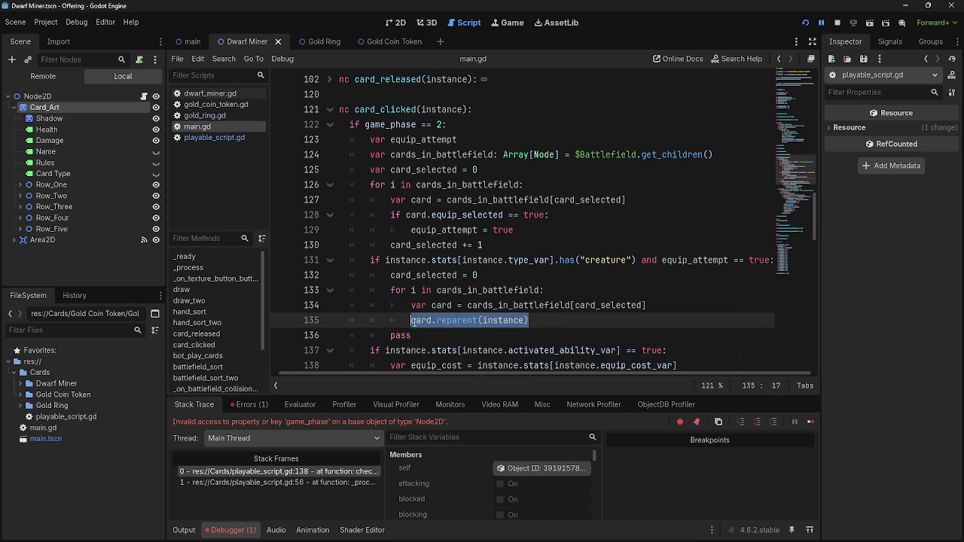
Replace card.reparent(instance) on line 135 with `if card.equip_selected == true:`
{"action": "left_click", "coordinate": [576, 333]}
{"action": "left_click_drag", "start_coordinate": [529, 321], "coordinate": [412, 322]}
{"action": "mouse_move", "coordinate": [576, 322]}
{"action": "left_mouse_down"}
{"action": "mouse_move", "coordinate": [426, 324]}
{"action": "mouse_move", "coordinate": [437, 323]}
{"action": "left_mouse_up"}
{"action": "key", "text": "BackSpace"}
{"action": "key", "text": "BackSpace"}
{"action": "key", "text": "BackSpace"}
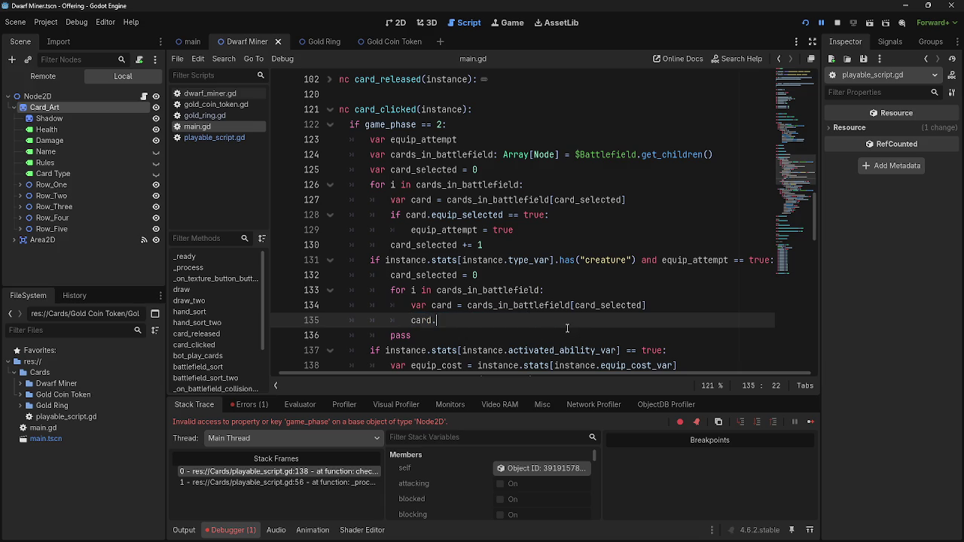
{"action": "key", "text": "BackSpace"}
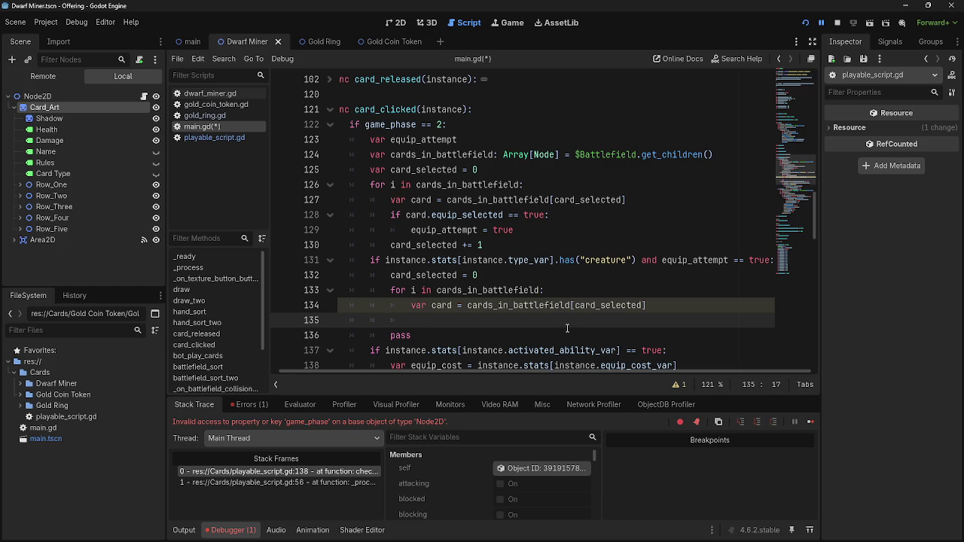
{"action": "type", "text": "if card.e"}
{"action": "type", "text": "q"}
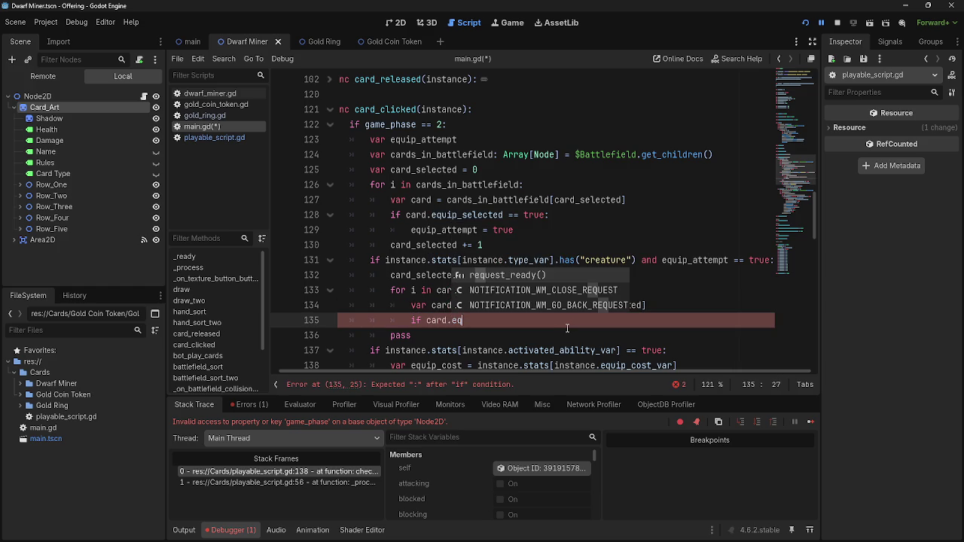
{"action": "type", "text": "ui"}
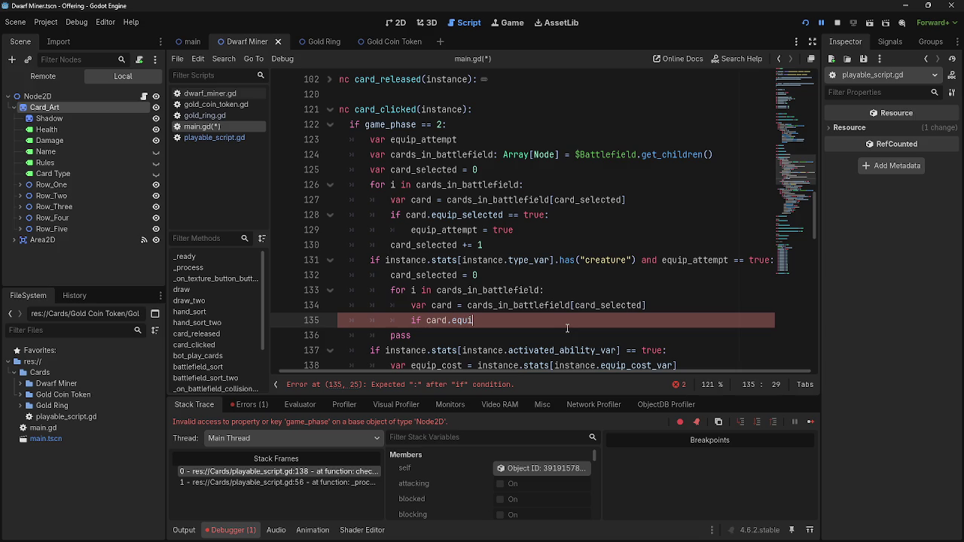
{"action": "type", "text": "p_selected =="}
{"action": "type", "text": " truel"}
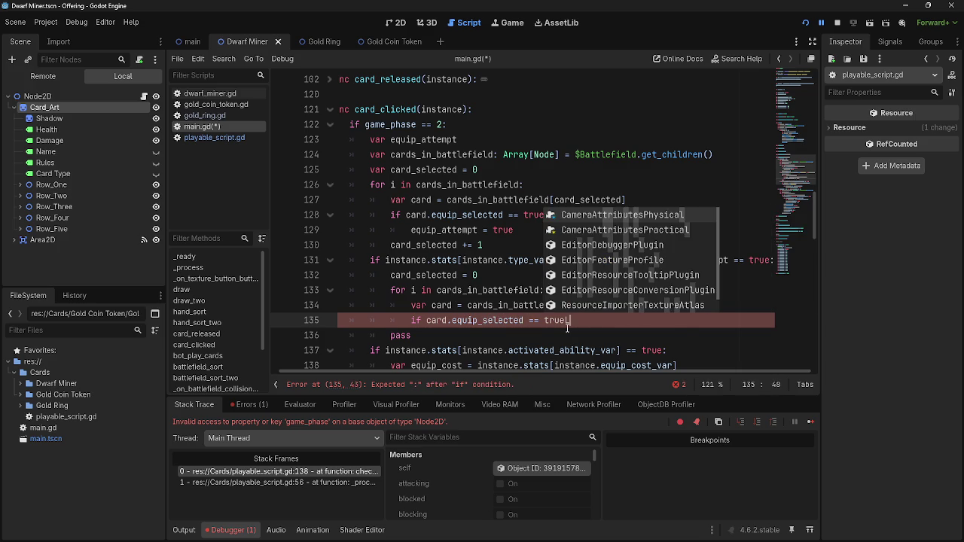
{"action": "key", "text": "BackSpace"}
{"action": "type", "text": ":"}
{"action": "key", "text": "Return"}
Give the new if block a pass body and remove the duplicate pass line
{"action": "type", "text": "pass"}
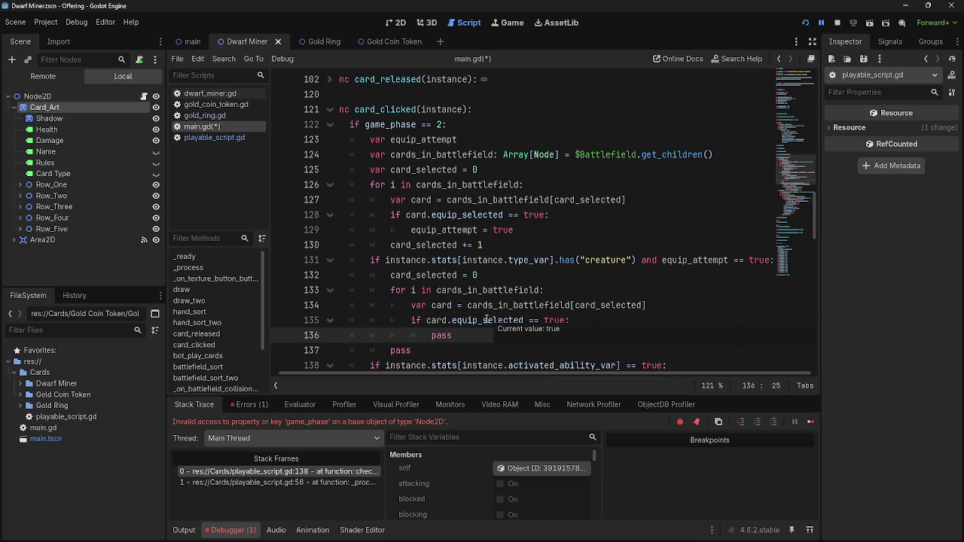
{"action": "key", "text": "Down"}
{"action": "key", "text": "shift+Home"}
{"action": "key", "text": "BackSpace"}
{"action": "key", "text": "BackSpace"}
{"action": "key", "text": "BackSpace"}
{"action": "key", "text": "BackSpace"}
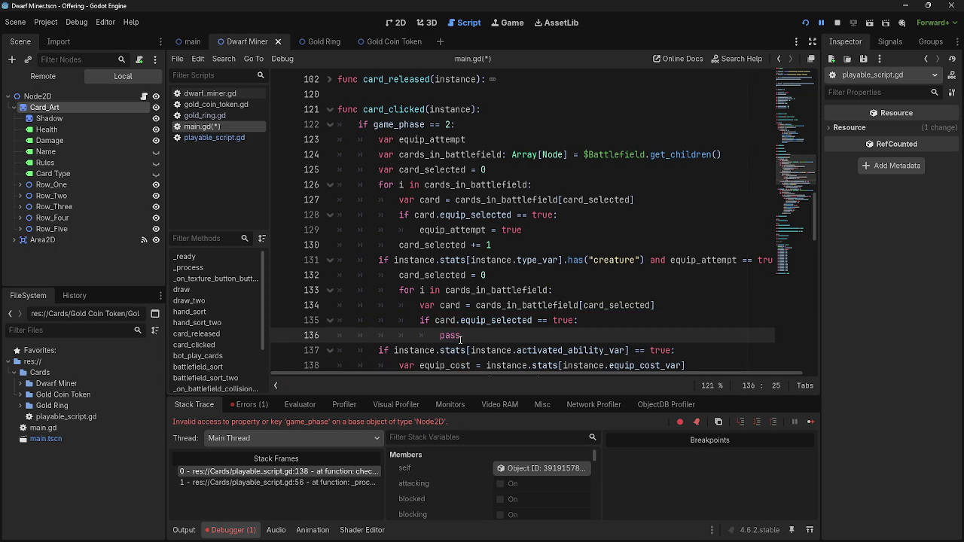
{"action": "scroll", "coordinate": [461, 339], "scroll_direction": "down", "scroll_amount": 1}
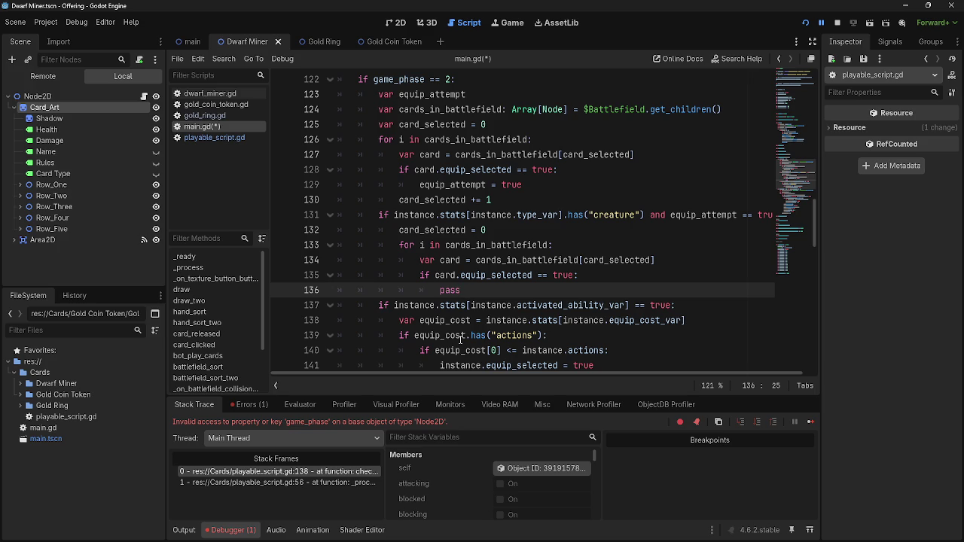
{"action": "left_click", "coordinate": [608, 273]}
{"action": "key", "text": "Return"}
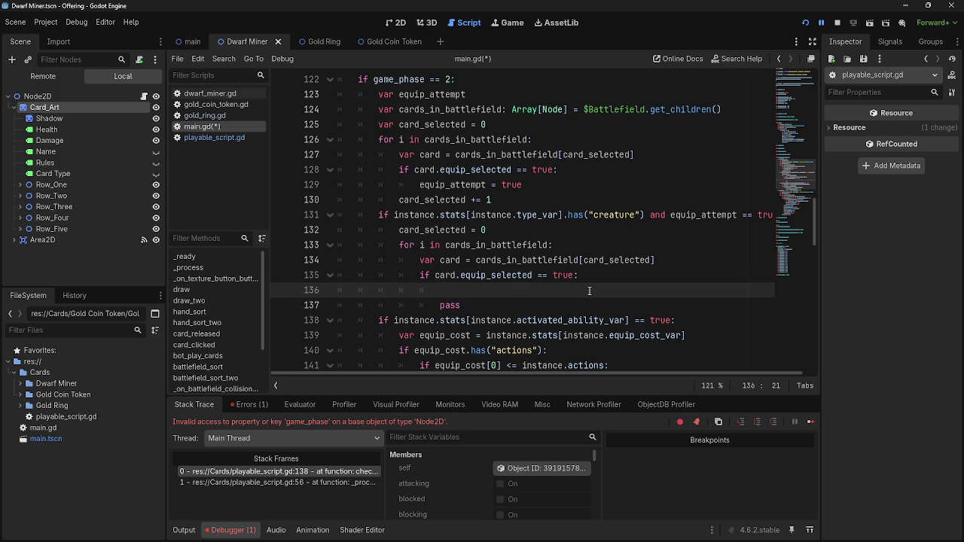
{"action": "left_click", "coordinate": [470, 306]}
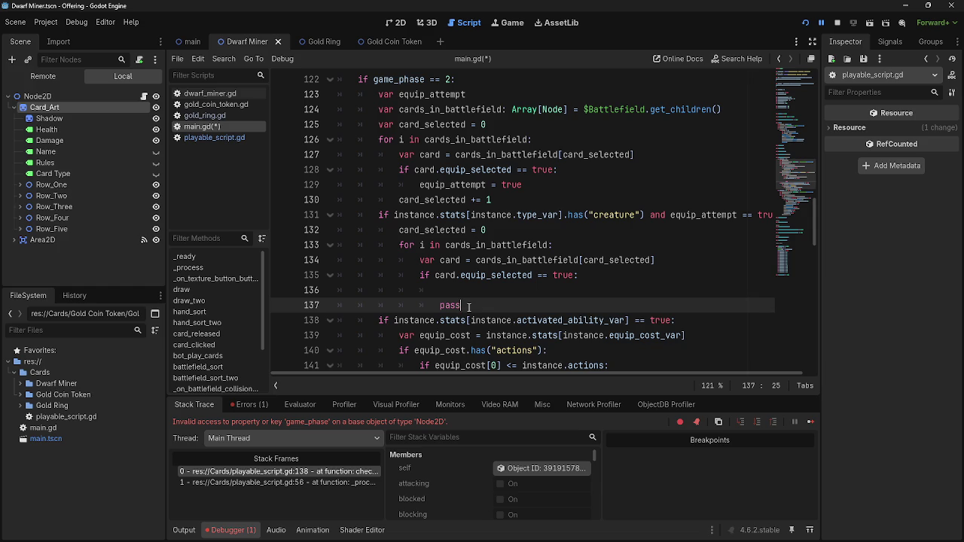
Review the var card line and the equip_selected condition, then switch to playable_script.gd
{"action": "left_click_drag", "start_coordinate": [402, 246], "coordinate": [654, 260]}
{"action": "left_click", "coordinate": [654, 261]}
{"action": "left_click_drag", "start_coordinate": [419, 260], "coordinate": [656, 259]}
{"action": "left_click", "coordinate": [655, 260]}
{"action": "double_click", "coordinate": [443, 260]}
{"action": "double_click", "coordinate": [495, 260]}
{"action": "double_click", "coordinate": [499, 275]}
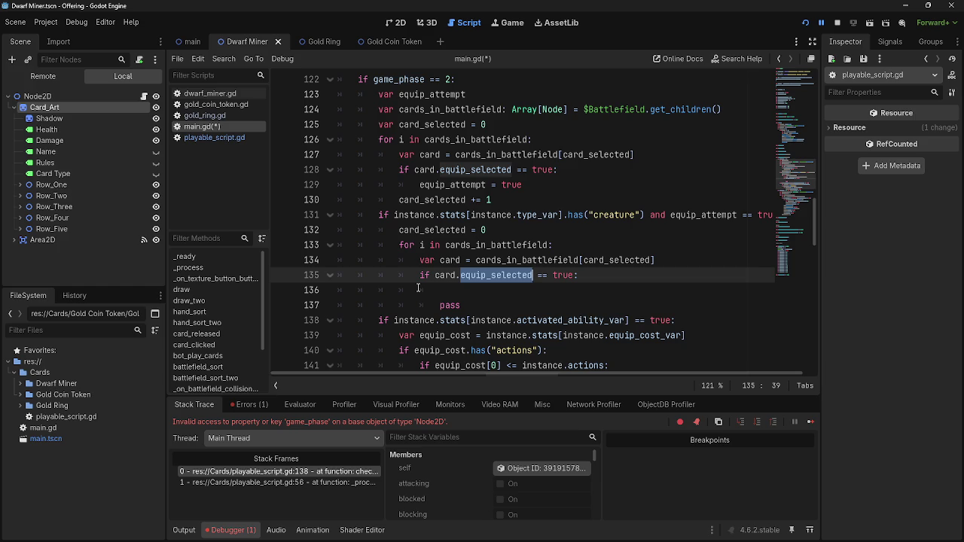
{"action": "left_click", "coordinate": [556, 288]}
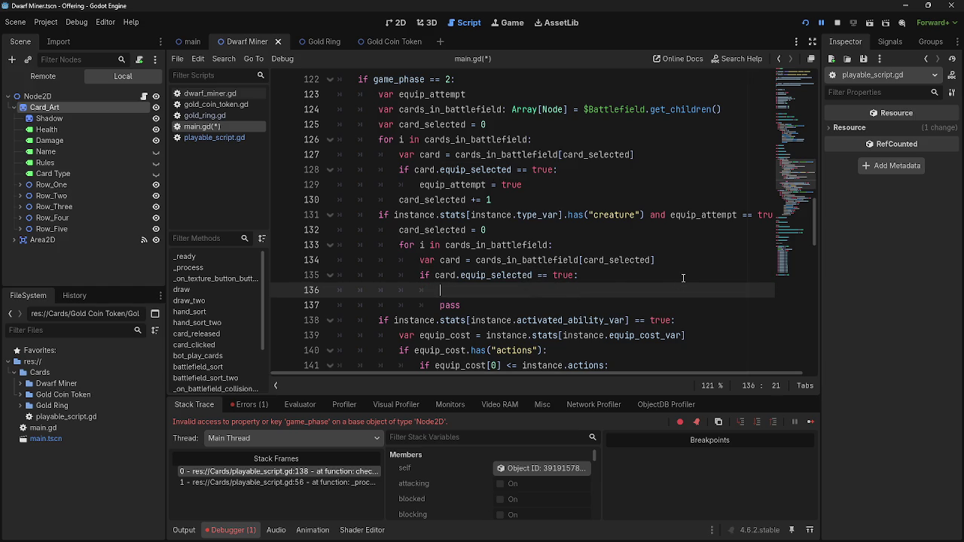
{"action": "key", "text": "alt+Left"}
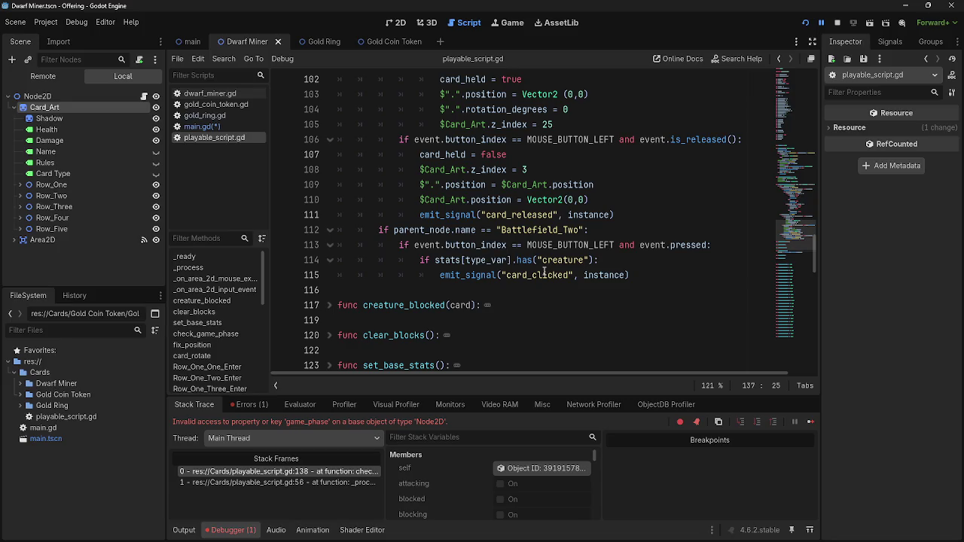
{"action": "scroll", "coordinate": [544, 273], "scroll_direction": "up", "scroll_amount": 4}
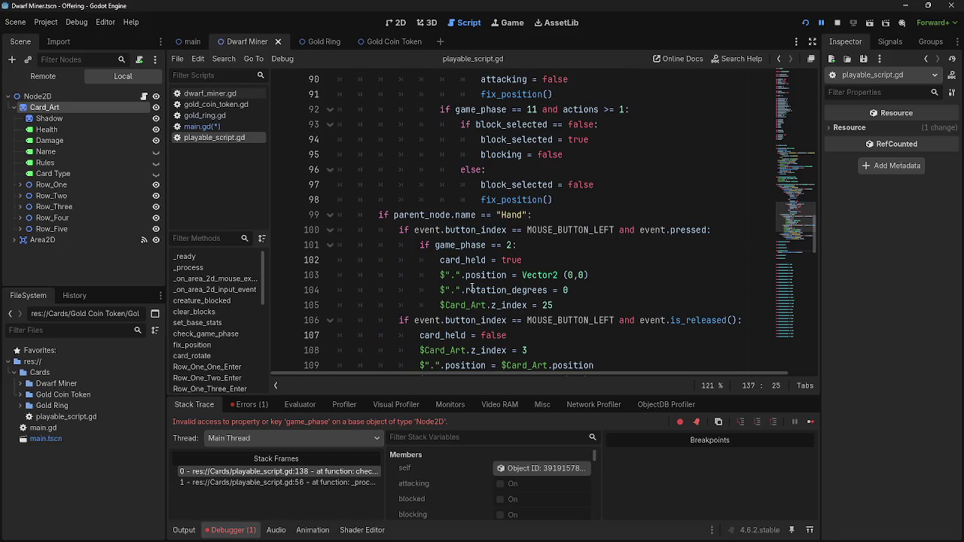
{"action": "scroll", "coordinate": [475, 290], "scroll_direction": "up", "scroll_amount": 8}
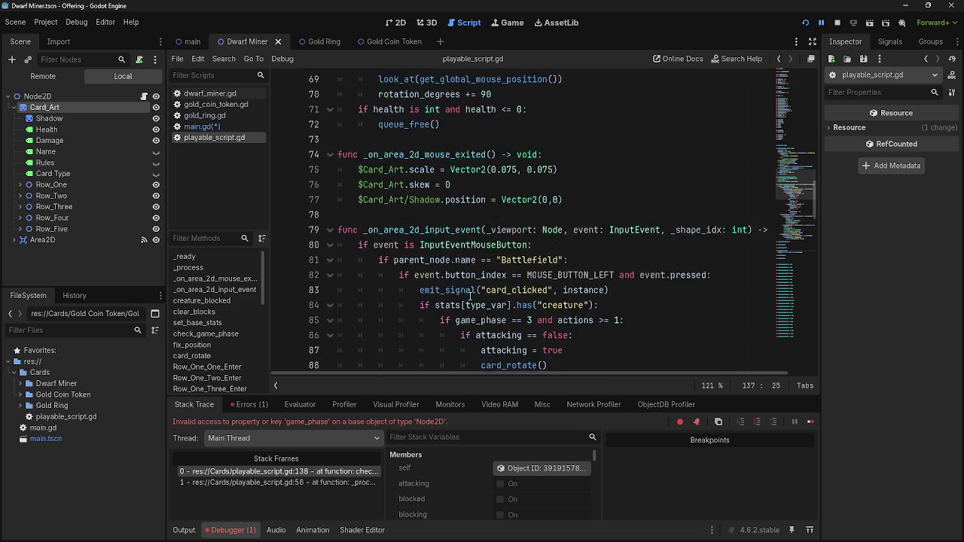
{"action": "scroll", "coordinate": [471, 296], "scroll_direction": "up", "scroll_amount": 5}
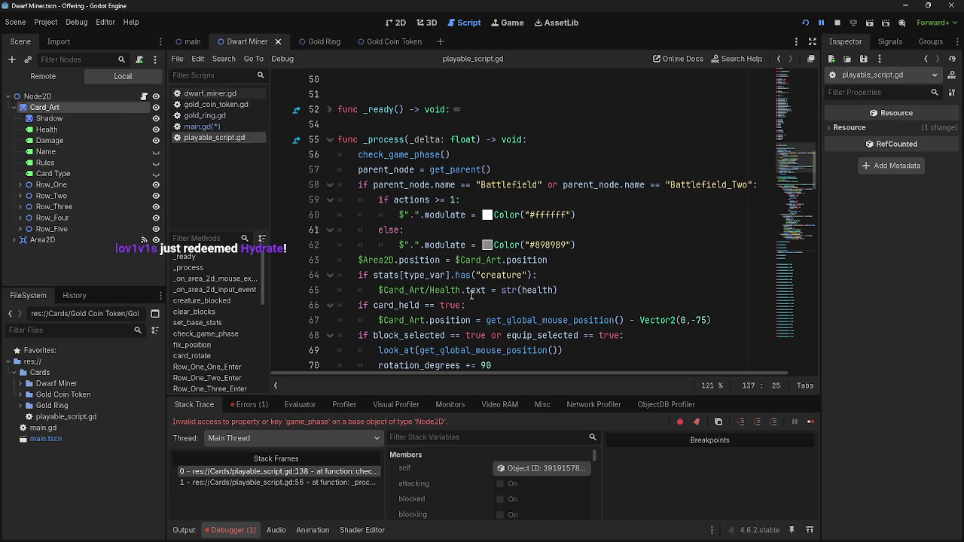
{"action": "left_click", "coordinate": [540, 214]}
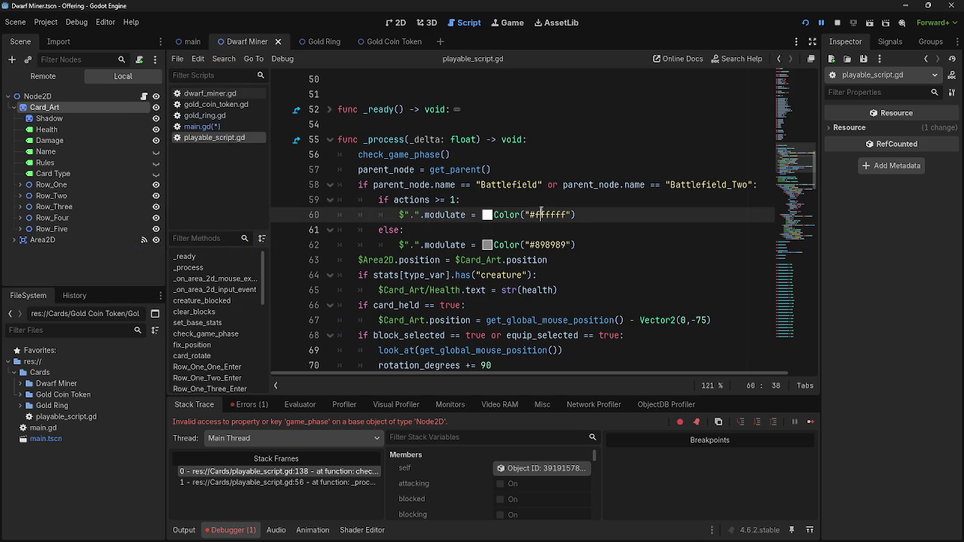
{"action": "left_click", "coordinate": [611, 229]}
{"action": "left_click", "coordinate": [611, 215]}
{"action": "left_click", "coordinate": [578, 246]}
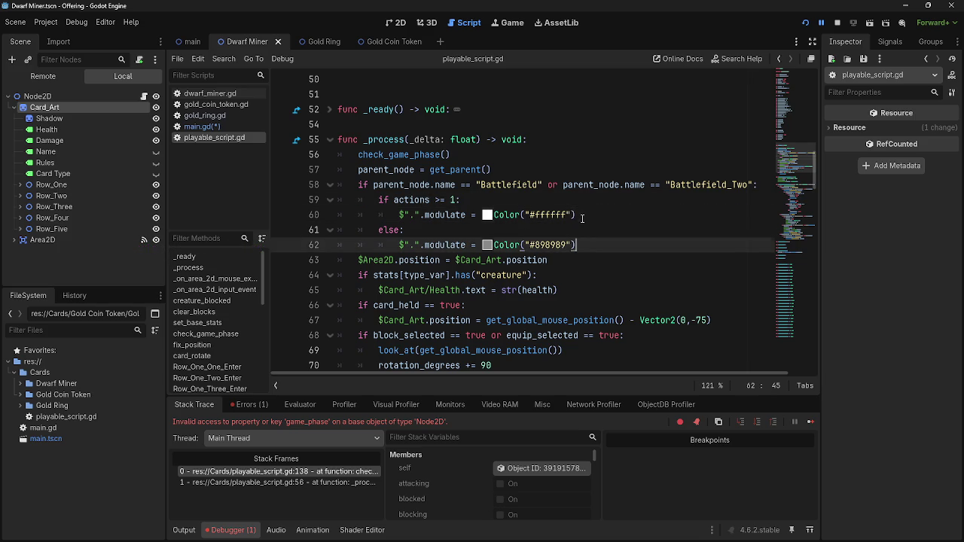
{"action": "left_click", "coordinate": [593, 219]}
{"action": "left_click", "coordinate": [602, 246]}
{"action": "left_click", "coordinate": [598, 214]}
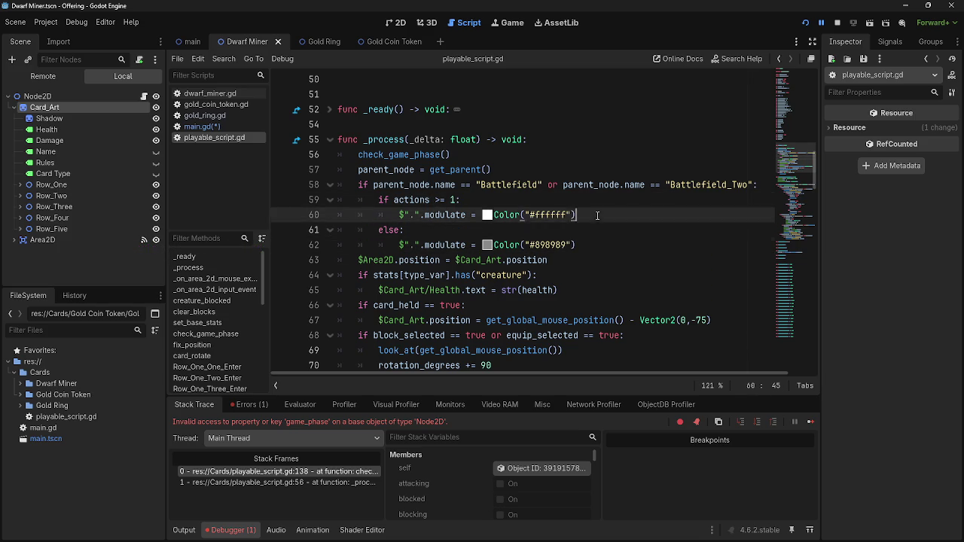
{"action": "left_click", "coordinate": [599, 230]}
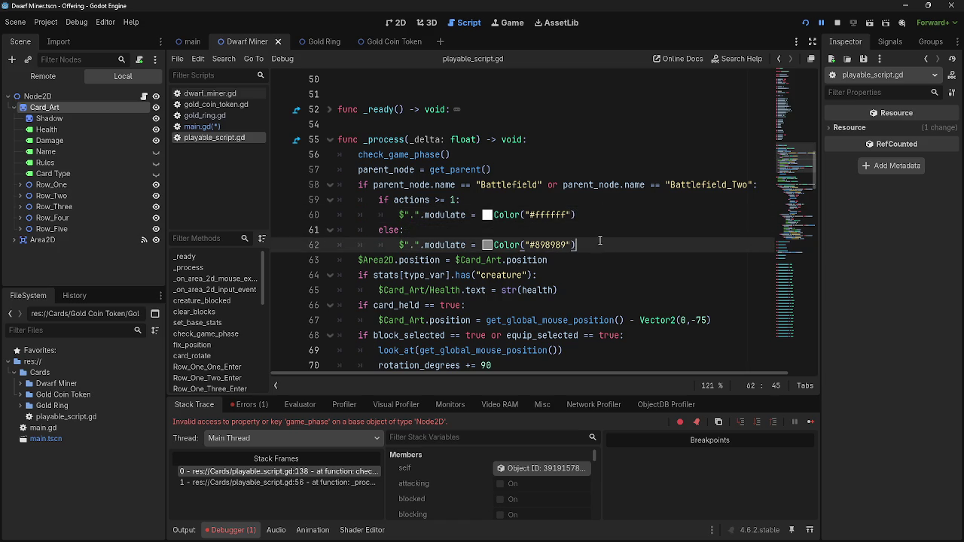
{"action": "left_click", "coordinate": [602, 246]}
{"action": "left_click", "coordinate": [592, 215]}
{"action": "left_click", "coordinate": [603, 247]}
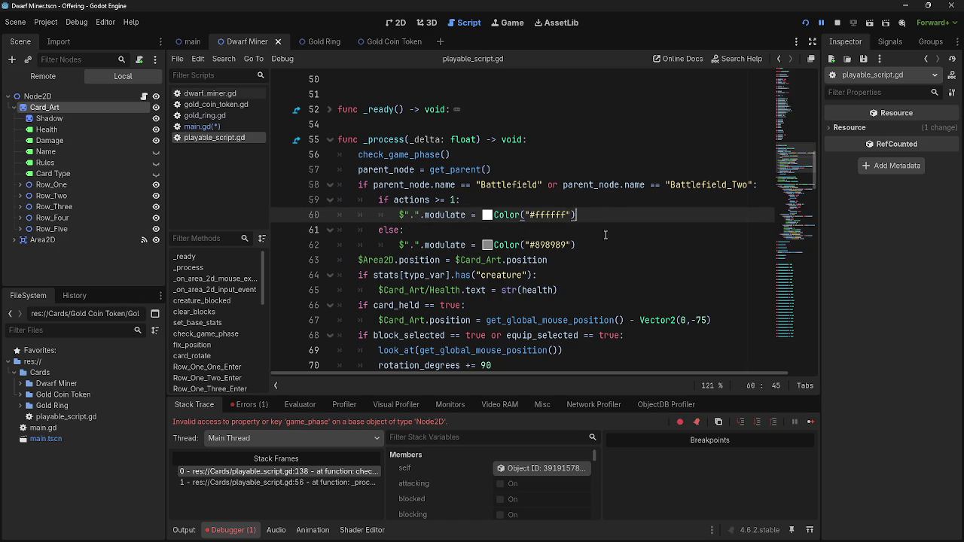
{"action": "key", "text": "Up"}
{"action": "key", "text": "Up"}
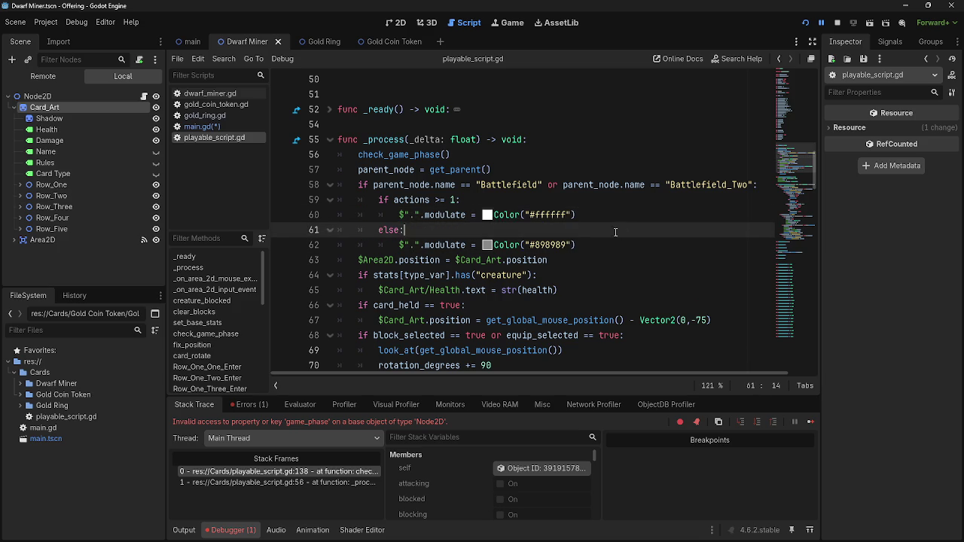
{"action": "left_click", "coordinate": [604, 216]}
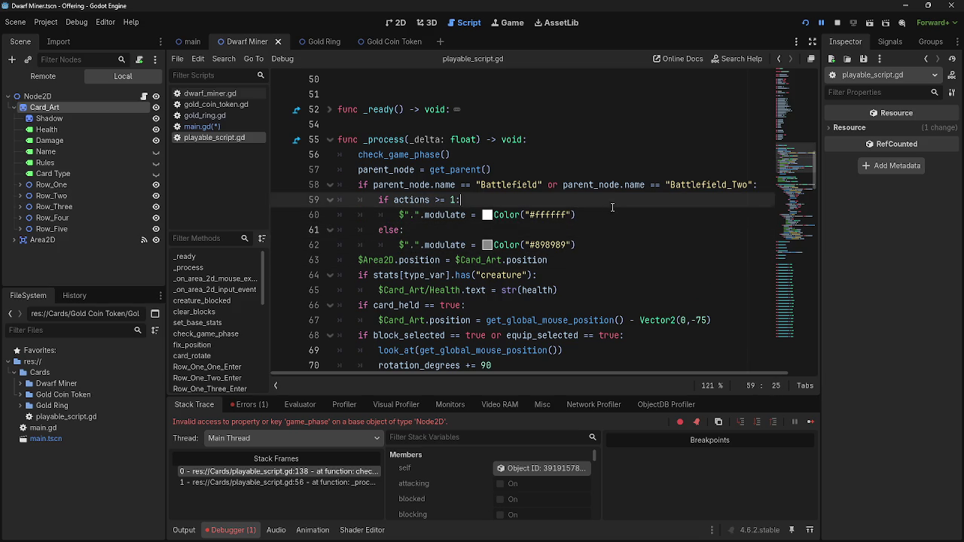
{"action": "left_click", "coordinate": [600, 235]}
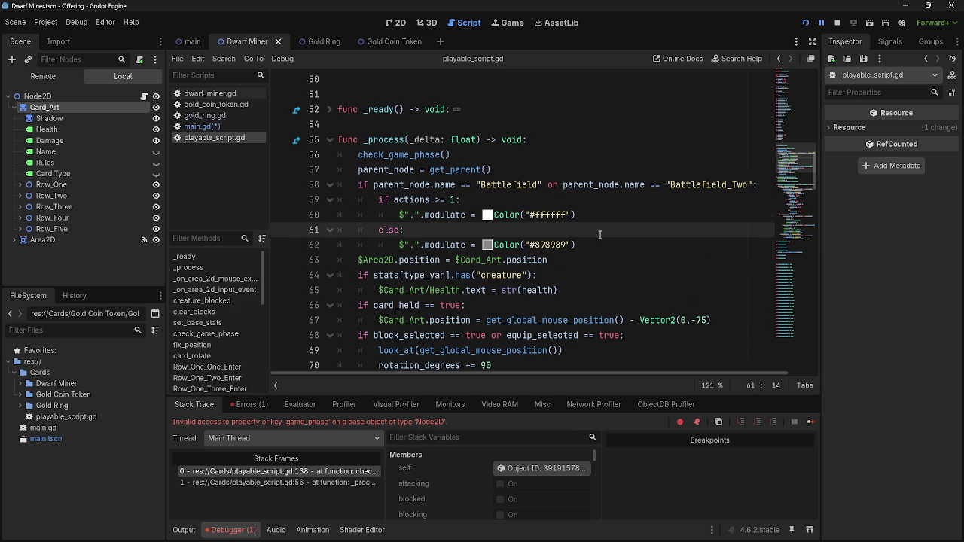
{"action": "scroll", "coordinate": [600, 235], "scroll_direction": "down", "scroll_amount": 10}
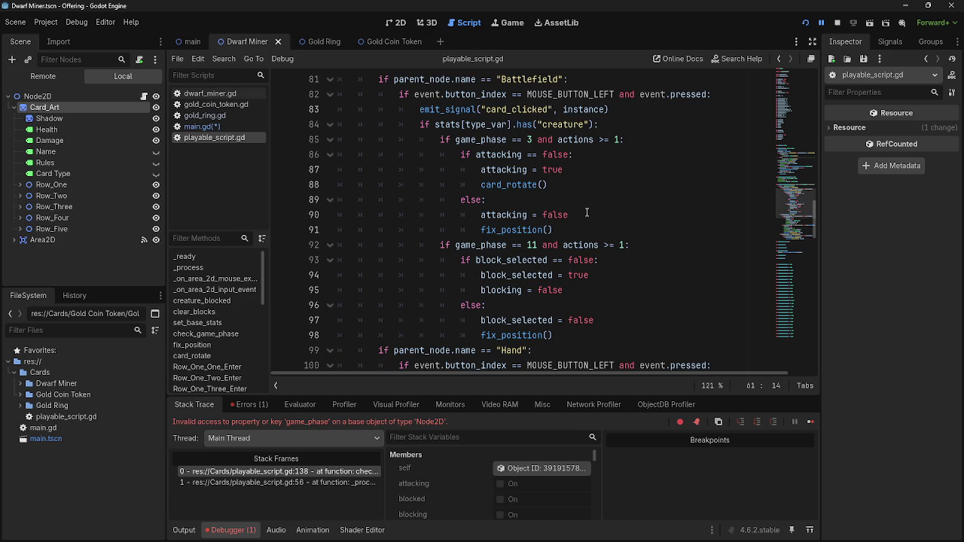
{"action": "scroll", "coordinate": [587, 213], "scroll_direction": "down", "scroll_amount": 9}
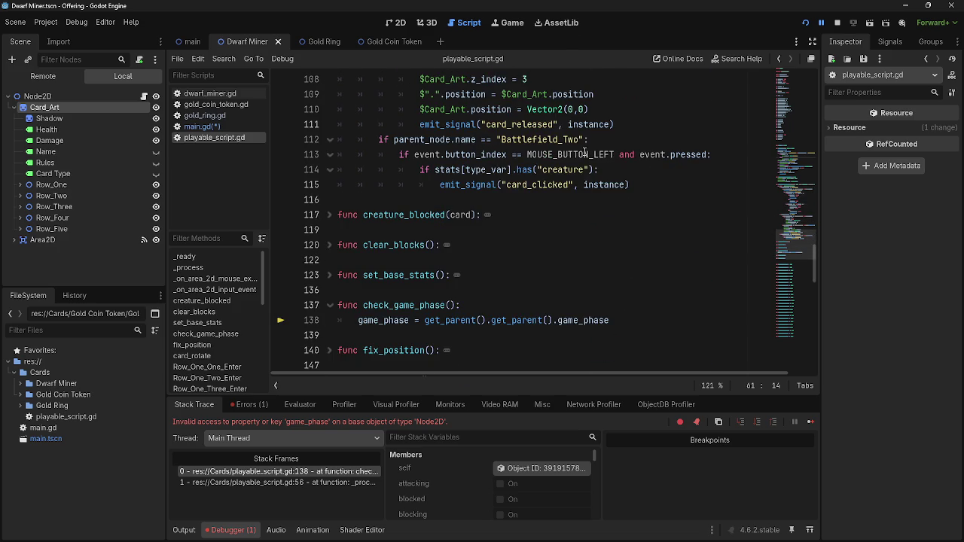
{"action": "scroll", "coordinate": [381, 212], "scroll_direction": "up", "scroll_amount": 4}
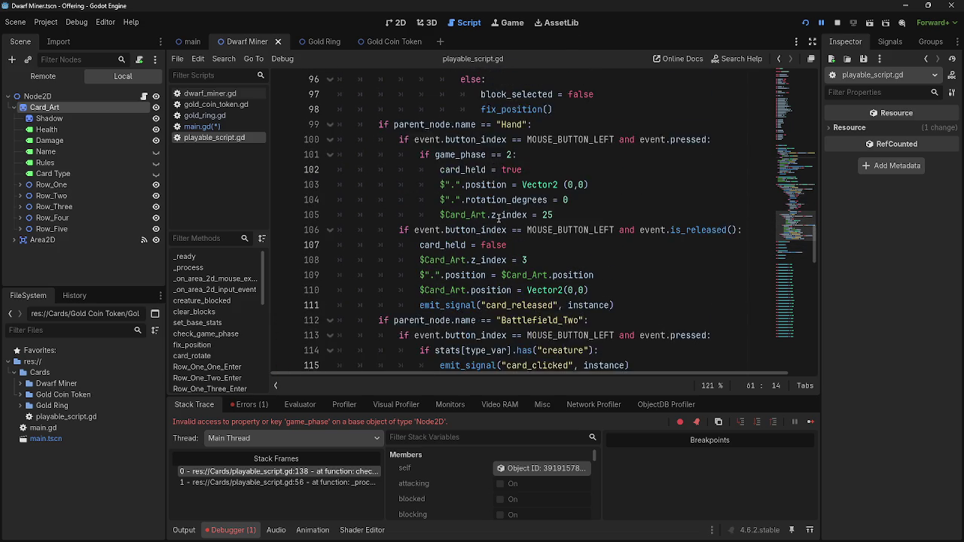
{"action": "scroll", "coordinate": [499, 218], "scroll_direction": "up", "scroll_amount": 2}
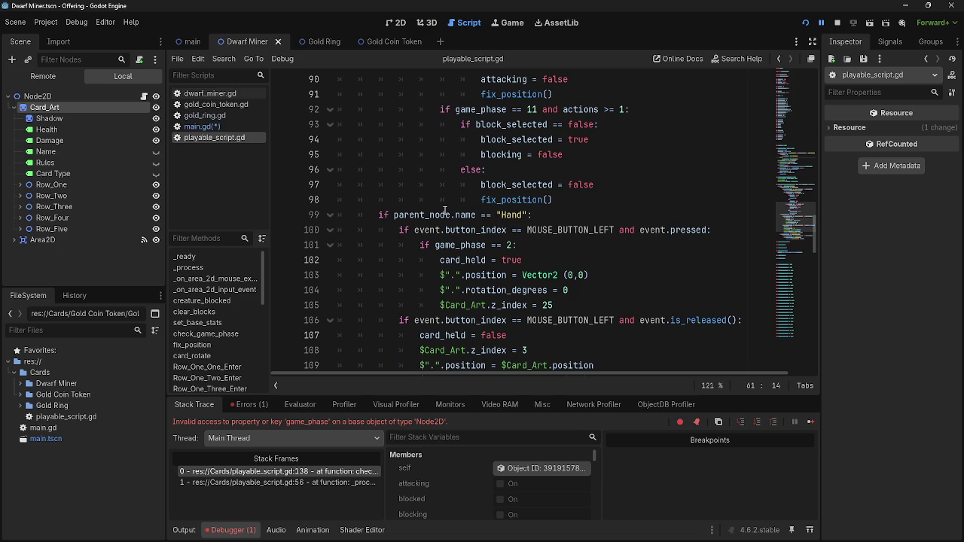
{"action": "double_click", "coordinate": [445, 214]}
{"action": "double_click", "coordinate": [465, 215]}
{"action": "double_click", "coordinate": [451, 215]}
{"action": "double_click", "coordinate": [463, 214]}
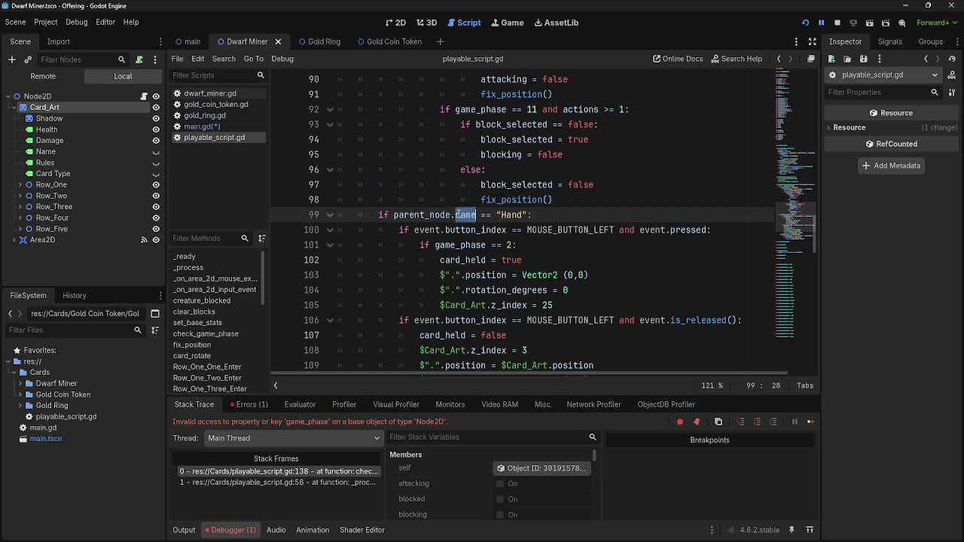
{"action": "key", "text": "alt+Tab"}
{"action": "key", "text": "alt+Tab"}
{"action": "key", "text": "alt+Tab"}
{"action": "key", "text": "alt+Tab"}
{"action": "key", "text": "Escape"}
{"action": "left_click", "coordinate": [430, 218]}
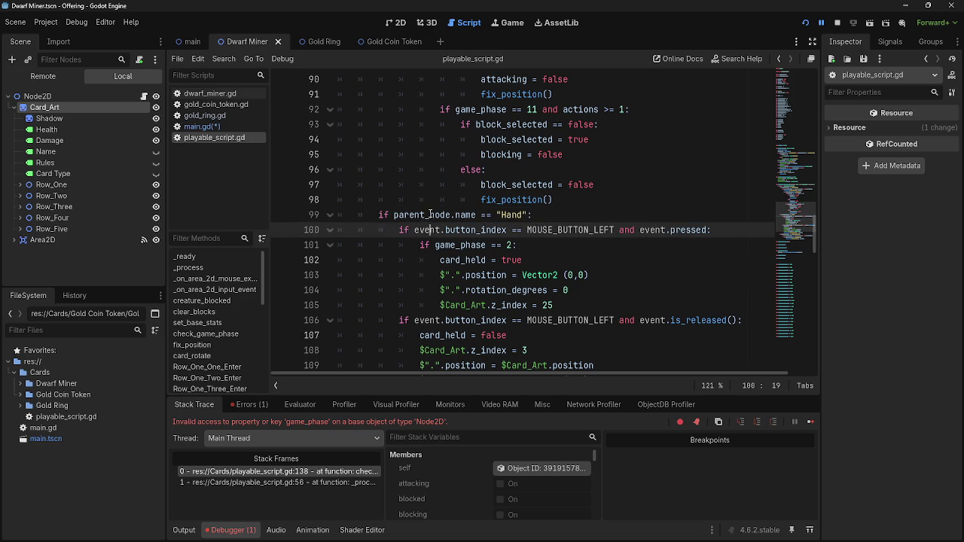
{"action": "double_click", "coordinate": [426, 219]}
{"action": "left_click", "coordinate": [427, 219]}
{"action": "double_click", "coordinate": [427, 219]}
{"action": "double_click", "coordinate": [466, 216]}
{"action": "left_click_drag", "start_coordinate": [426, 217], "coordinate": [393, 217]}
{"action": "left_click", "coordinate": [450, 216]}
{"action": "double_click", "coordinate": [436, 215]}
{"action": "double_click", "coordinate": [465, 216]}
{"action": "double_click", "coordinate": [435, 215]}
{"action": "double_click", "coordinate": [466, 215]}
{"action": "left_click", "coordinate": [588, 214]}
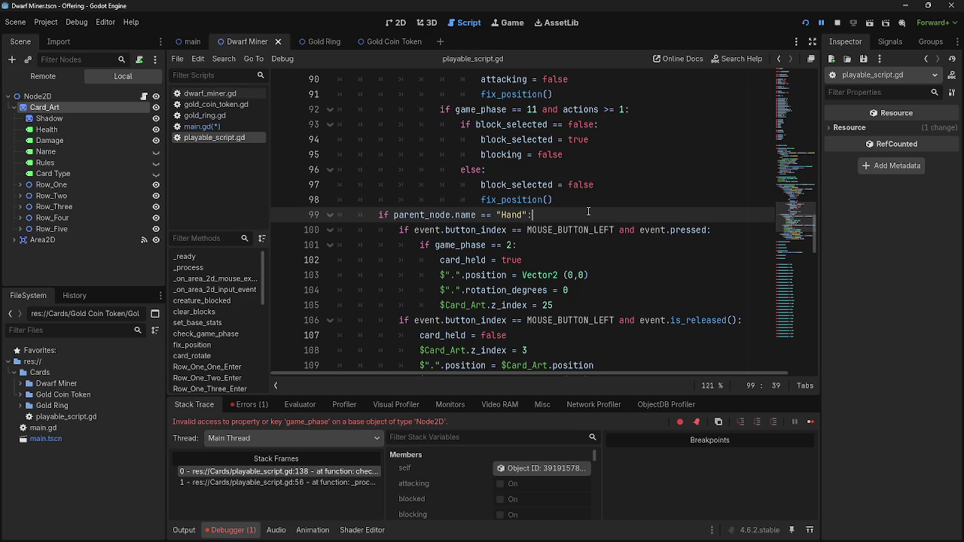
{"action": "key", "text": "alt+Tab"}
Inspect the parent_node Hand condition on line 99 of playable_script.gd
{"action": "left_click", "coordinate": [554, 245]}
{"action": "double_click", "coordinate": [452, 215]}
{"action": "left_click", "coordinate": [452, 230]}
{"action": "double_click", "coordinate": [452, 214]}
{"action": "triple_click", "coordinate": [459, 215]}
{"action": "triple_click", "coordinate": [459, 216]}
{"action": "double_click", "coordinate": [432, 216]}
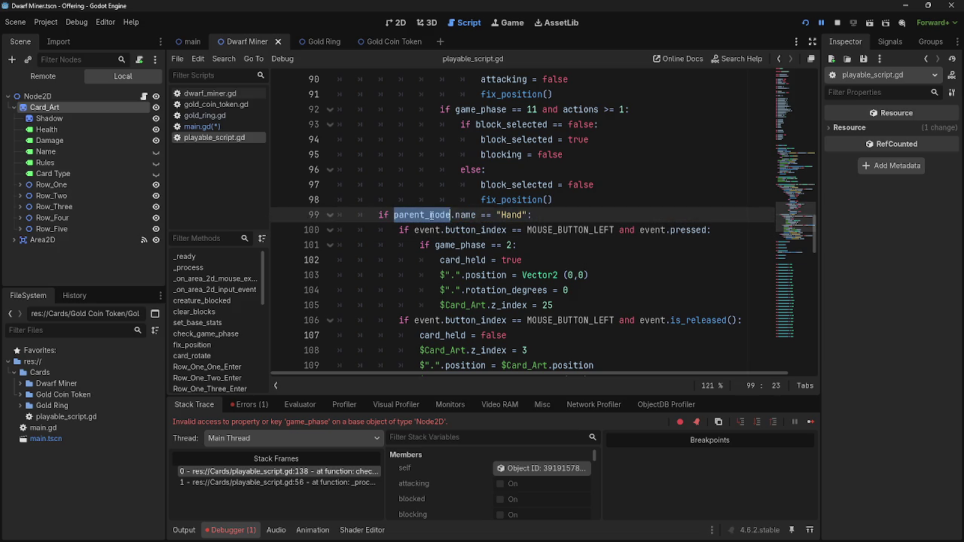
{"action": "double_click", "coordinate": [451, 215]}
{"action": "left_click", "coordinate": [451, 215]}
{"action": "left_click", "coordinate": [554, 214]}
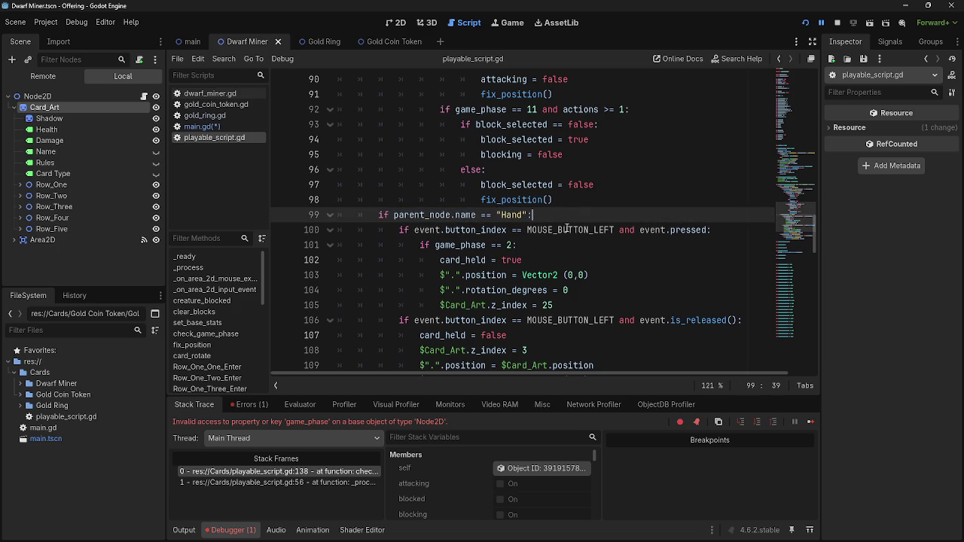
Check the game_phase and emit_signal uses, then return to main.gd and dismiss autocomplete
{"action": "left_click", "coordinate": [557, 247]}
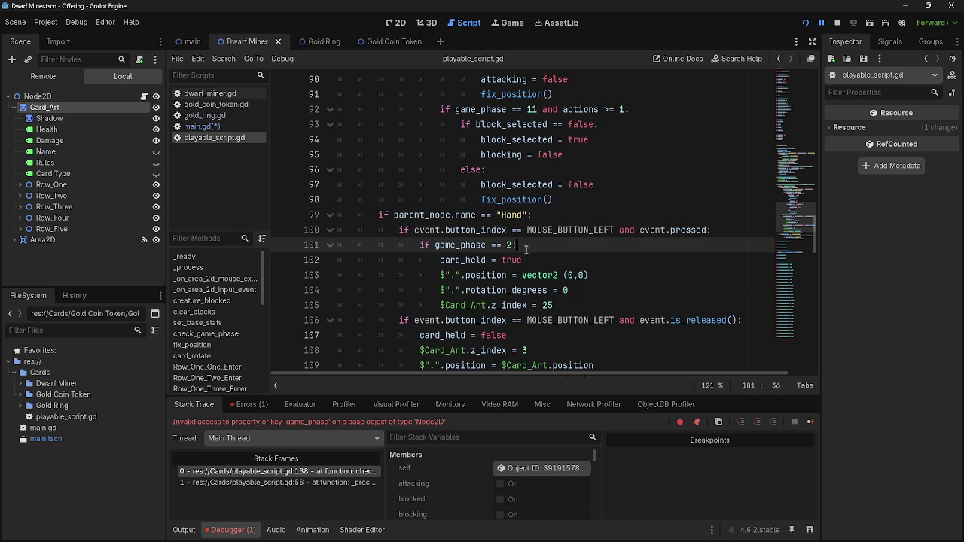
{"action": "double_click", "coordinate": [470, 245]}
{"action": "scroll", "coordinate": [543, 251], "scroll_direction": "up", "scroll_amount": 4}
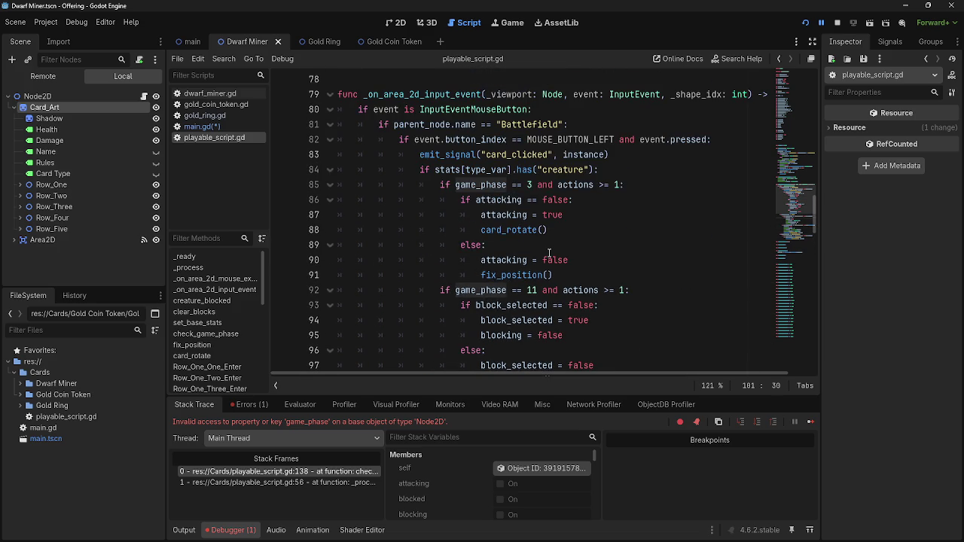
{"action": "double_click", "coordinate": [451, 155]}
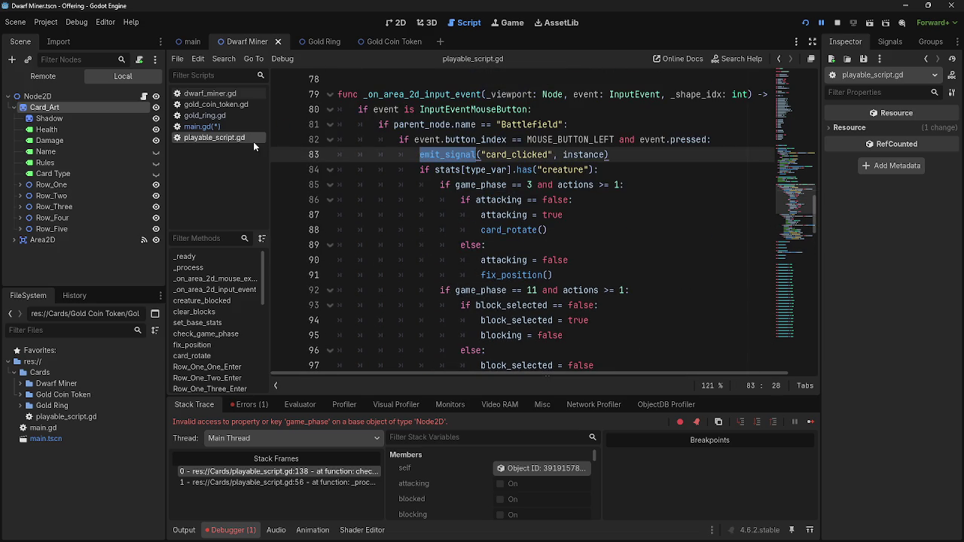
{"action": "left_click", "coordinate": [209, 128]}
{"action": "key", "text": "Escape"}
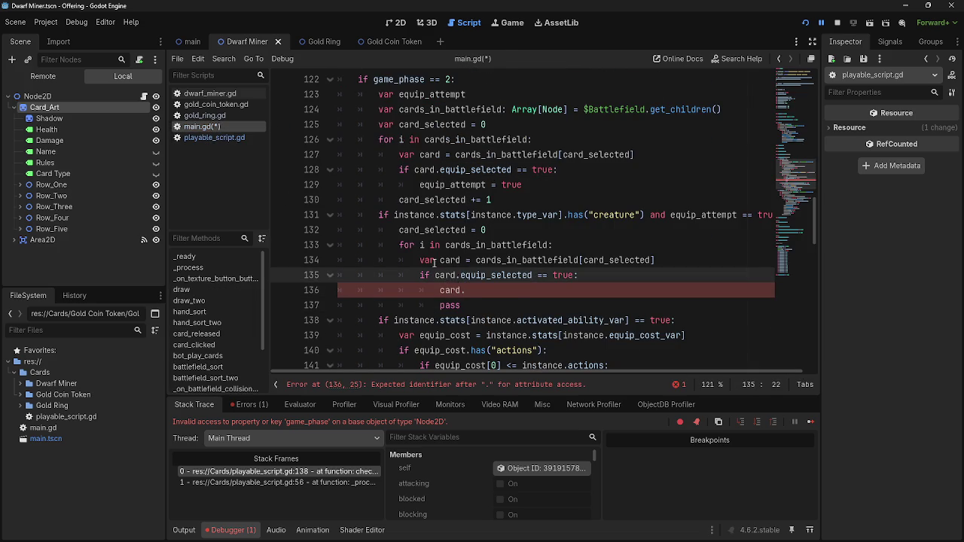
Open playable_script.gd from the script list and scroll to its variable declarations
{"action": "left_click", "coordinate": [213, 116]}
{"action": "left_click", "coordinate": [198, 126]}
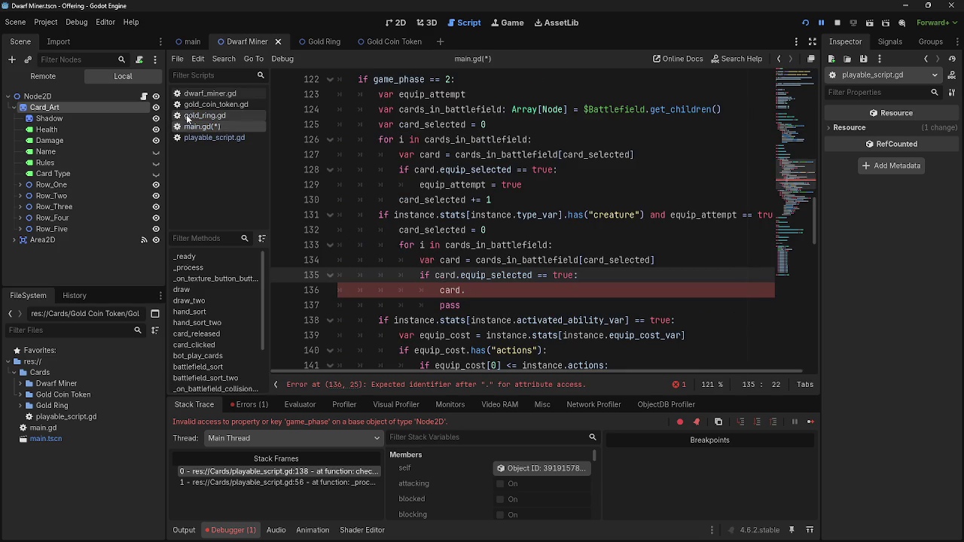
{"action": "left_click", "coordinate": [205, 115]}
{"action": "left_click", "coordinate": [211, 138]}
{"action": "scroll", "coordinate": [457, 284], "scroll_direction": "up", "scroll_amount": 10}
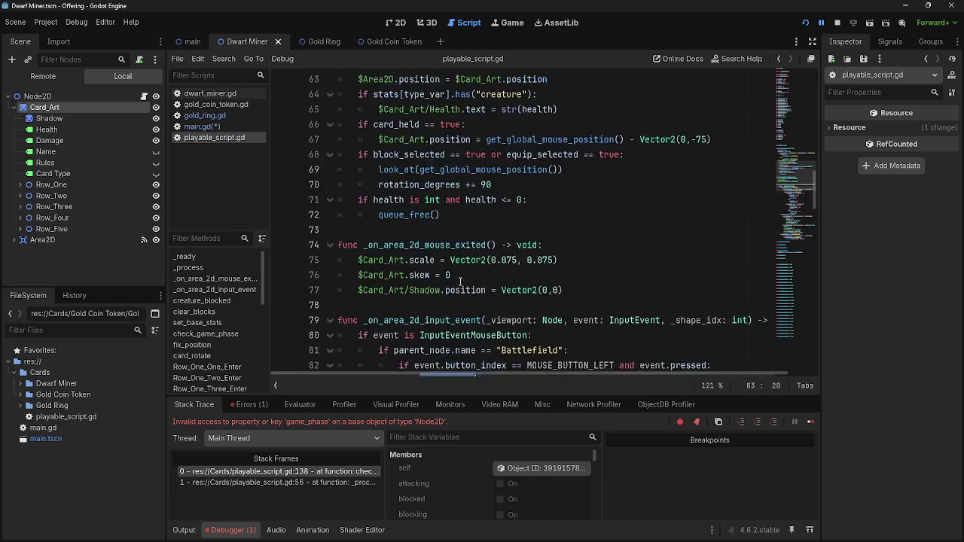
{"action": "scroll", "coordinate": [458, 284], "scroll_direction": "up", "scroll_amount": 10}
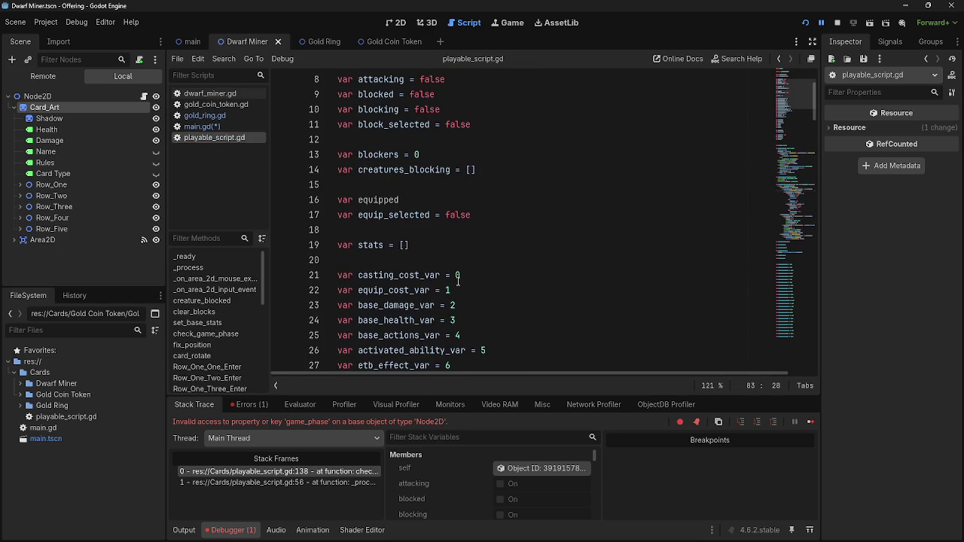
Append _to to the equipped variable on line 16, making it equipped_to
{"action": "left_click", "coordinate": [409, 199]}
{"action": "type", "text": "_to"}
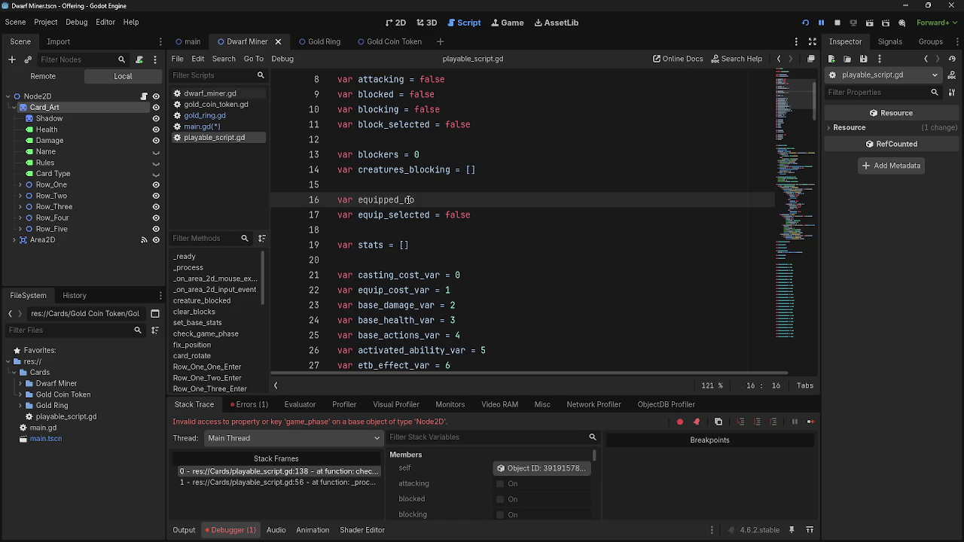
{"action": "key", "text": "Left"}
{"action": "double_click", "coordinate": [396, 200]}
{"action": "key", "text": "ctrl+c"}
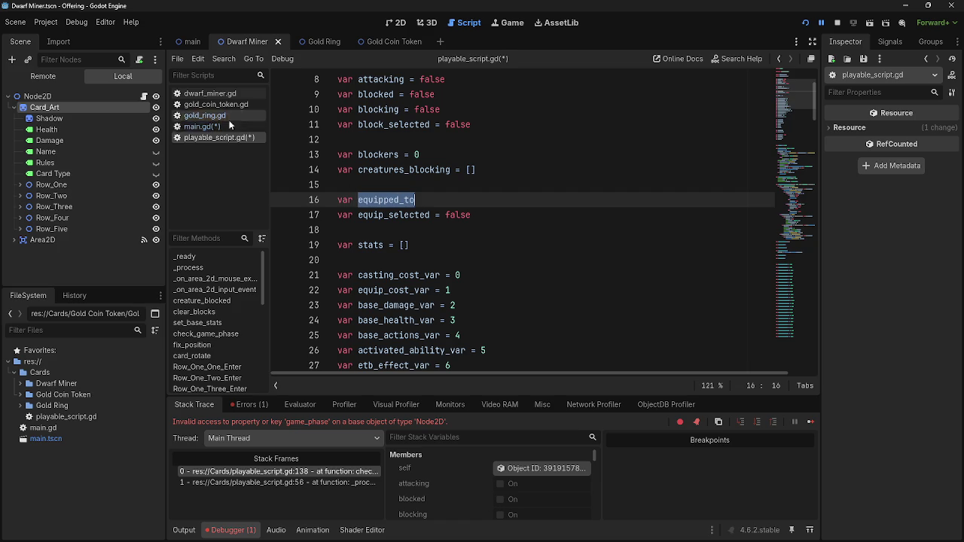
{"action": "left_click", "coordinate": [446, 196]}
{"action": "key", "text": "shift+Left"}
{"action": "key", "text": "shift+Left"}
{"action": "key", "text": "shift+Left"}
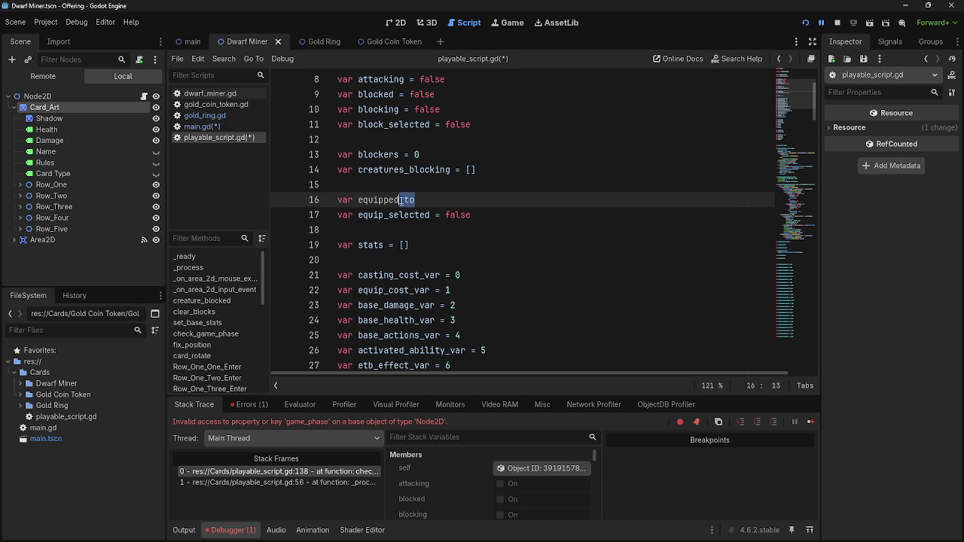
{"action": "left_click", "coordinate": [202, 127]}
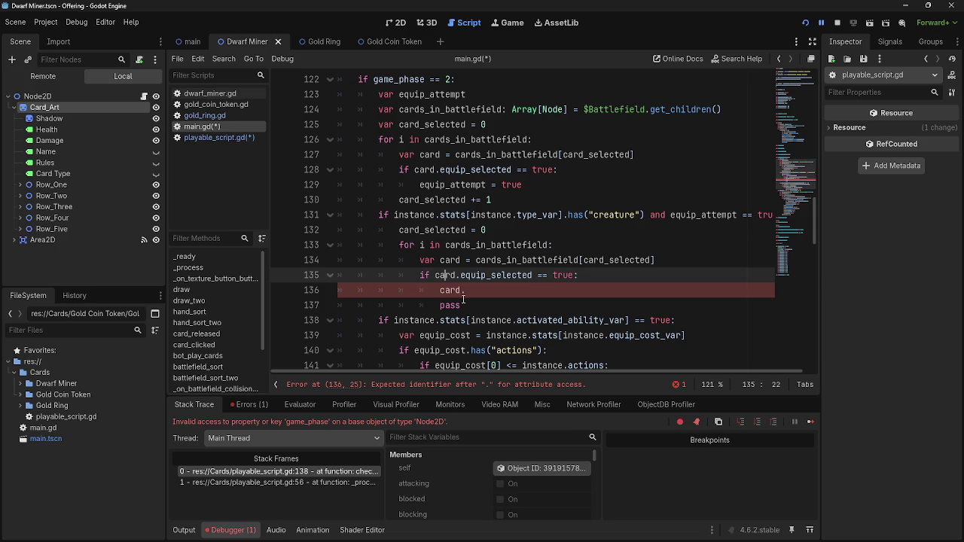
Write `card.equipped_to = instance` on line 136 of main.gd
{"action": "key", "text": "ctrl+v"}
{"action": "key", "text": "alt+Tab"}
{"action": "key", "text": "Escape"}
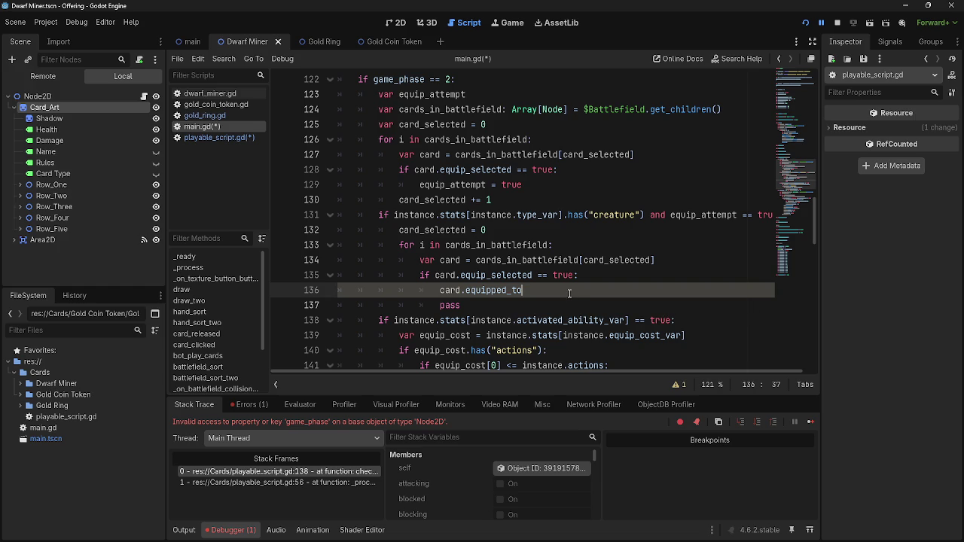
{"action": "type", "text": " ="}
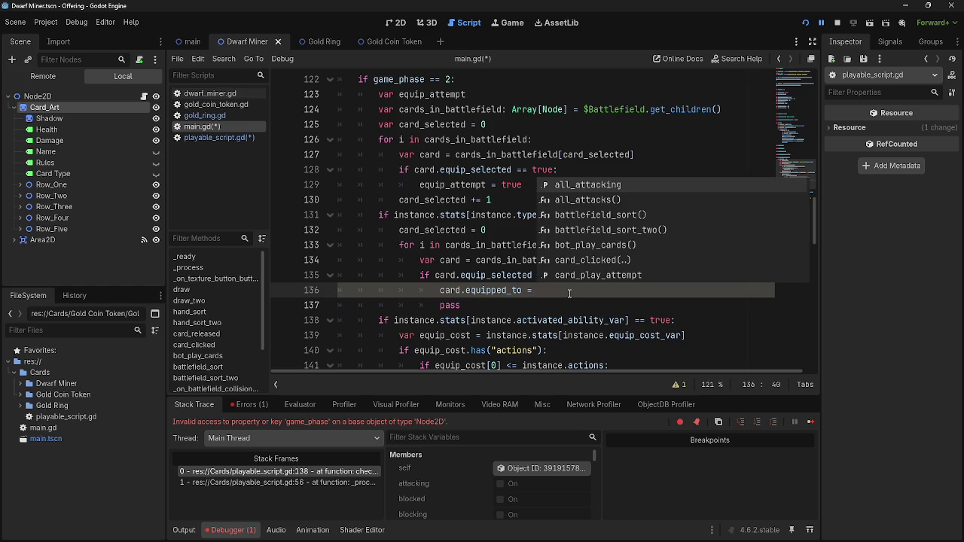
{"action": "key", "text": "BackSpace"}
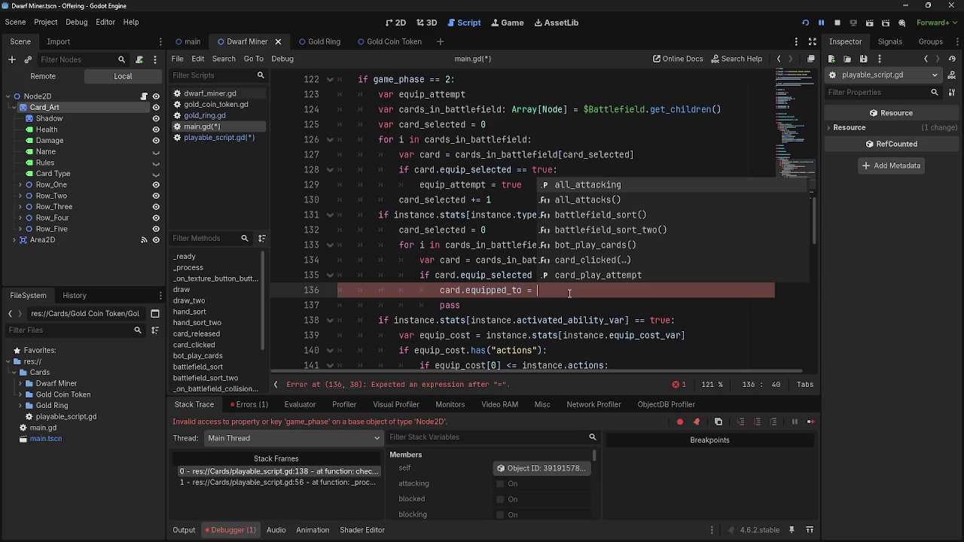
{"action": "key", "text": "Escape"}
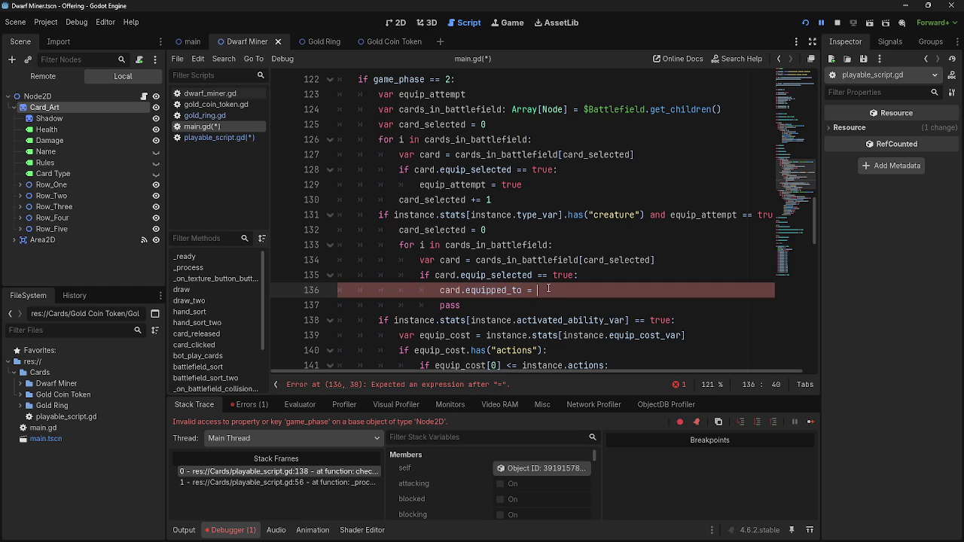
{"action": "type", "text": "instance"}
{"action": "key", "text": "Escape"}
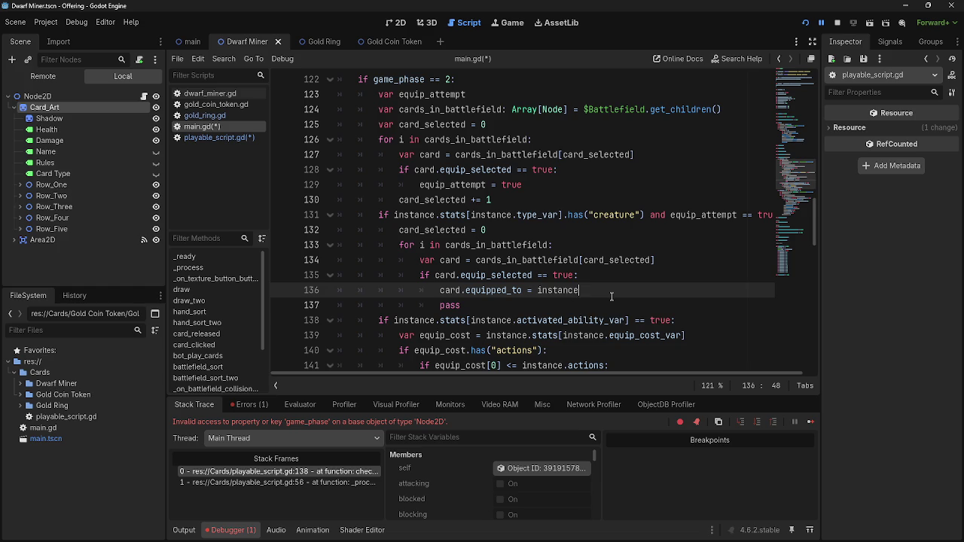
Add print(card.equipped_to) below it, delete the leftover pass line, and run the game
{"action": "key", "text": "Return"}
{"action": "type", "text": "print(card"}
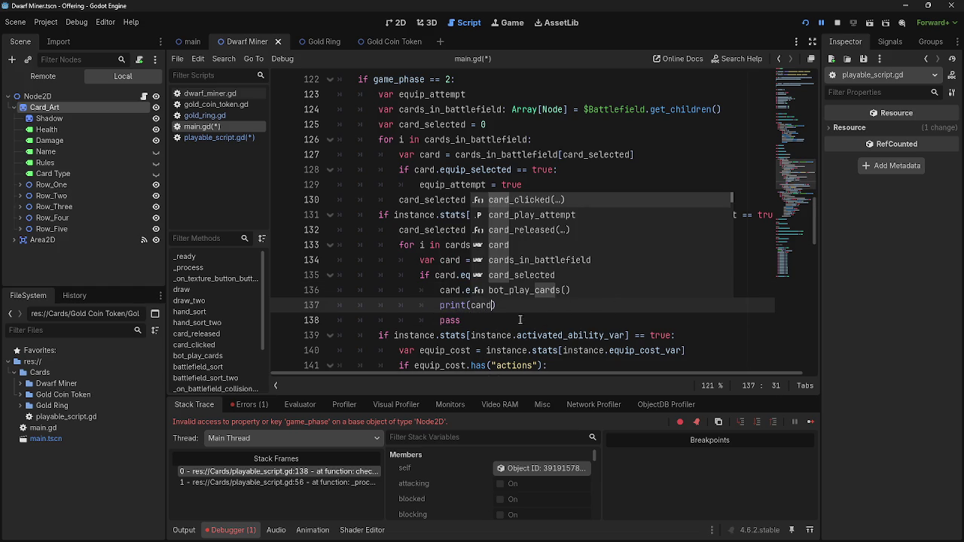
{"action": "key", "text": "Escape"}
{"action": "mouse_move", "coordinate": [522, 291]}
{"action": "left_mouse_down"}
{"action": "mouse_move", "coordinate": [440, 291]}
{"action": "mouse_move", "coordinate": [422, 322]}
{"action": "mouse_move", "coordinate": [332, 324]}
{"action": "left_mouse_up"}
{"action": "key", "text": "ctrl+c"}
{"action": "double_click", "coordinate": [482, 305]}
{"action": "key", "text": "ctrl+v"}
{"action": "key", "text": "BackSpace"}
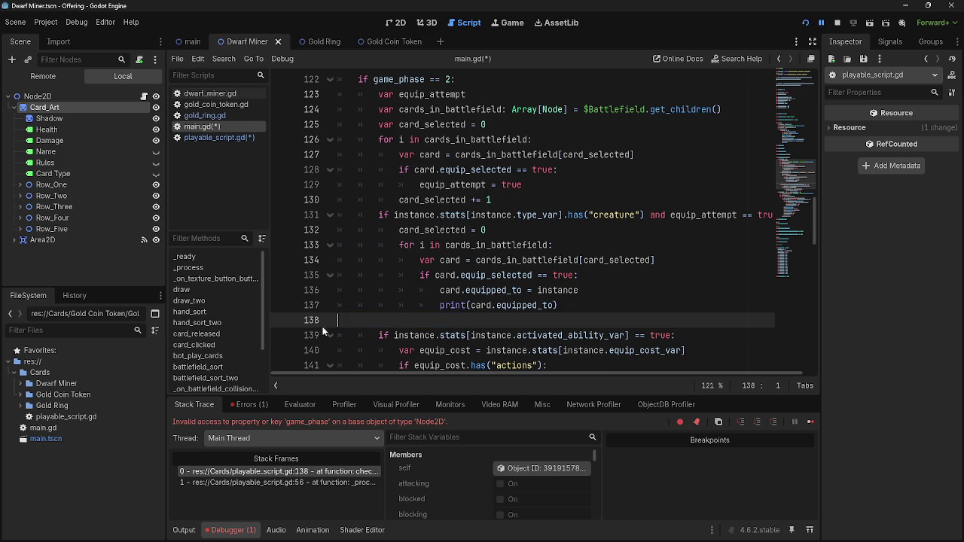
{"action": "key", "text": "BackSpace"}
{"action": "left_click", "coordinate": [805, 23]}
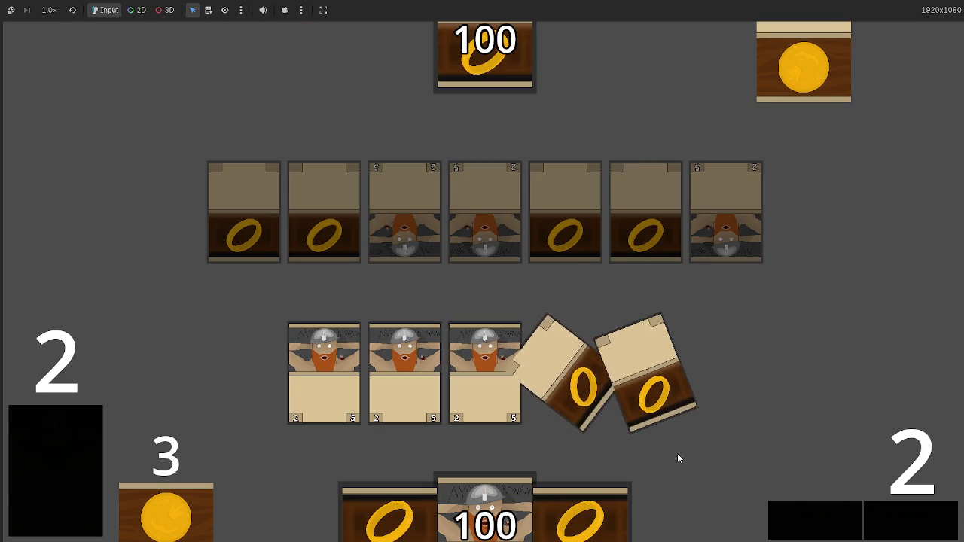
Close the running game with F8 and return to the Godot editor
{"action": "key", "text": "F8"}
{"action": "key", "text": "alt+Tab"}
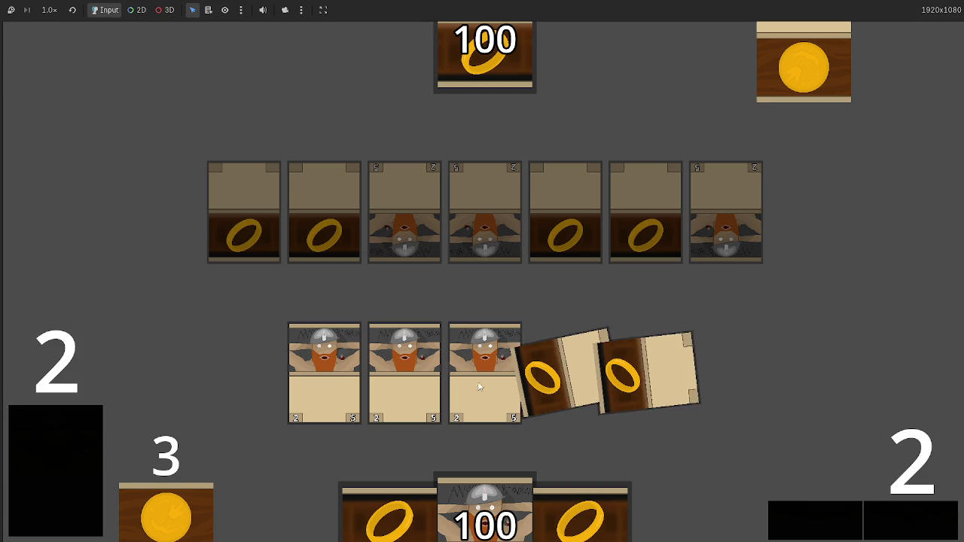
{"action": "key", "text": "alt+Tab"}
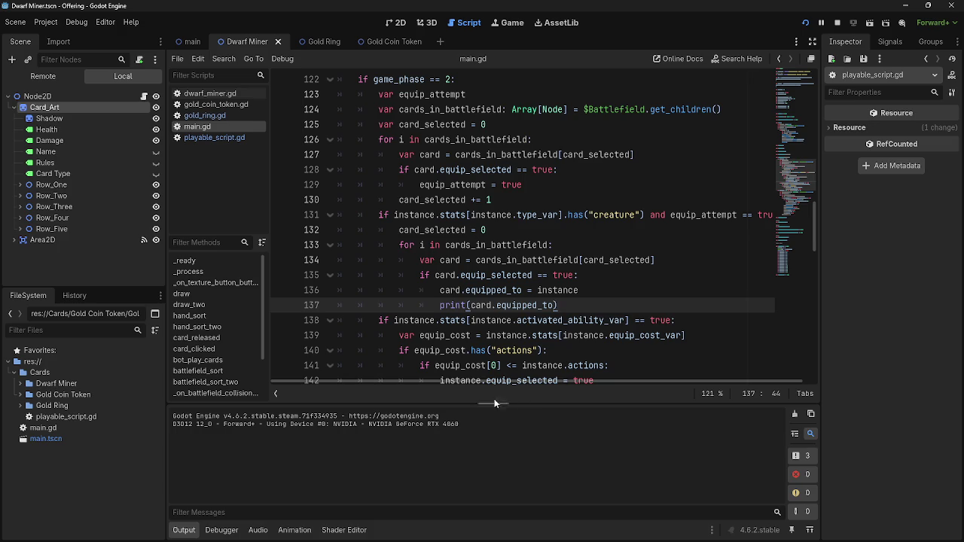
Review the type_var.has("creature") check on line 131 and the card_selected reset on line 132
{"action": "left_click", "coordinate": [428, 214]}
{"action": "double_click", "coordinate": [538, 215]}
{"action": "left_click", "coordinate": [565, 215]}
{"action": "double_click", "coordinate": [577, 214]}
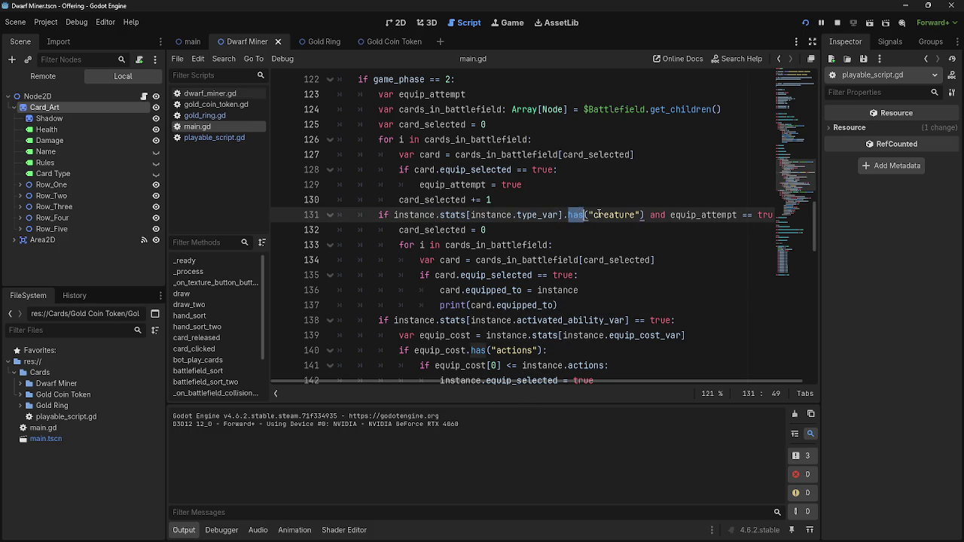
{"action": "double_click", "coordinate": [597, 215]}
{"action": "left_click", "coordinate": [544, 215]}
{"action": "double_click", "coordinate": [544, 215]}
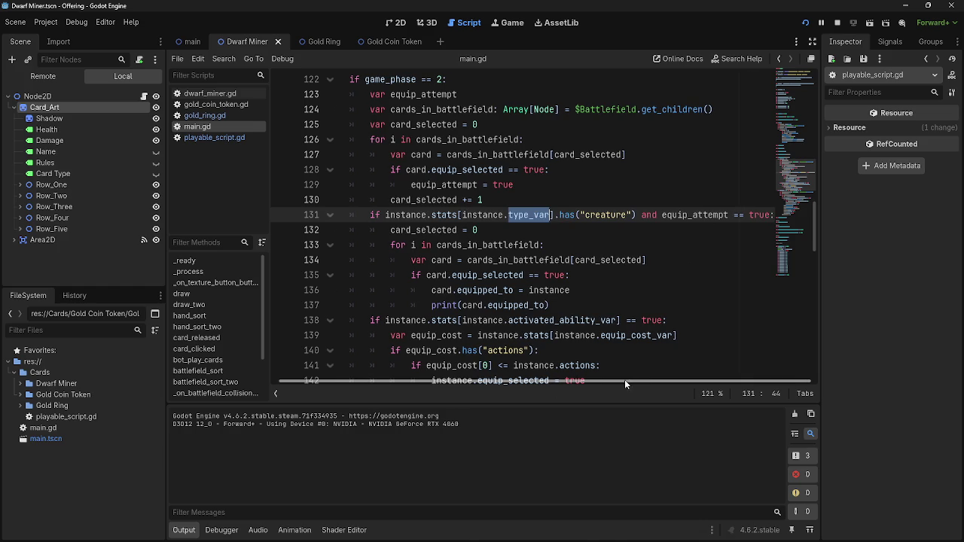
{"action": "double_click", "coordinate": [445, 230]}
{"action": "left_click", "coordinate": [486, 229]}
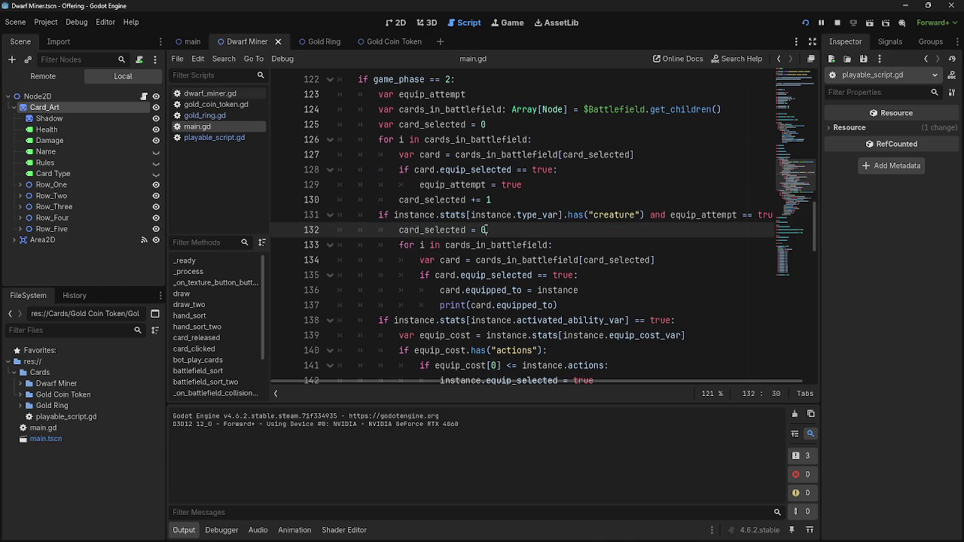
Review the loop's cards_in_battlefield lookup and equip_selected check on lines 133–135
{"action": "left_click", "coordinate": [426, 245]}
{"action": "double_click", "coordinate": [497, 245]}
{"action": "double_click", "coordinate": [450, 260]}
{"action": "double_click", "coordinate": [527, 260]}
{"action": "double_click", "coordinate": [616, 260]}
{"action": "left_click", "coordinate": [435, 275]}
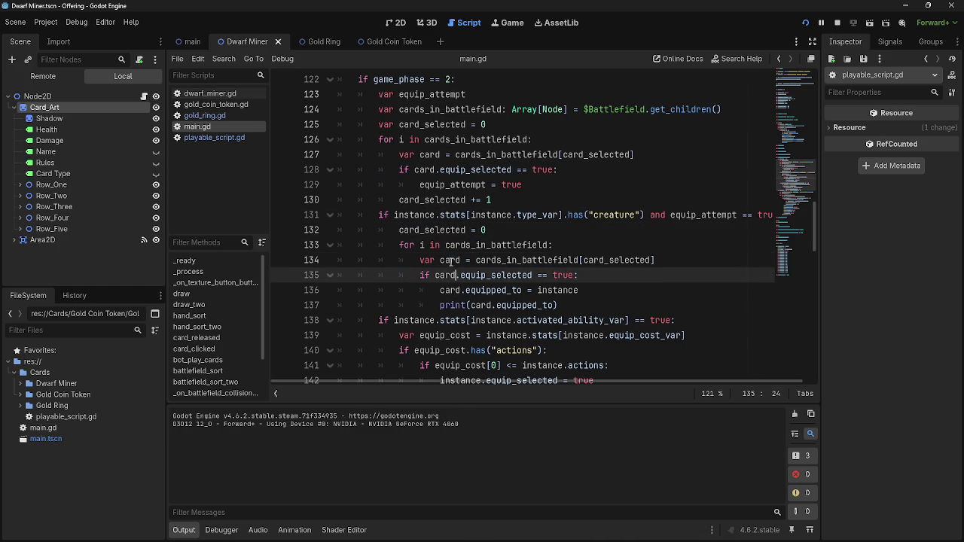
{"action": "left_click", "coordinate": [452, 260]}
{"action": "double_click", "coordinate": [450, 260]}
{"action": "left_click", "coordinate": [471, 247]}
{"action": "double_click", "coordinate": [450, 260]}
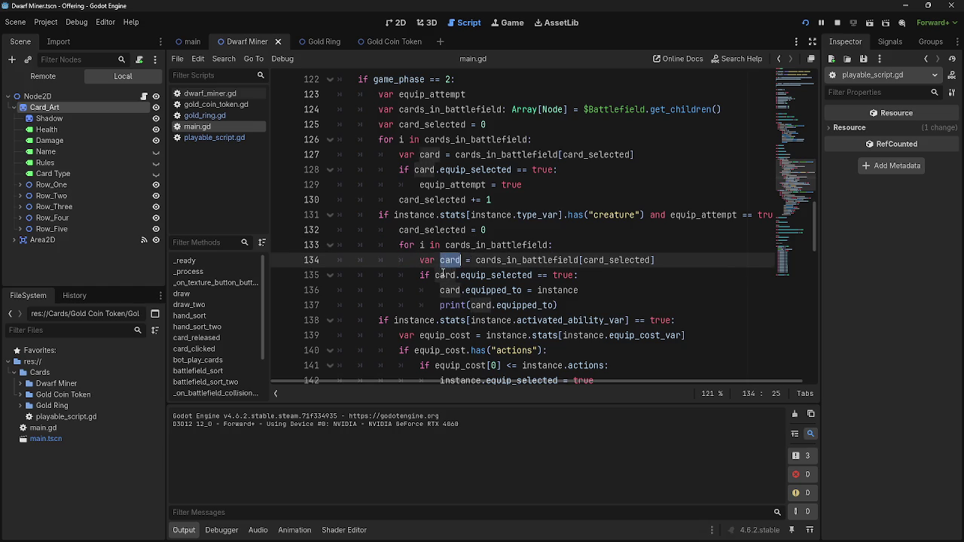
{"action": "double_click", "coordinate": [444, 275]}
{"action": "double_click", "coordinate": [484, 276]}
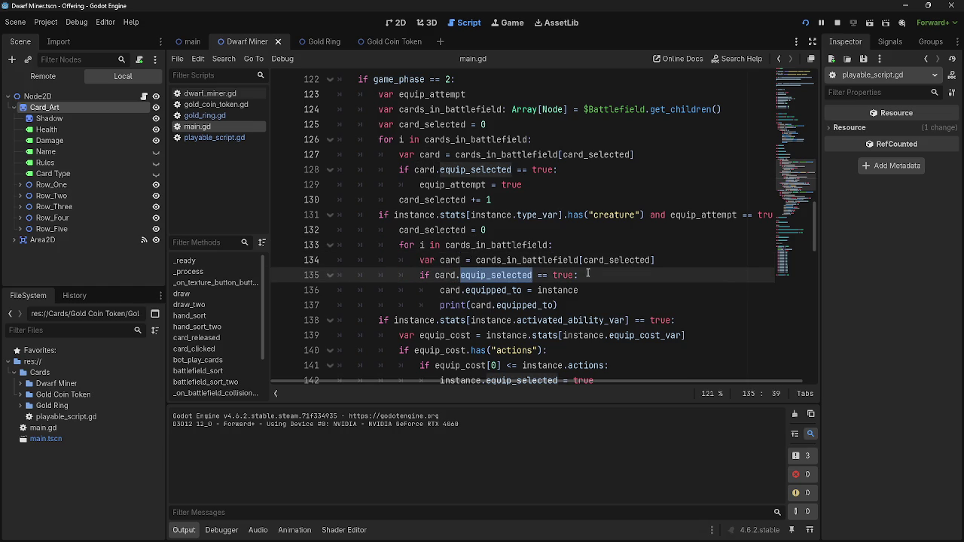
Inspect the equip_attempt variable and the assignment and print lines 136–137
{"action": "left_click", "coordinate": [518, 276]}
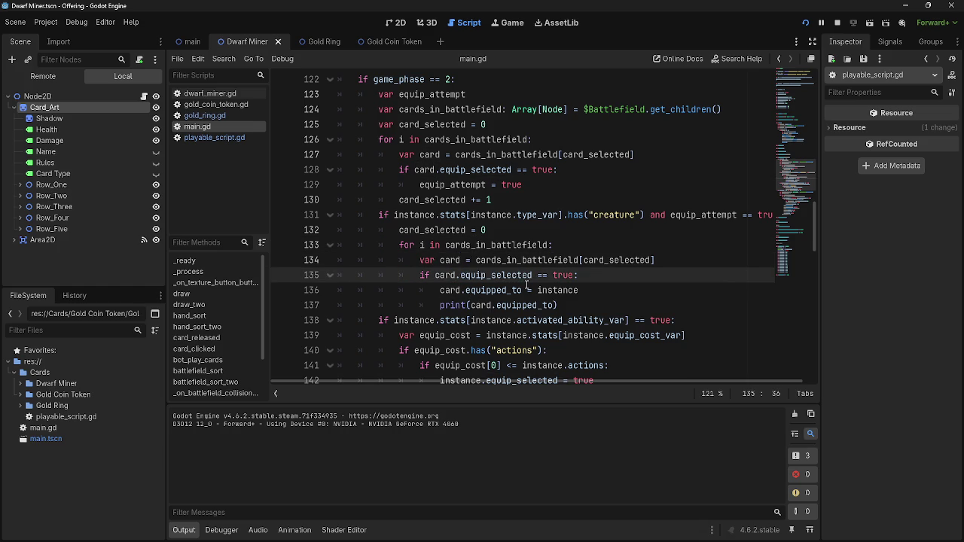
{"action": "double_click", "coordinate": [690, 217]}
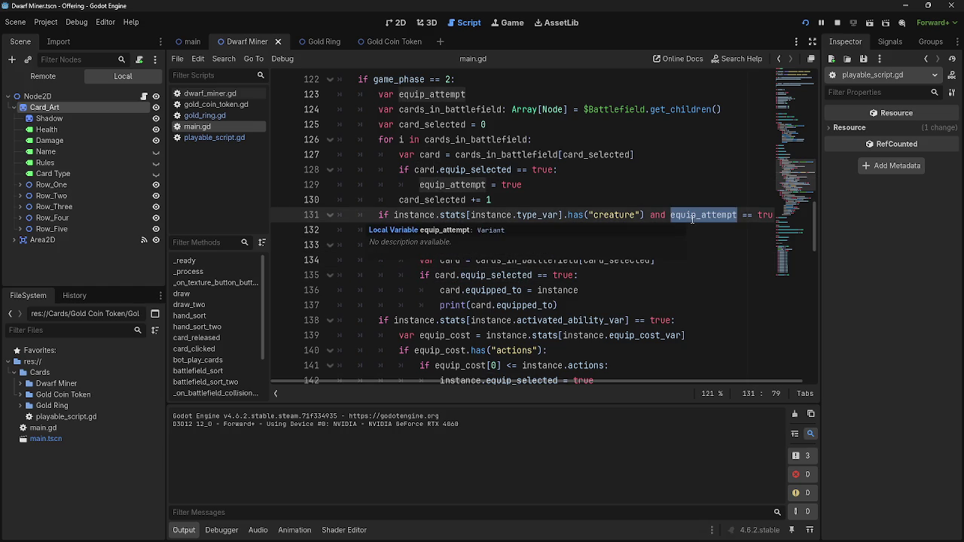
{"action": "left_click", "coordinate": [687, 230]}
{"action": "double_click", "coordinate": [502, 277]}
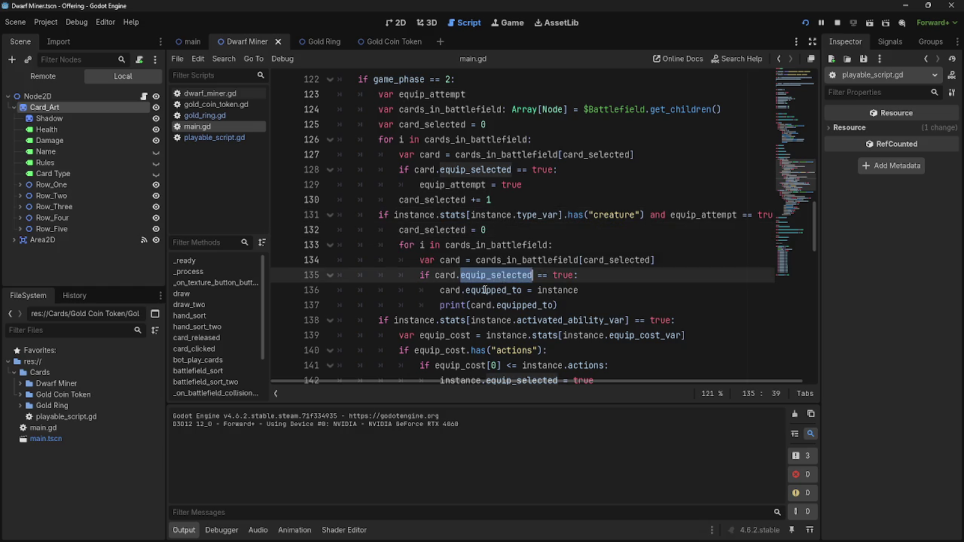
{"action": "left_click", "coordinate": [485, 290]}
{"action": "left_click", "coordinate": [492, 305]}
{"action": "left_click", "coordinate": [681, 256]}
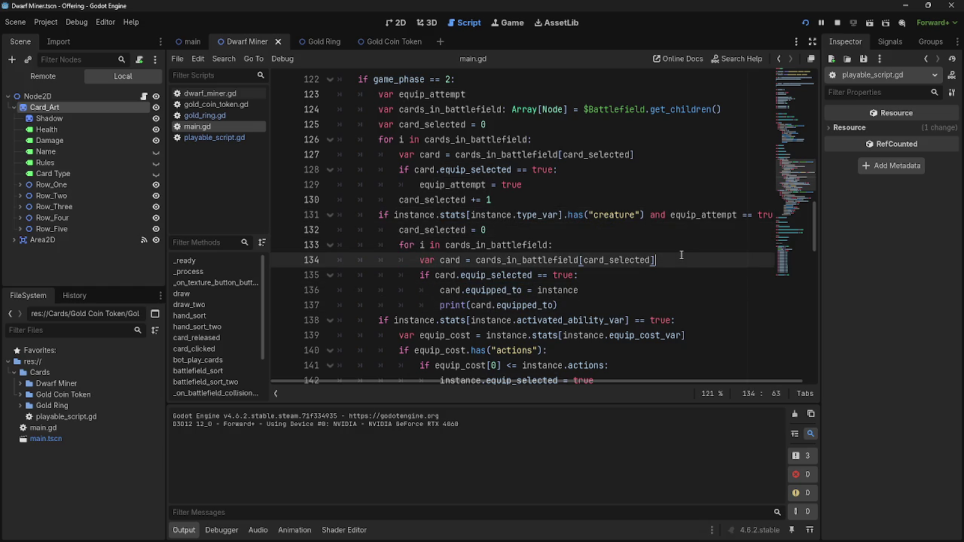
{"action": "left_click", "coordinate": [627, 228]}
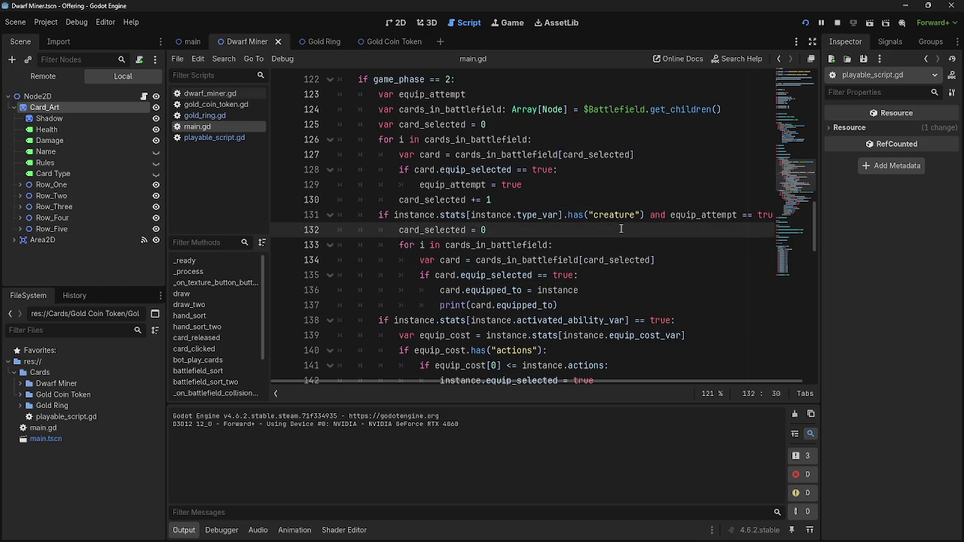
Insert print("equip attempt") below line 132 and run the game again
{"action": "key", "text": "ctrl+z"}
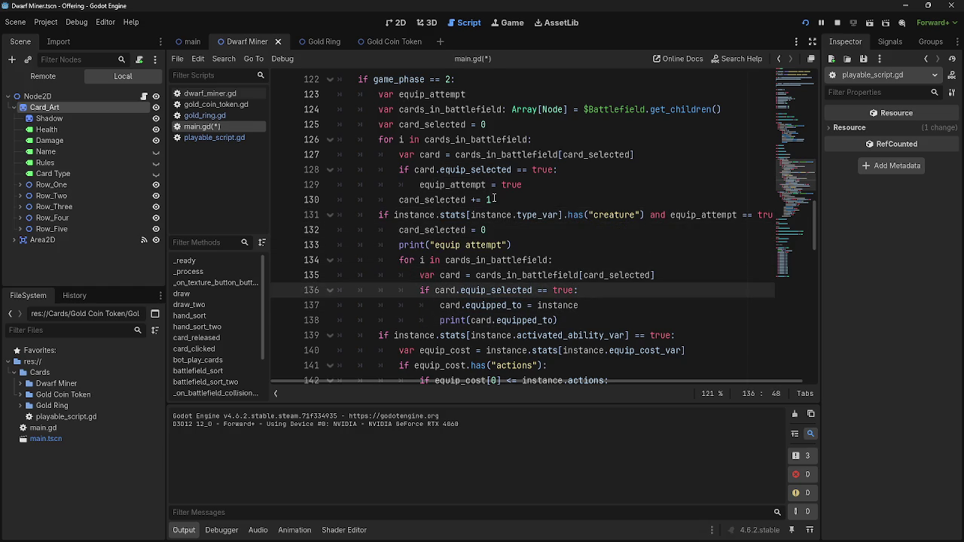
{"action": "scroll", "coordinate": [497, 239], "scroll_direction": "up", "scroll_amount": 1}
{"action": "scroll", "coordinate": [498, 240], "scroll_direction": "down", "scroll_amount": 3}
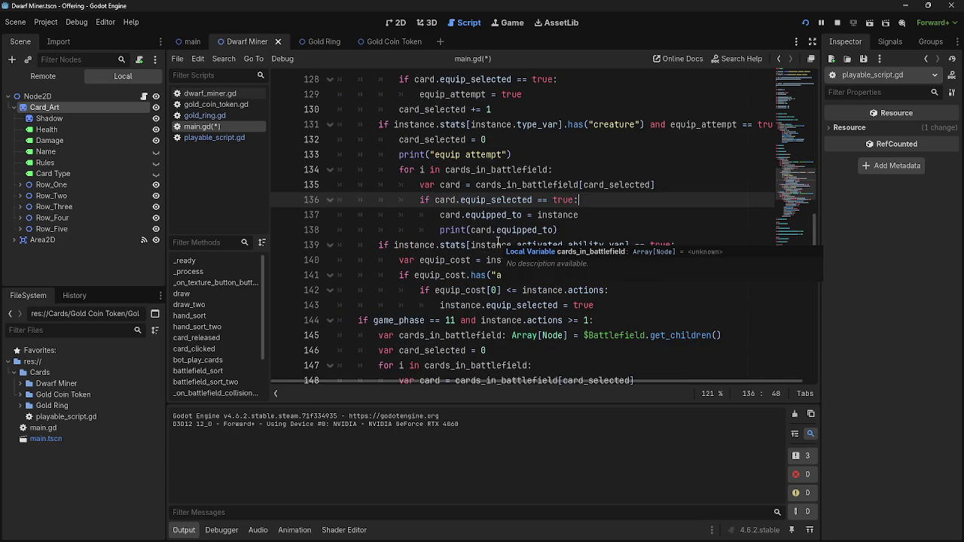
{"action": "left_click", "coordinate": [654, 307]}
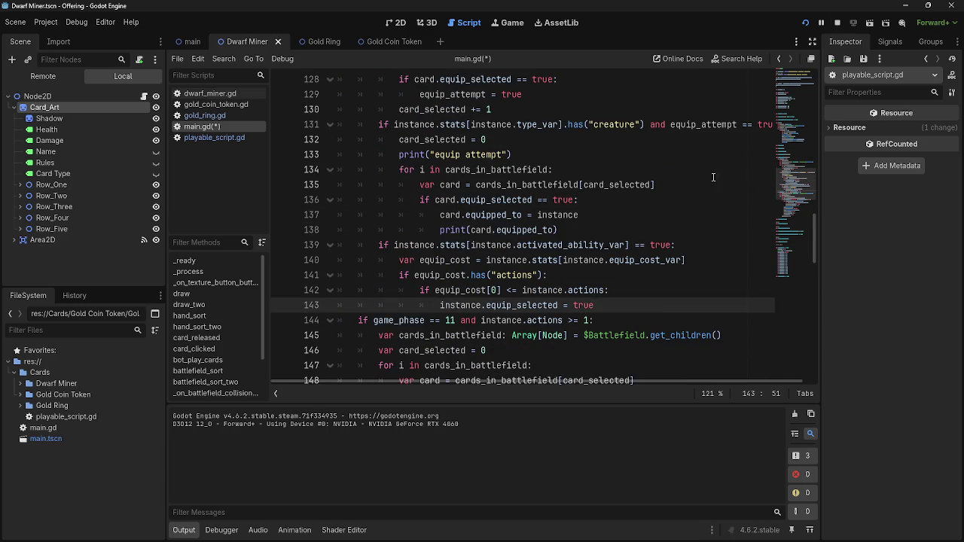
{"action": "left_click", "coordinate": [805, 23]}
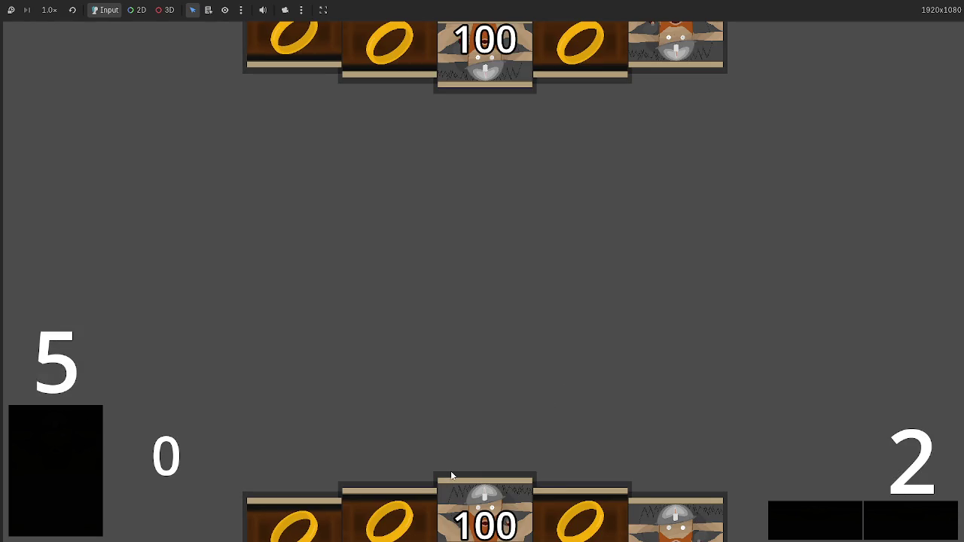
Play a dwarf and a ring card from hand, then tap the three middle-row ring cards
{"action": "left_click", "coordinate": [486, 512]}
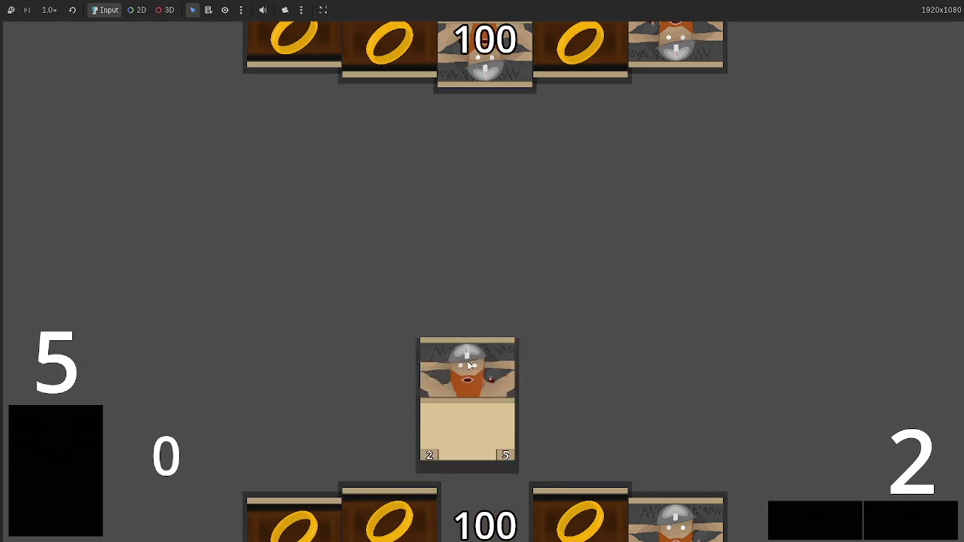
{"action": "left_click", "coordinate": [542, 503]}
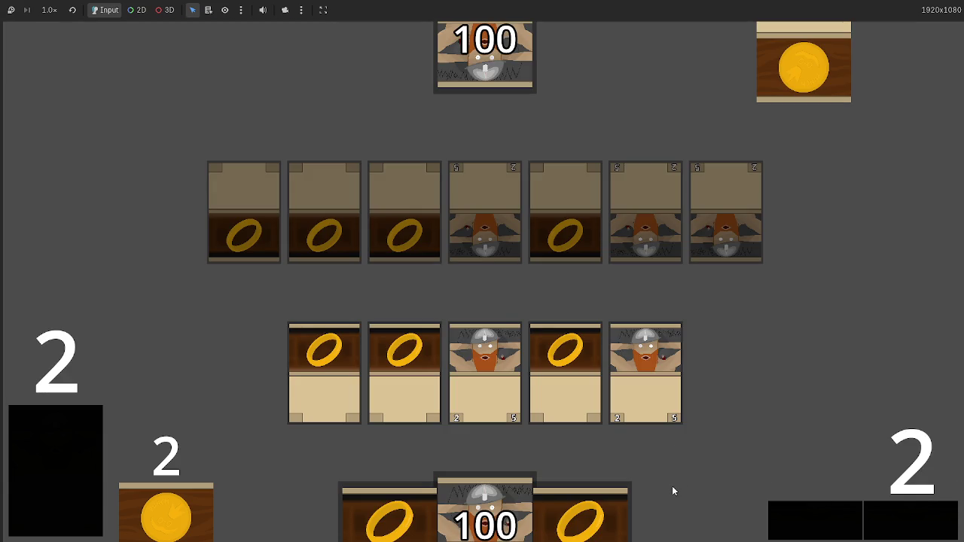
{"action": "left_click", "coordinate": [588, 398]}
{"action": "left_click", "coordinate": [408, 377]}
{"action": "left_click", "coordinate": [324, 373]}
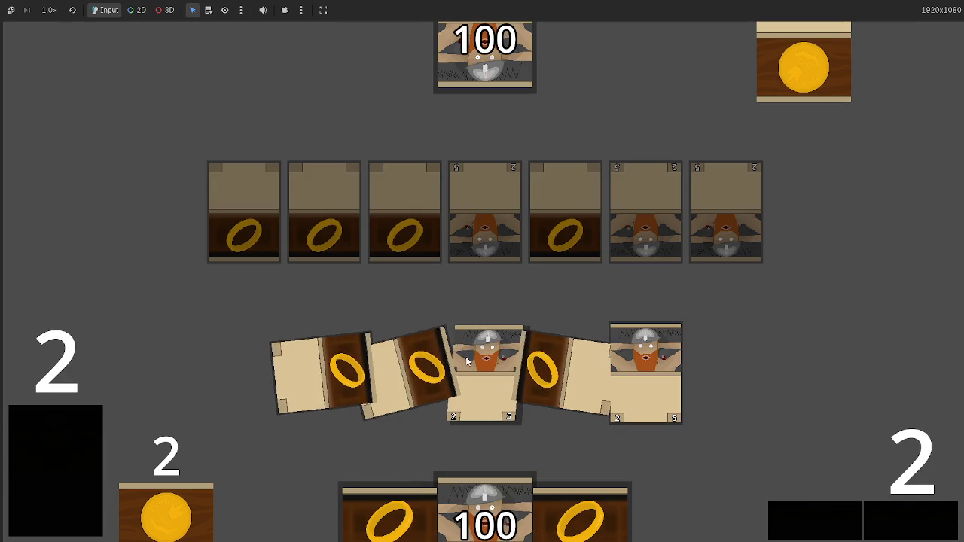
{"action": "left_click", "coordinate": [494, 361]}
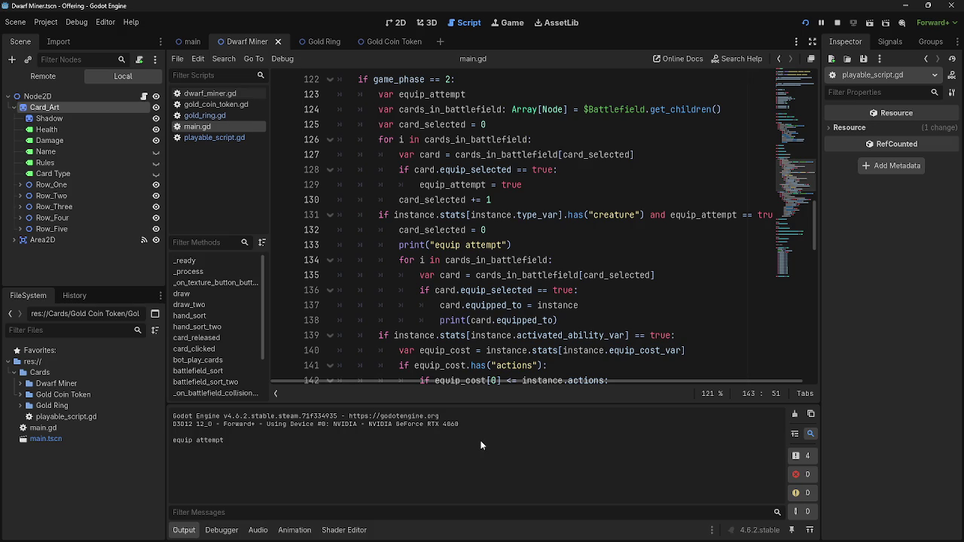
Review the second equip loop's lines 134–136 in main.gd
{"action": "scroll", "coordinate": [479, 354], "scroll_direction": "down", "scroll_amount": 1}
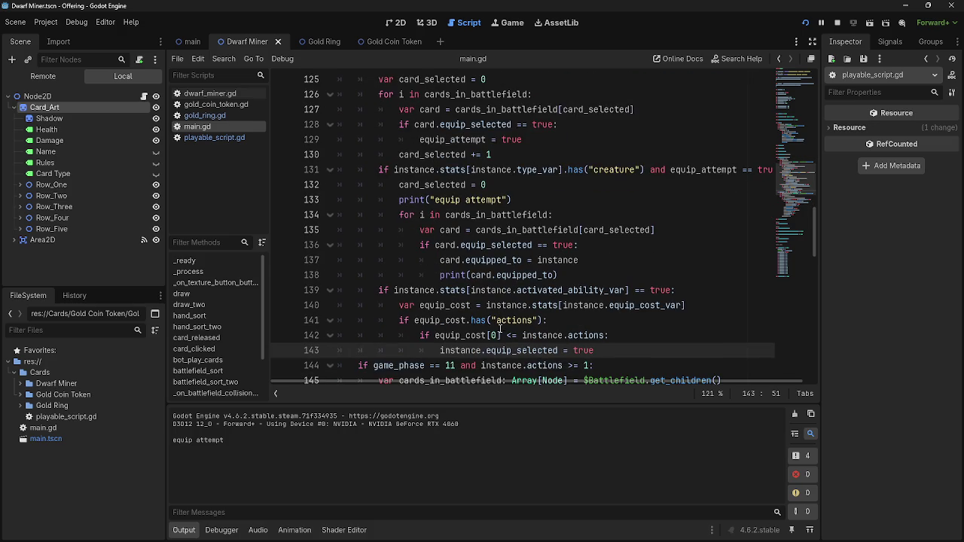
{"action": "left_click", "coordinate": [402, 214]}
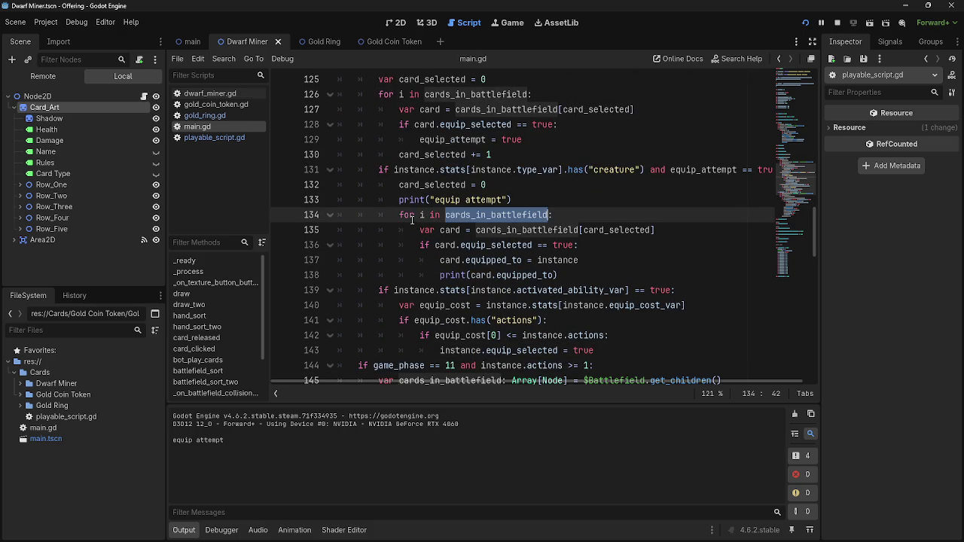
{"action": "double_click", "coordinate": [407, 214]}
{"action": "double_click", "coordinate": [478, 217]}
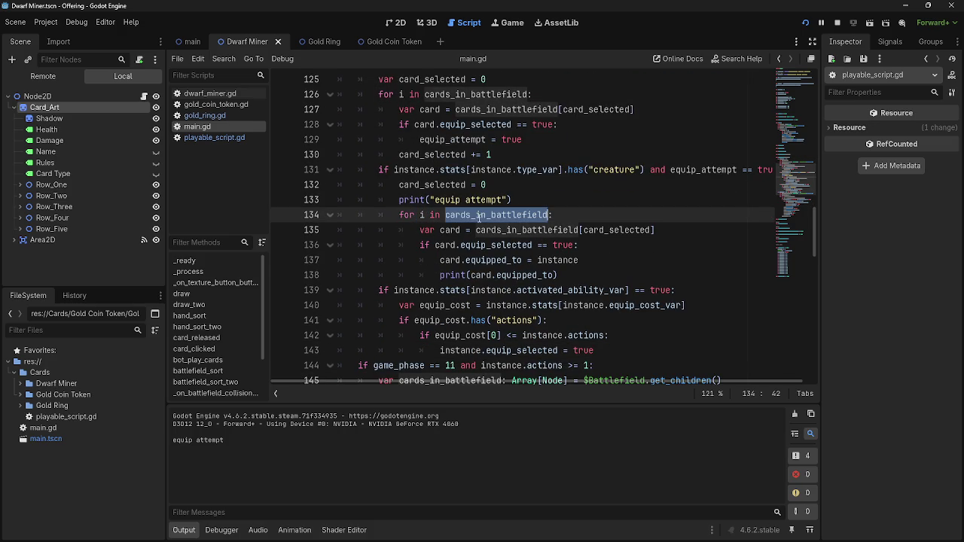
{"action": "double_click", "coordinate": [429, 230]}
{"action": "left_click", "coordinate": [682, 235]}
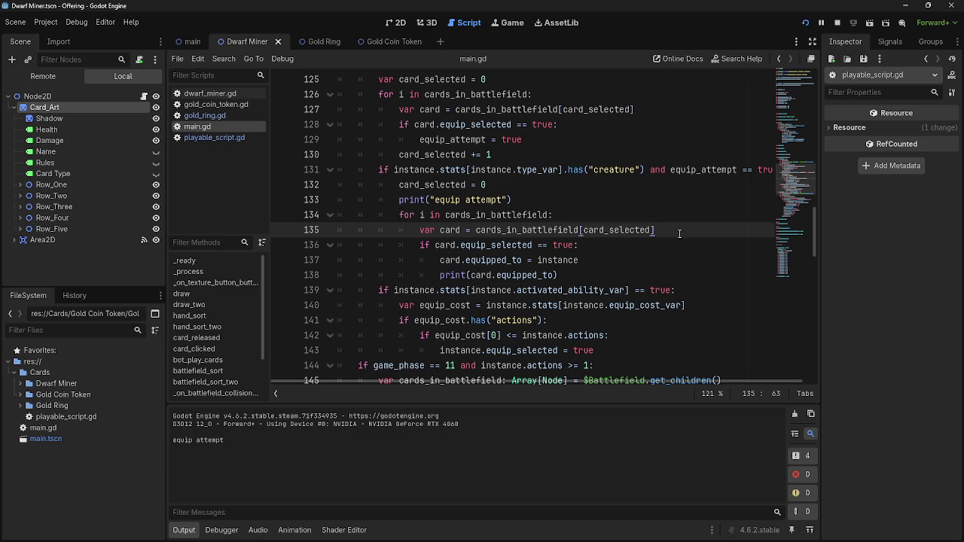
{"action": "double_click", "coordinate": [497, 245]}
{"action": "double_click", "coordinate": [446, 245]}
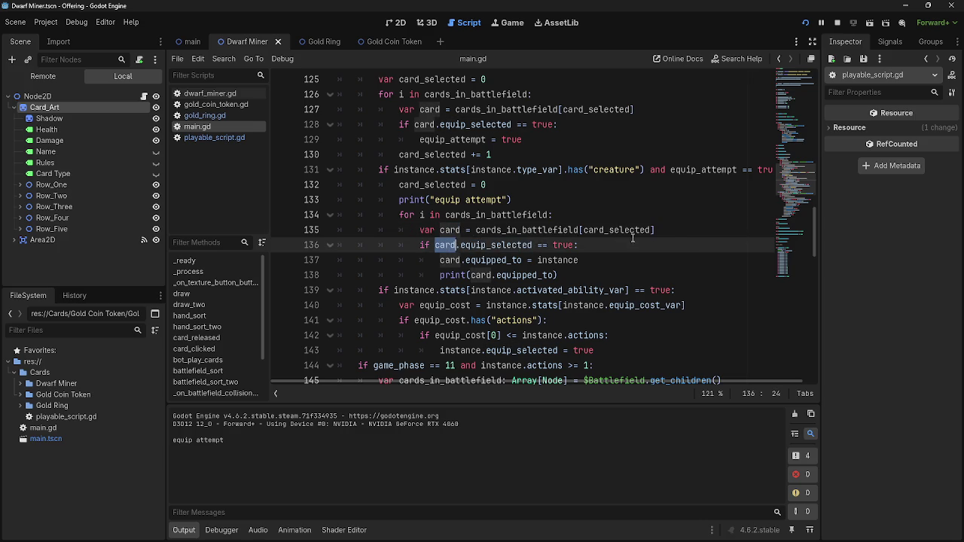
{"action": "left_click", "coordinate": [676, 233]}
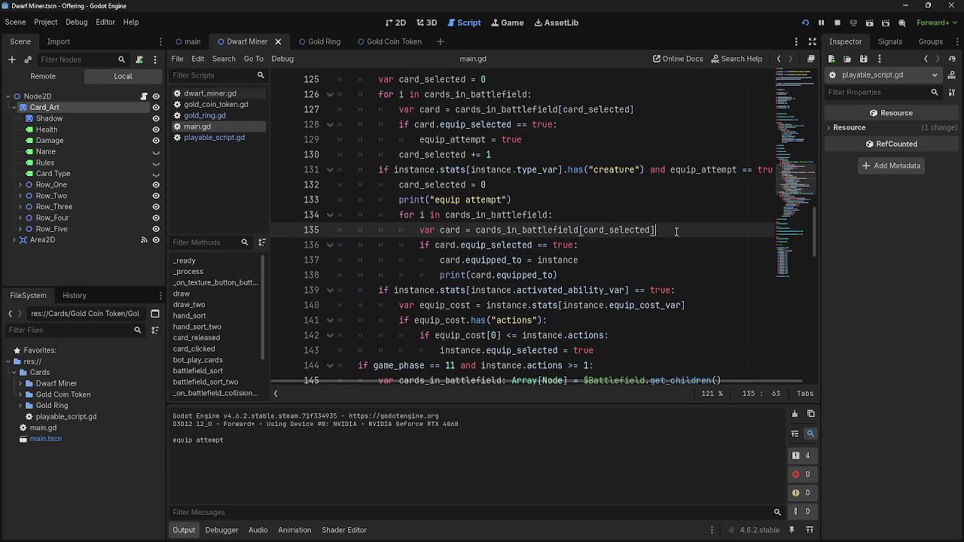
Copy `card_selected += 1` from line 130 onto a new line after line 135
{"action": "key", "text": "Return"}
{"action": "left_click_drag", "start_coordinate": [547, 158], "coordinate": [398, 158]}
{"action": "key", "text": "ctrl+c"}
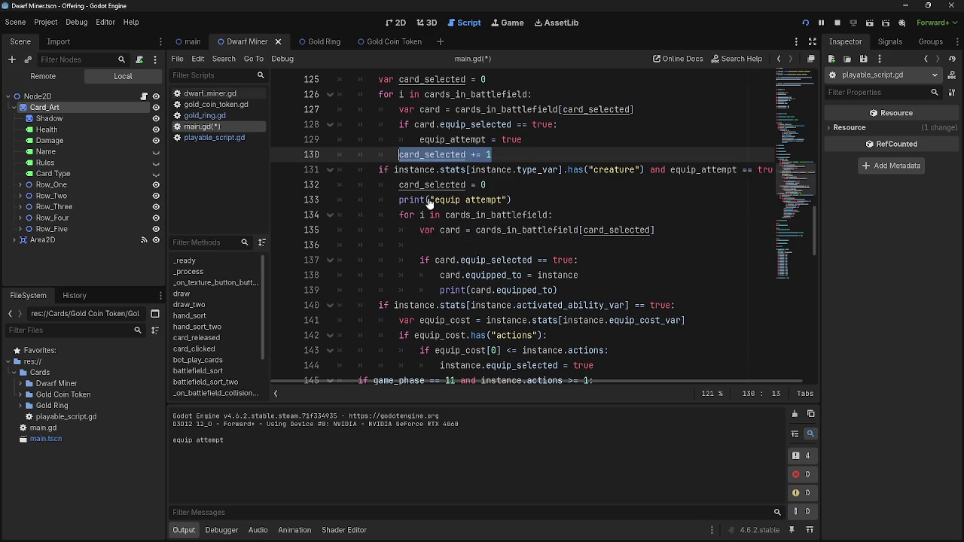
{"action": "left_click", "coordinate": [680, 245]}
{"action": "key", "text": "ctrl+v"}
Stop the running game and launch it again to test equipping
{"action": "scroll", "coordinate": [641, 260], "scroll_direction": "up", "scroll_amount": 1}
{"action": "scroll", "coordinate": [642, 262], "scroll_direction": "down", "scroll_amount": 1}
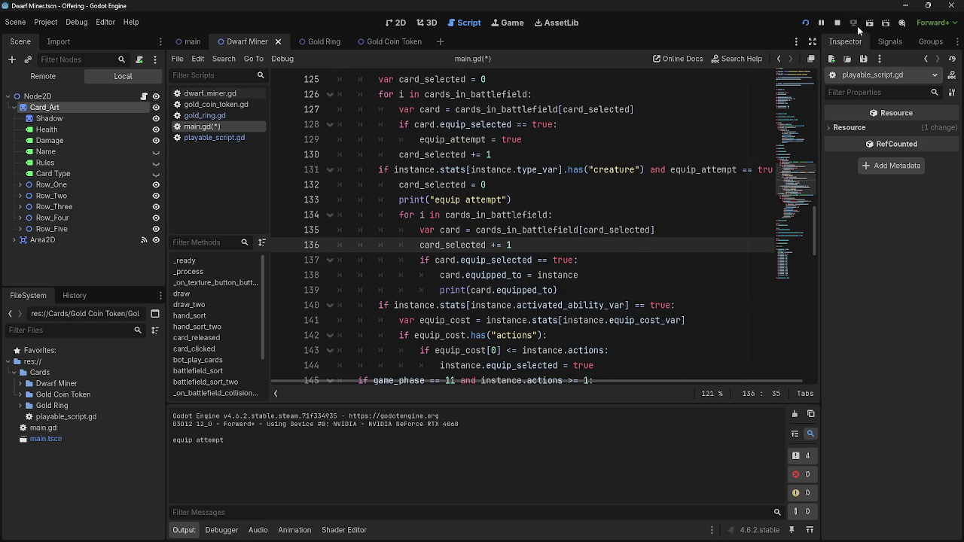
{"action": "left_click", "coordinate": [837, 23]}
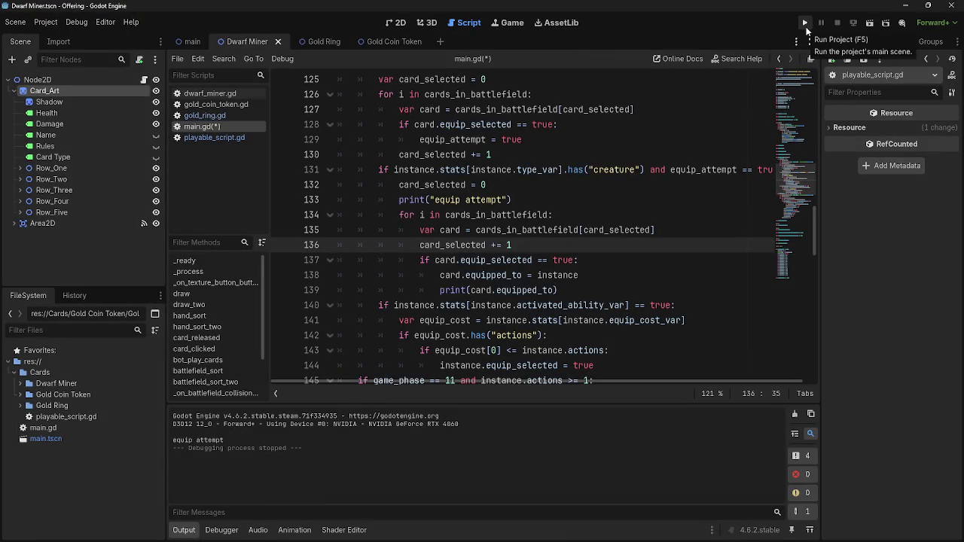
{"action": "left_click", "coordinate": [805, 23]}
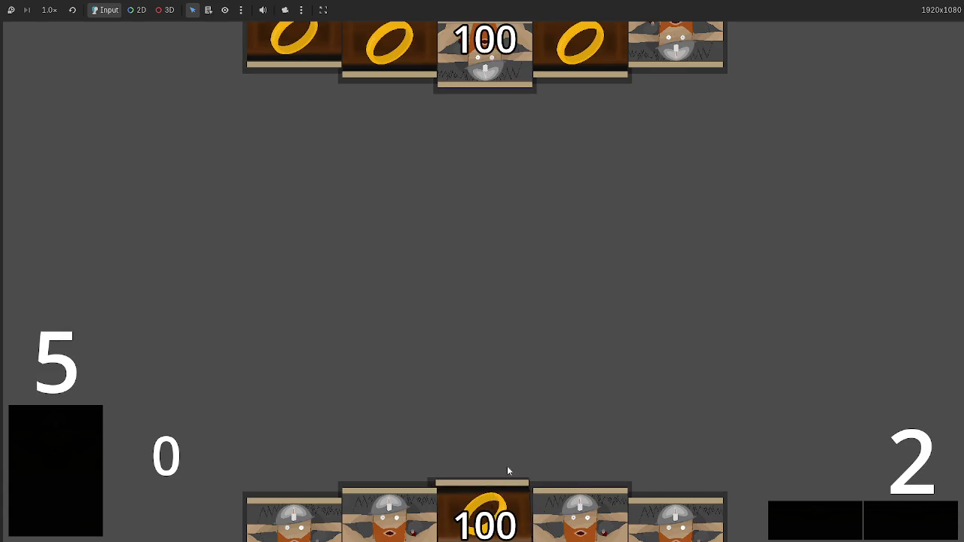
Drop the ring card on the middle battlefield slot, equip it to the creature, and return to the editor
{"action": "left_click_drag", "start_coordinate": [486, 504], "coordinate": [497, 354]}
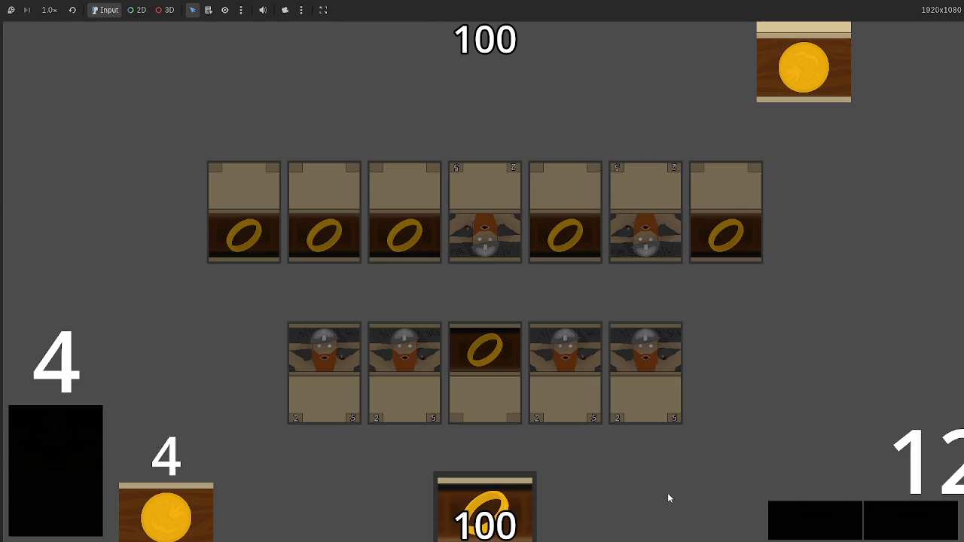
{"action": "left_click", "coordinate": [498, 368]}
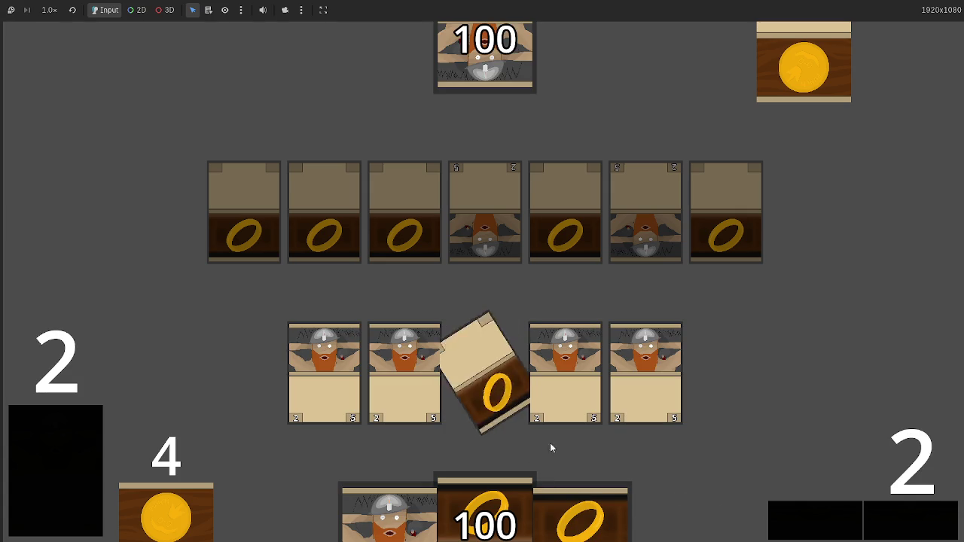
{"action": "key", "text": "alt+Tab"}
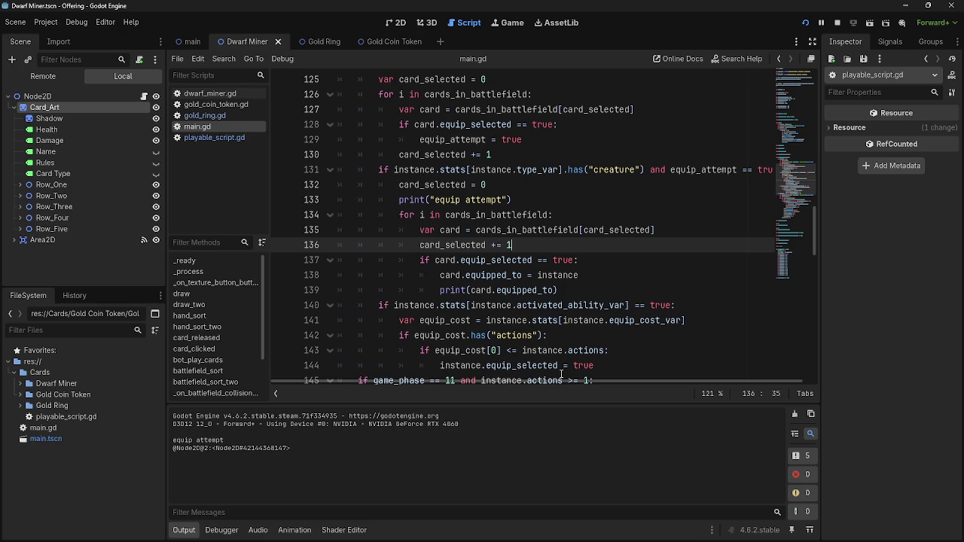
Delete the print("equip attempt") line at line 133 of main.gd
{"action": "left_click_drag", "start_coordinate": [259, 447], "coordinate": [178, 452]}
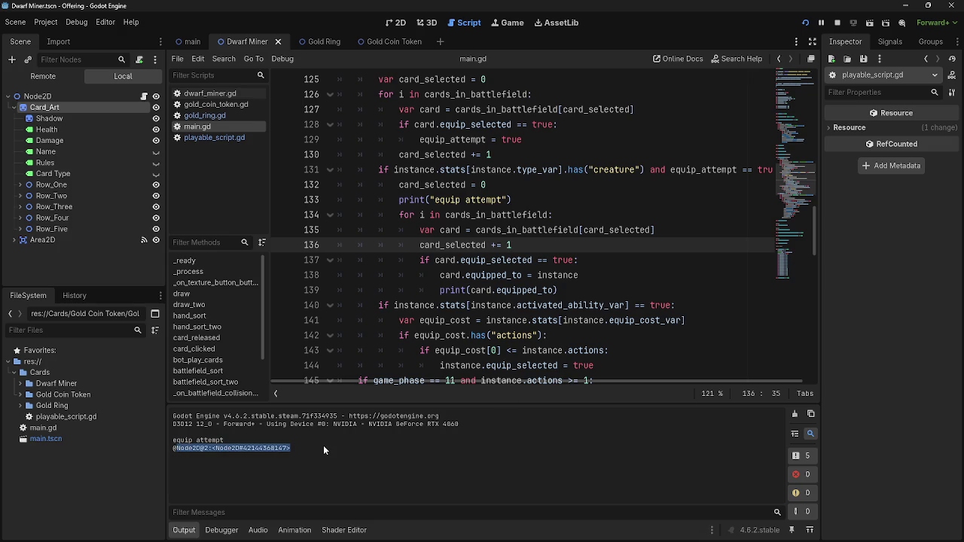
{"action": "left_click", "coordinate": [545, 194]}
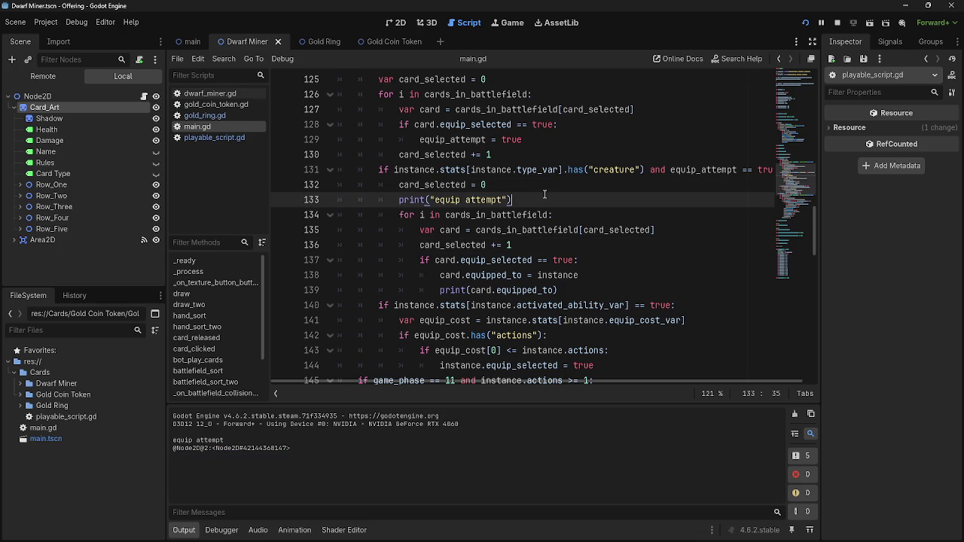
{"action": "key", "text": "shift+Home"}
{"action": "key", "text": "BackSpace"}
{"action": "key", "text": "BackSpace"}
{"action": "key", "text": "BackSpace"}
{"action": "key", "text": "BackSpace"}
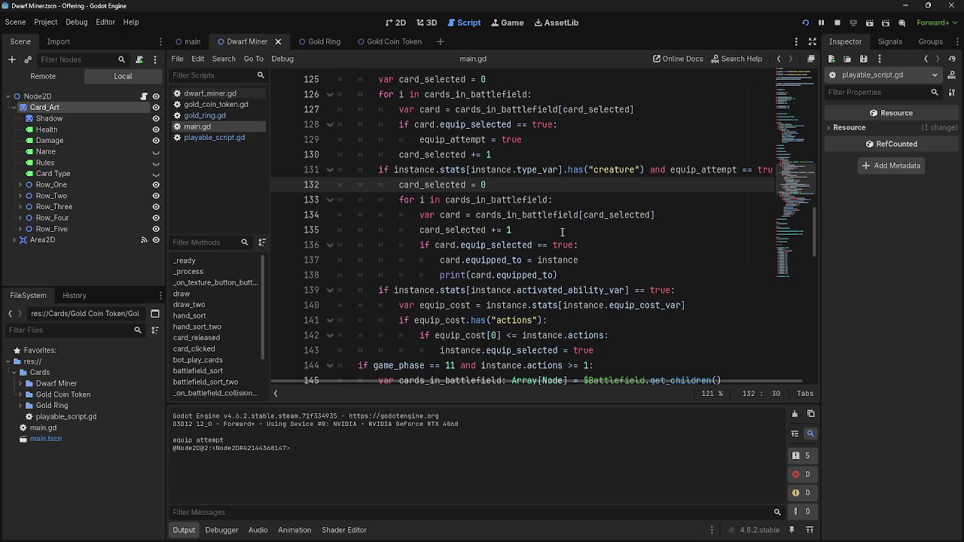
Check the running game, then look up equipped_to in playable_script.gd before returning to main.gd
{"action": "key", "text": "alt+Tab"}
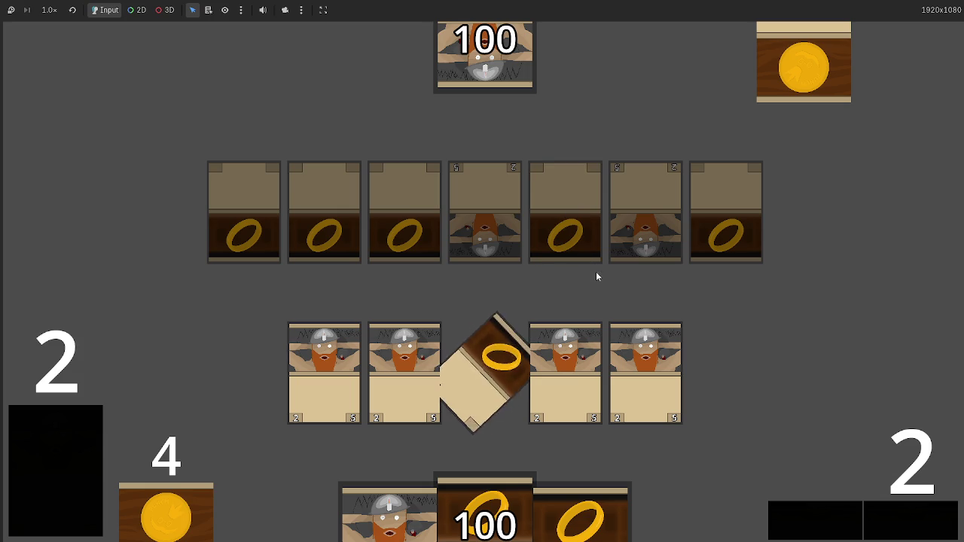
{"action": "key", "text": "alt+Tab"}
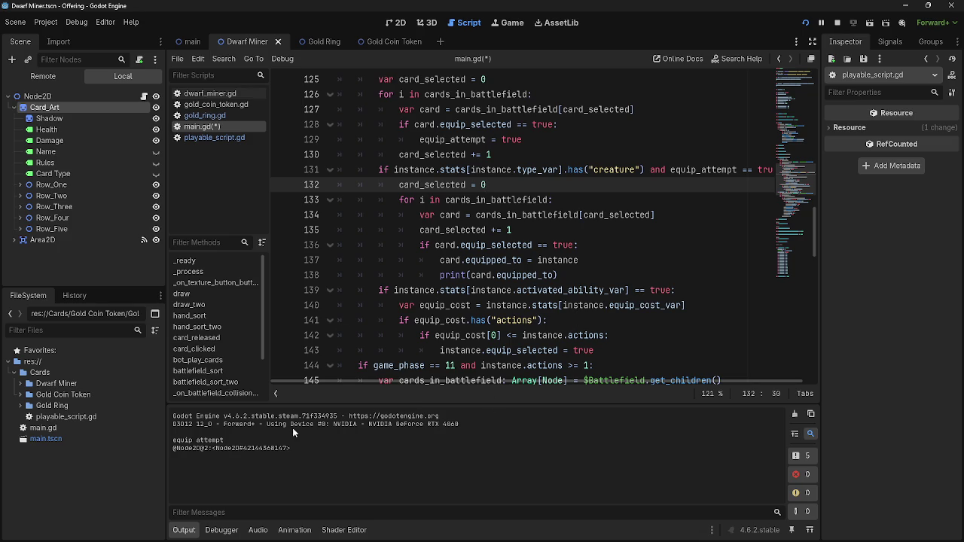
{"action": "left_click", "coordinate": [208, 138]}
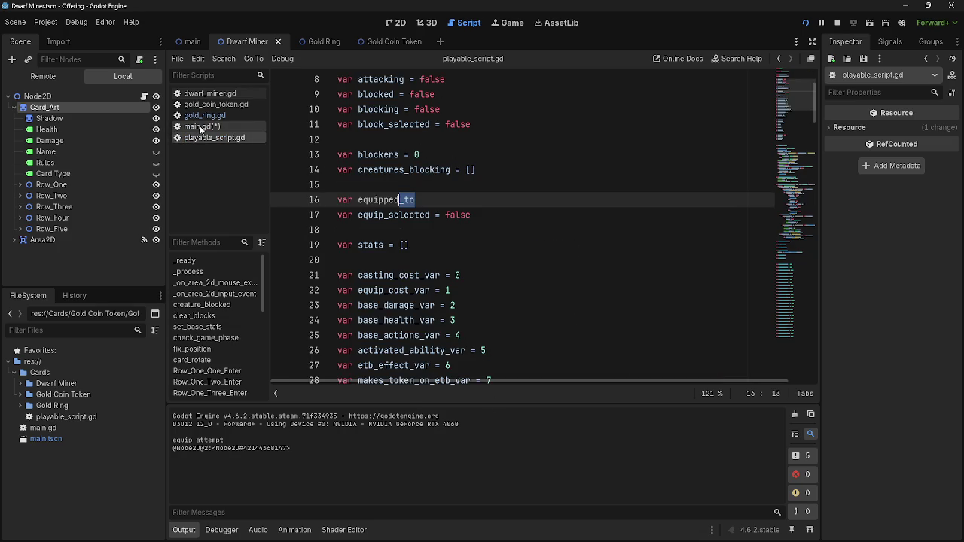
{"action": "left_click", "coordinate": [201, 128]}
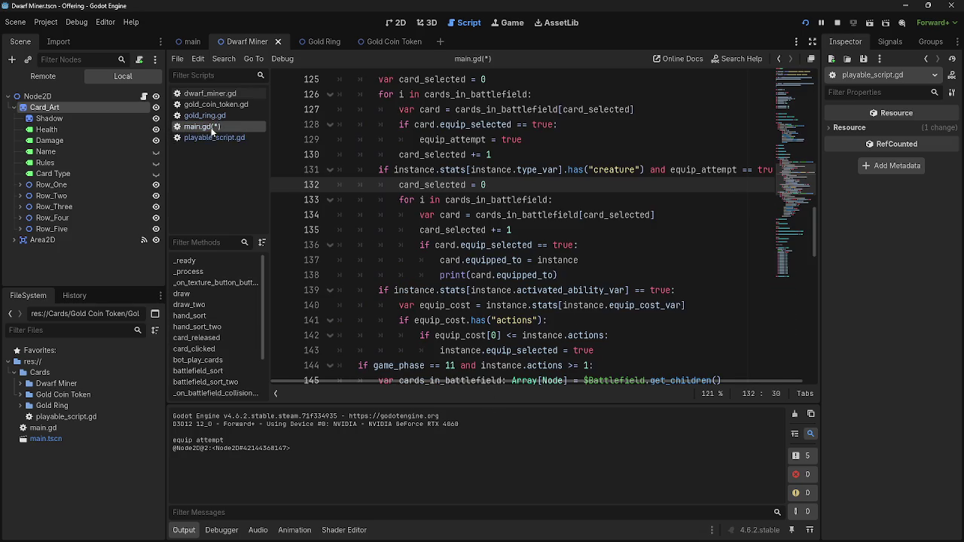
Place the cursor on the card.equipped_to = instance assignment, toggling between lines 136 and 137
{"action": "left_click", "coordinate": [588, 260]}
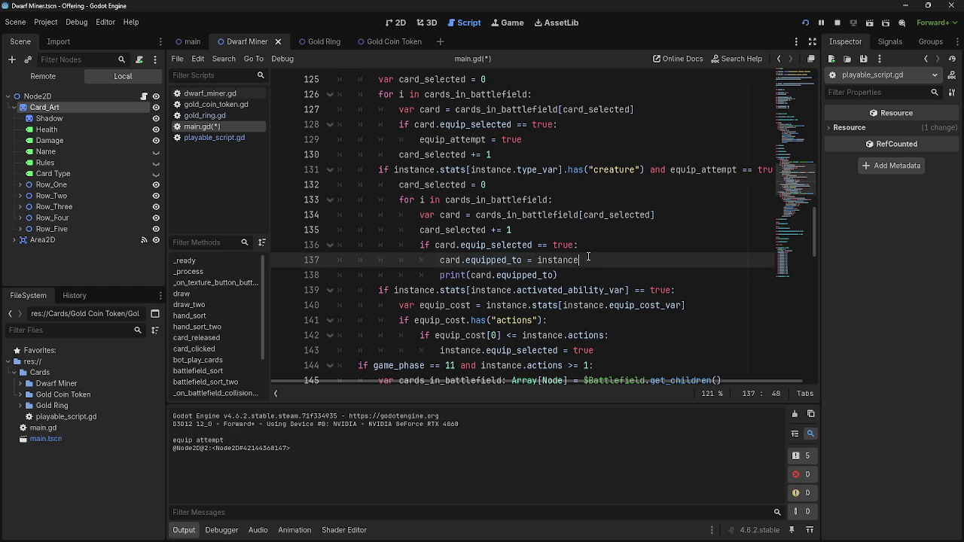
{"action": "left_click", "coordinate": [594, 245]}
{"action": "left_click", "coordinate": [594, 260]}
{"action": "left_click", "coordinate": [595, 245]}
{"action": "left_click", "coordinate": [595, 260]}
{"action": "left_click", "coordinate": [595, 245]}
{"action": "left_click", "coordinate": [594, 260]}
{"action": "left_click", "coordinate": [594, 245]}
{"action": "left_click", "coordinate": [595, 260]}
{"action": "left_click", "coordinate": [595, 245]}
{"action": "left_click", "coordinate": [595, 263]}
{"action": "left_click", "coordinate": [594, 244]}
{"action": "left_click", "coordinate": [594, 260]}
{"action": "left_click", "coordinate": [594, 245]}
{"action": "left_click", "coordinate": [594, 260]}
{"action": "left_click", "coordinate": [594, 245]}
{"action": "left_click", "coordinate": [594, 260]}
Step through the equip check lines, ending back on the equipped_to assignment line
{"action": "key", "text": "Up"}
{"action": "key", "text": "Down"}
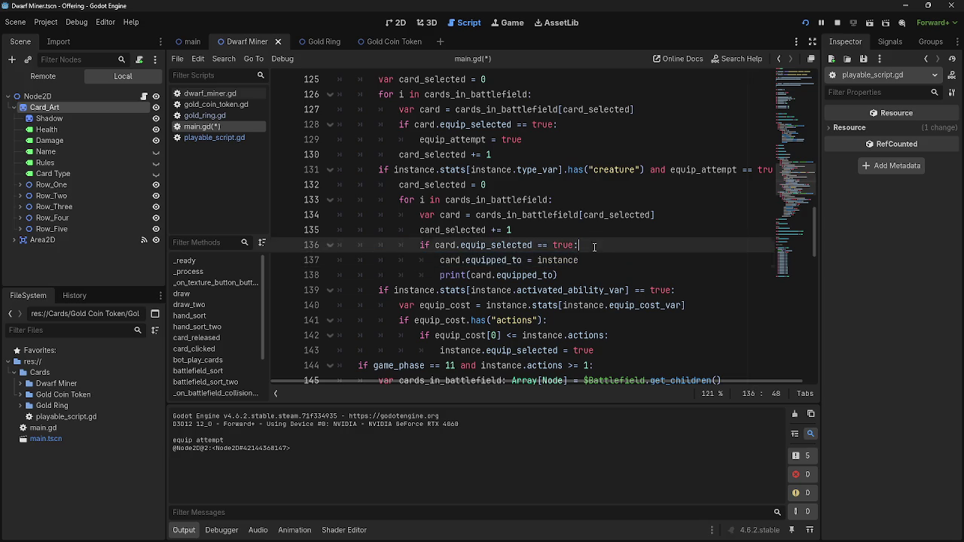
{"action": "key", "text": "Up"}
{"action": "key", "text": "Down"}
{"action": "key", "text": "Down"}
{"action": "key", "text": "Up"}
{"action": "key", "text": "Up"}
{"action": "key", "text": "Down"}
{"action": "key", "text": "Down"}
{"action": "key", "text": "Up"}
{"action": "key", "text": "Up"}
{"action": "key", "text": "Down"}
{"action": "key", "text": "Down"}
{"action": "key", "text": "Up"}
{"action": "key", "text": "Up"}
{"action": "key", "text": "Down"}
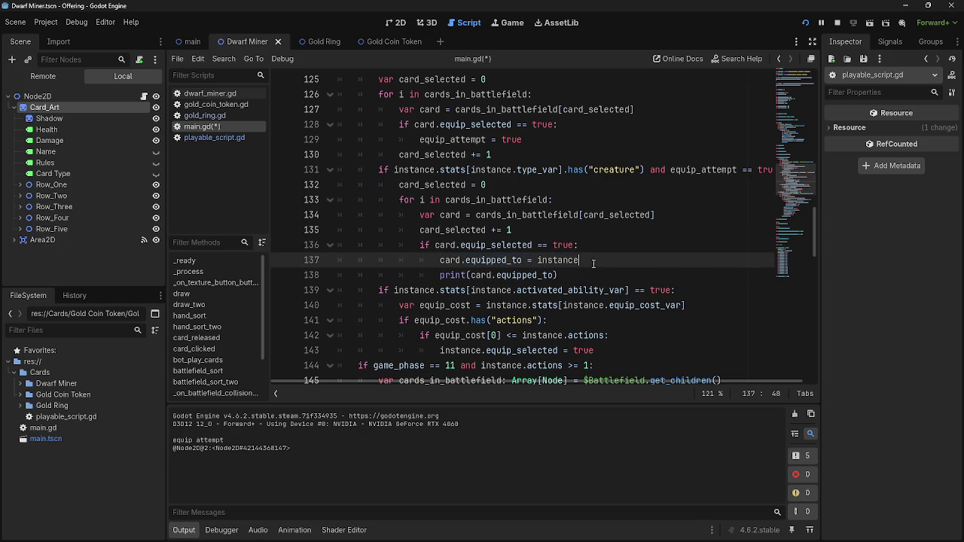
{"action": "key", "text": "Down"}
{"action": "key", "text": "Up"}
{"action": "key", "text": "Up"}
{"action": "key", "text": "Down"}
{"action": "key", "text": "Down"}
{"action": "key", "text": "Up"}
{"action": "key", "text": "Up"}
{"action": "key", "text": "Down"}
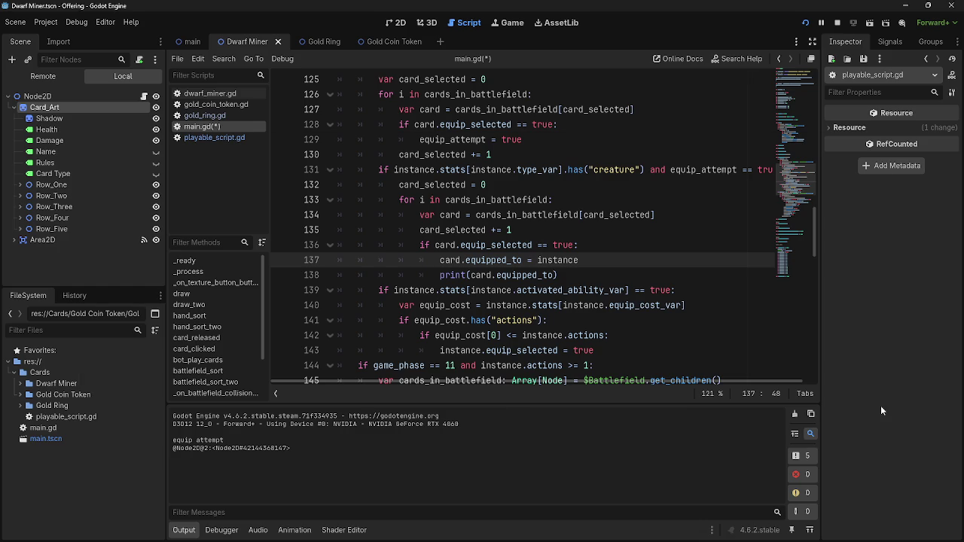
Switch over to the running game and come back to the script editor
{"action": "key", "text": "alt+Tab"}
{"action": "key", "text": "alt+Tab"}
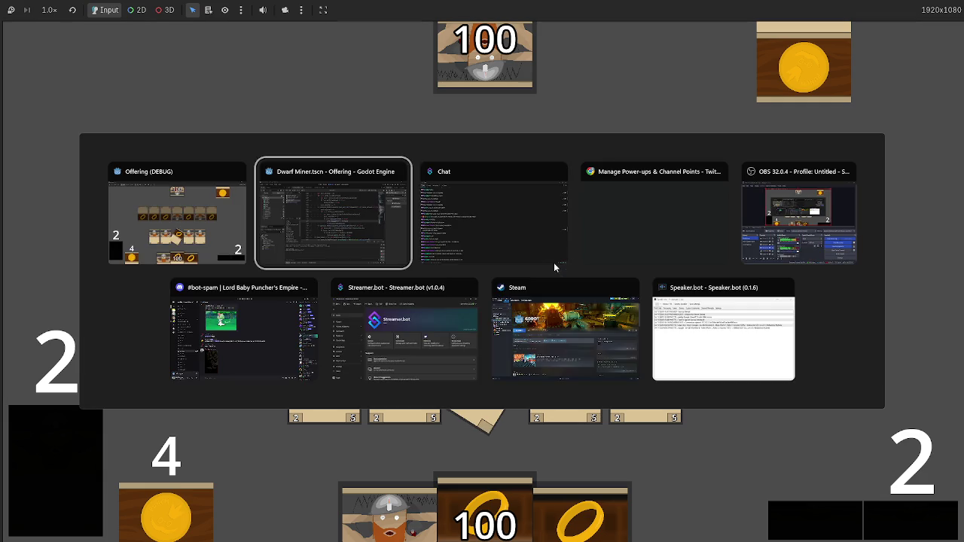
{"action": "key", "text": "alt+Tab"}
{"action": "key", "text": "Tab"}
{"action": "key", "text": "alt+Tab"}
{"action": "key", "text": "Tab"}
{"action": "key", "text": "Tab"}
{"action": "key", "text": "Tab"}
{"action": "key", "text": "Escape"}
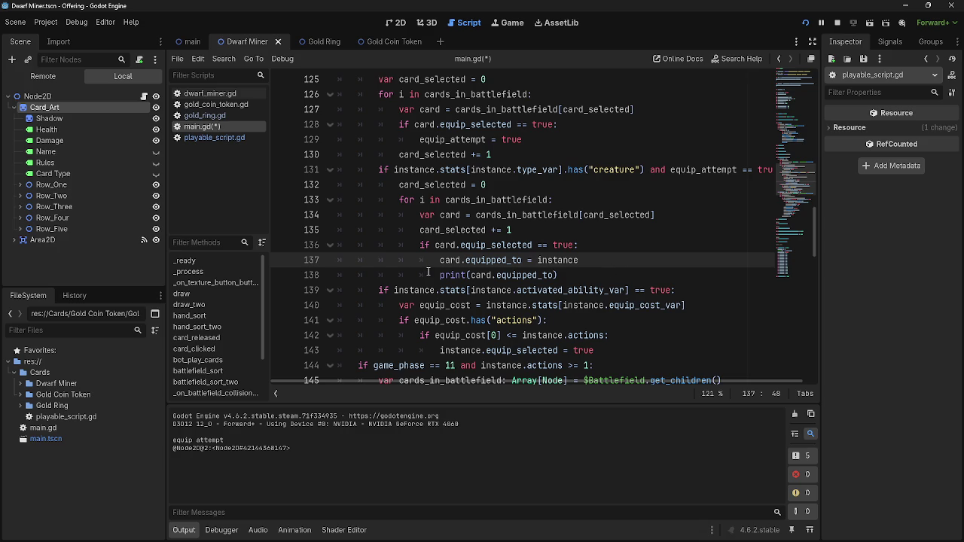
Open playable_script.gd and select the equipped_to variable declaration
{"action": "left_click", "coordinate": [211, 138]}
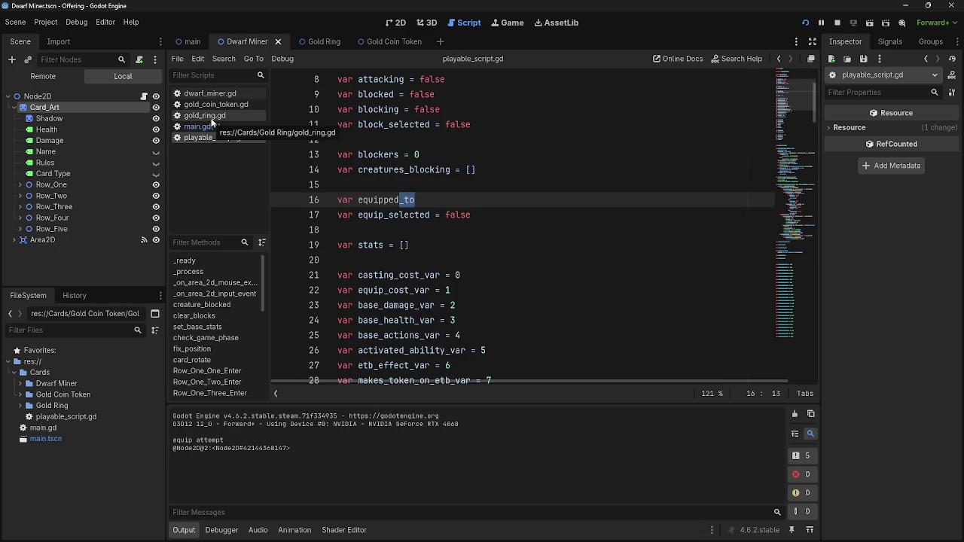
{"action": "left_click", "coordinate": [205, 126]}
{"action": "left_click", "coordinate": [215, 137]}
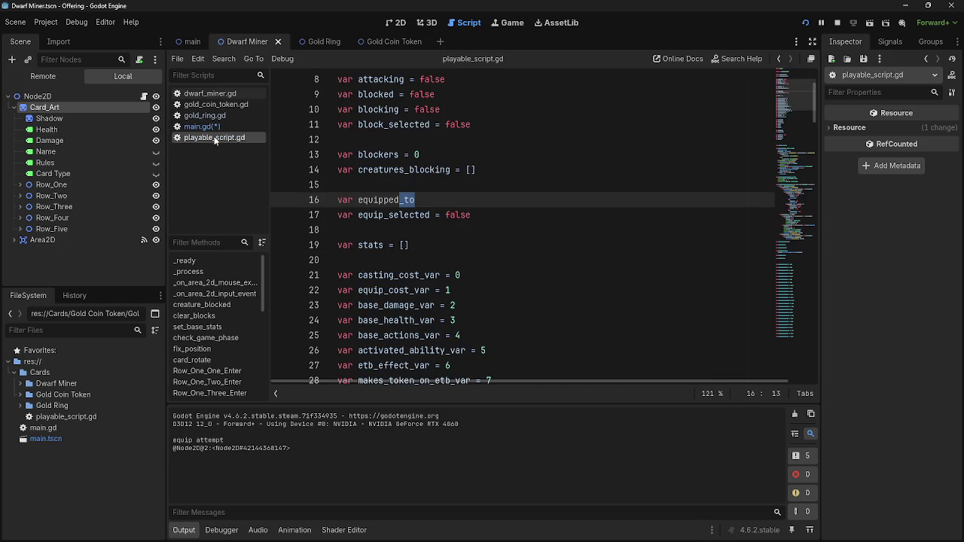
{"action": "left_click", "coordinate": [383, 190]}
{"action": "double_click", "coordinate": [390, 198]}
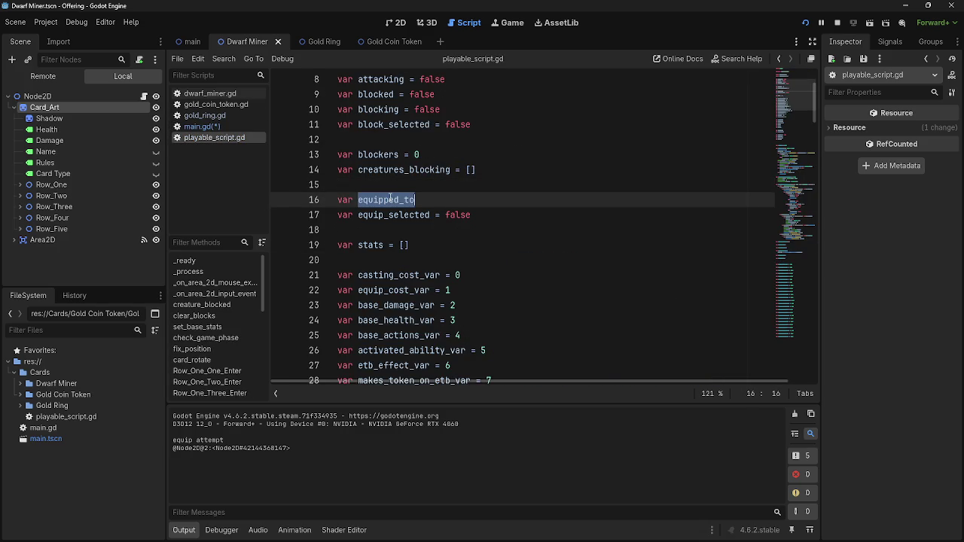
Check the equipped_to assignment on line 137 of main.gd
{"action": "left_click", "coordinate": [199, 127]}
{"action": "scroll", "coordinate": [449, 237], "scroll_direction": "up", "scroll_amount": 5}
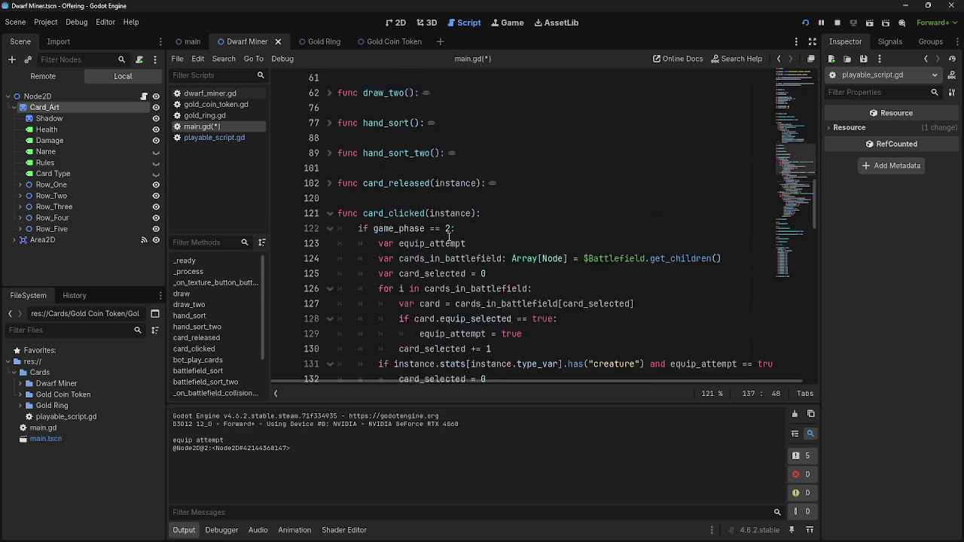
{"action": "scroll", "coordinate": [449, 237], "scroll_direction": "up", "scroll_amount": 10}
{"action": "scroll", "coordinate": [456, 238], "scroll_direction": "down", "scroll_amount": 20}
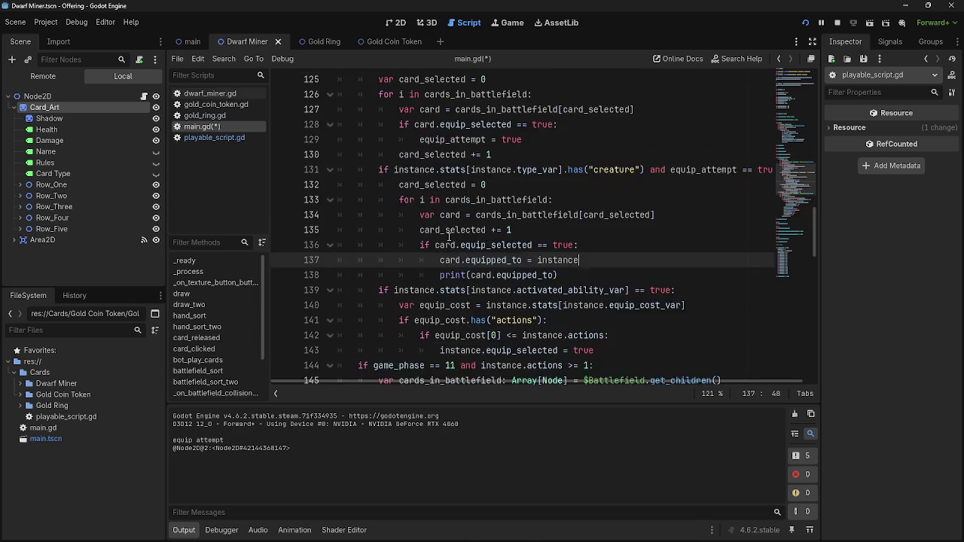
{"action": "left_click", "coordinate": [607, 230]}
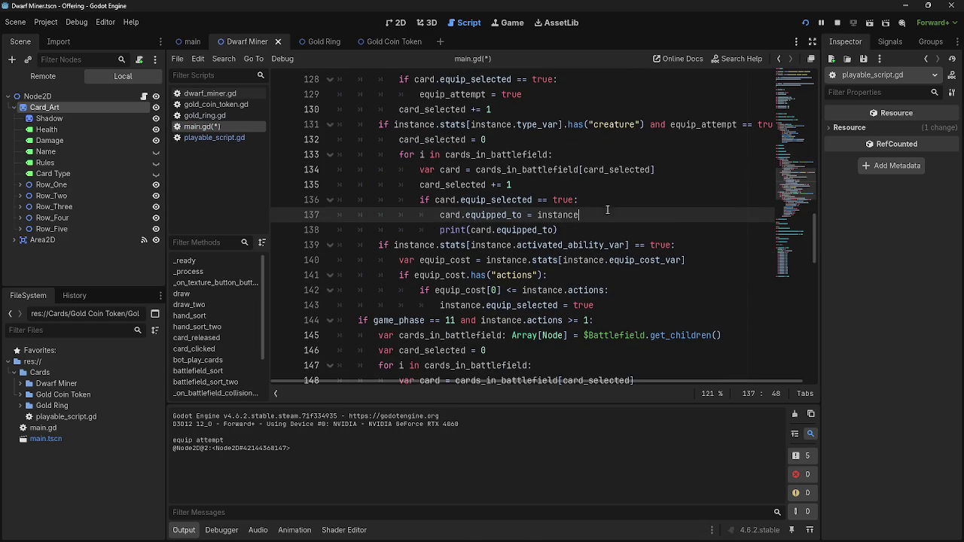
{"action": "double_click", "coordinate": [494, 214]}
Glance at gold_ring.gd, then scroll playable_script.gd down to line 67 in _process
{"action": "left_click", "coordinate": [205, 115]}
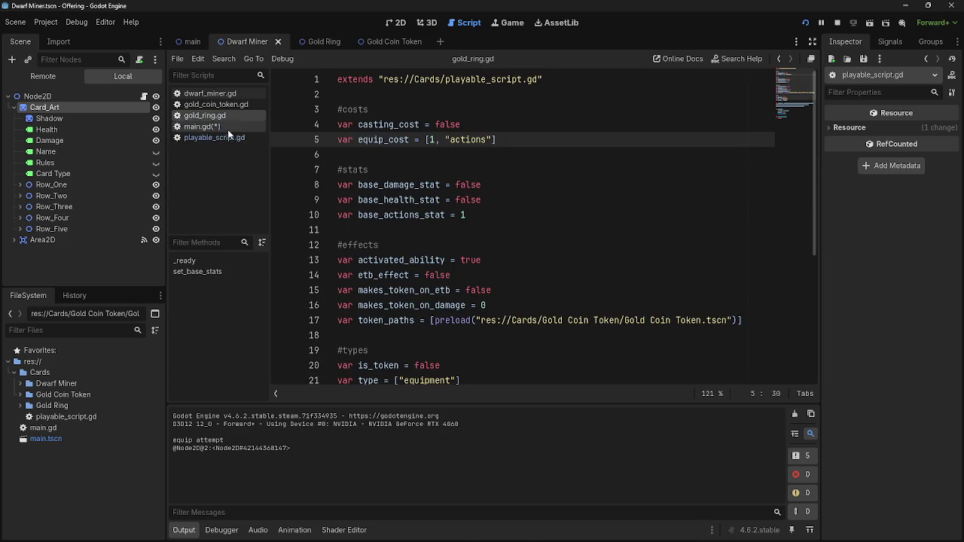
{"action": "left_click", "coordinate": [175, 138]}
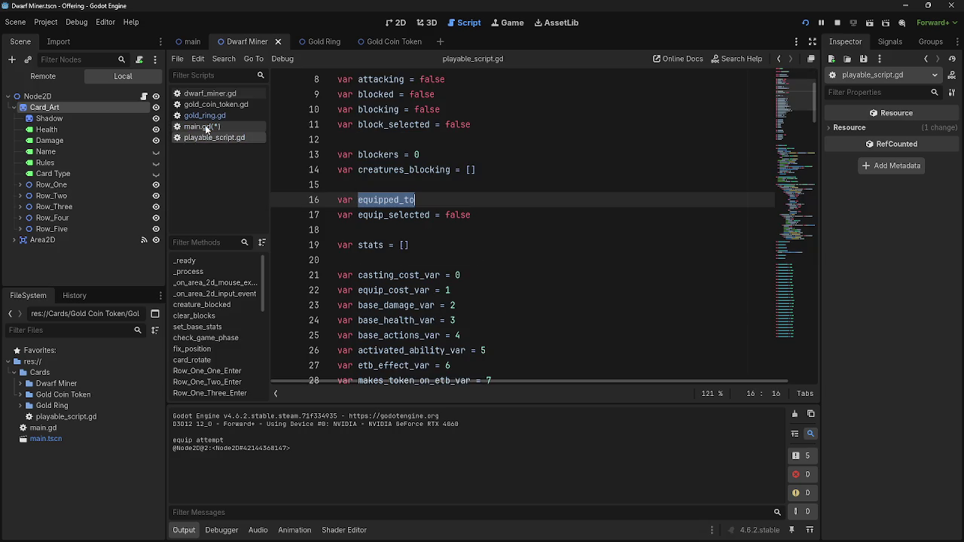
{"action": "scroll", "coordinate": [537, 195], "scroll_direction": "down", "scroll_amount": 14}
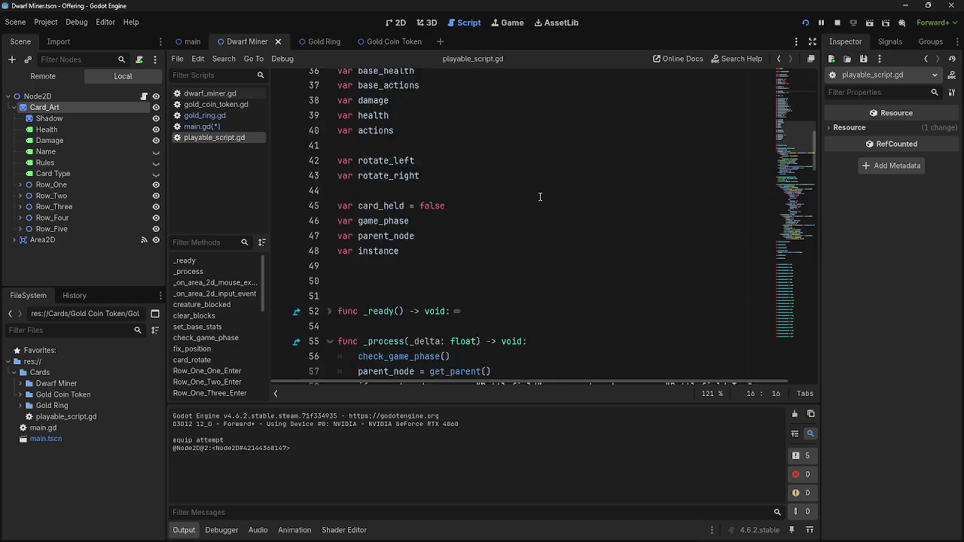
{"action": "scroll", "coordinate": [540, 197], "scroll_direction": "down", "scroll_amount": 1}
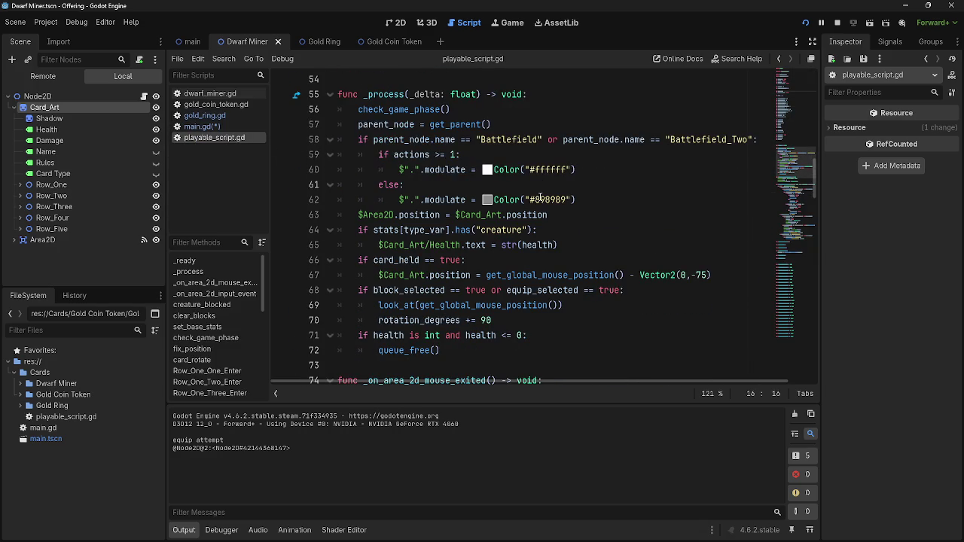
{"action": "left_click", "coordinate": [593, 257]}
Start an if condition on a new line 68 in _process, then delete it
{"action": "left_click", "coordinate": [745, 273]}
{"action": "key", "text": "Return"}
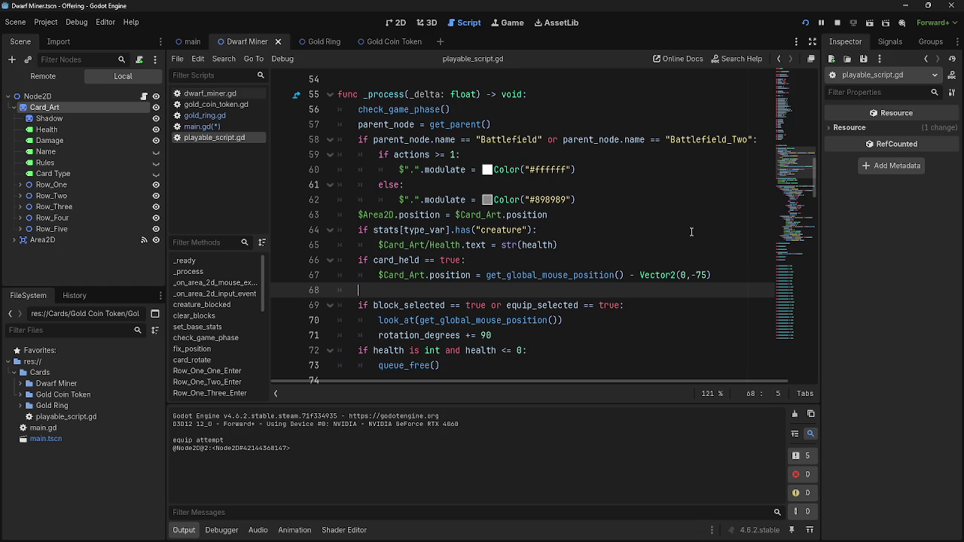
{"action": "type", "text": "if e"}
{"action": "type", "text": "qq"}
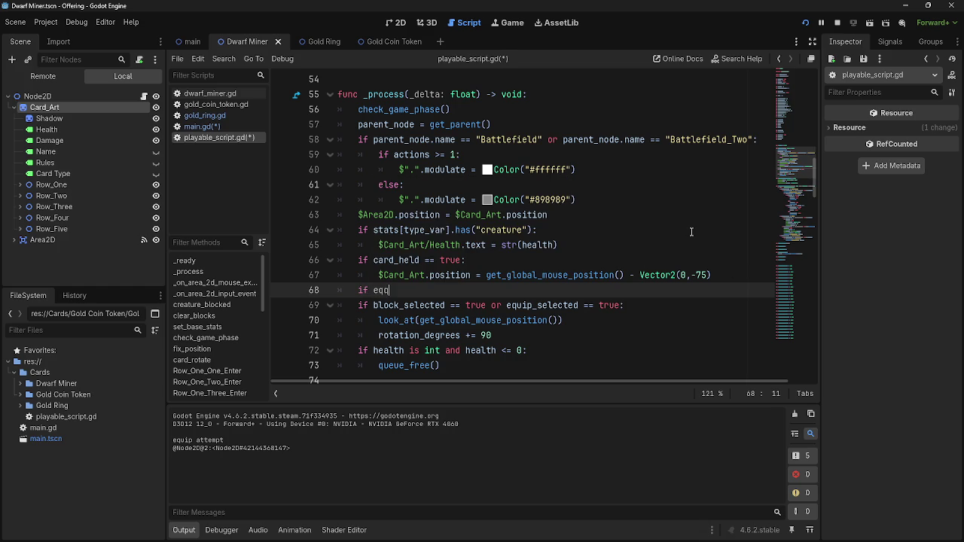
{"action": "key", "text": "BackSpace"}
{"action": "key", "text": "BackSpace"}
{"action": "key", "text": "BackSpace"}
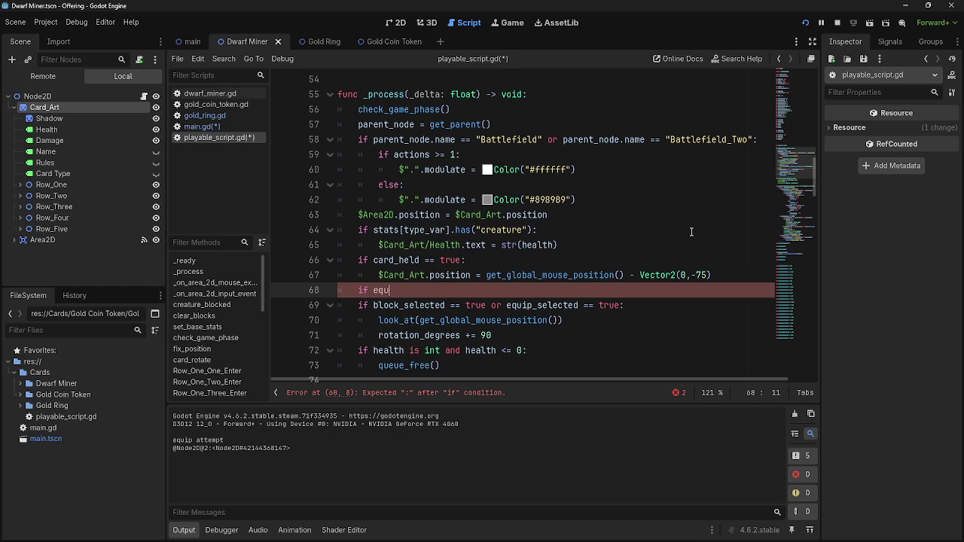
{"action": "key", "text": "BackSpace"}
{"action": "key", "text": "BackSpace"}
{"action": "key", "text": "BackSpace"}
Declare 'var equipped = false' on the line below the equipped_to declaration
{"action": "scroll", "coordinate": [686, 230], "scroll_direction": "up", "scroll_amount": 5}
{"action": "scroll", "coordinate": [637, 301], "scroll_direction": "up", "scroll_amount": 10}
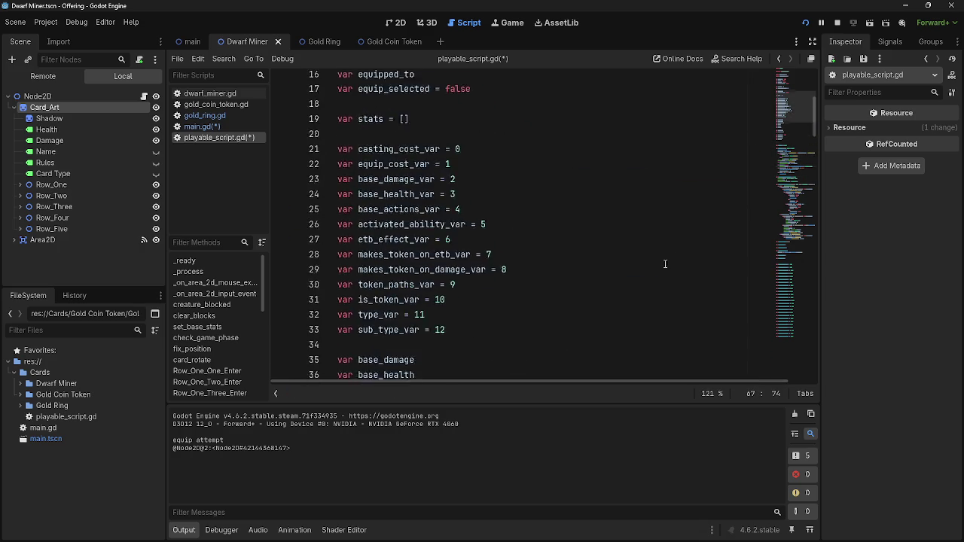
{"action": "left_click", "coordinate": [489, 302]}
{"action": "key", "text": "Return"}
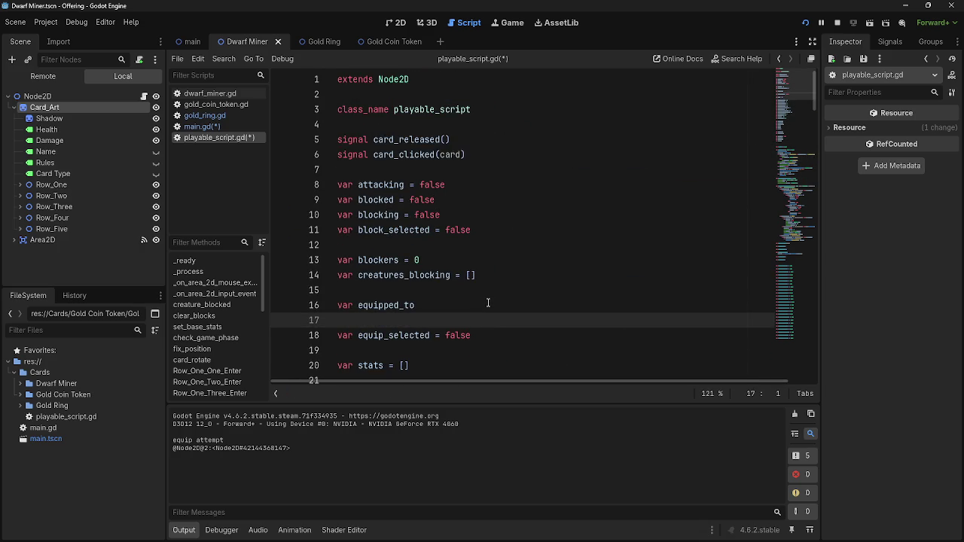
{"action": "type", "text": "var equippe"}
{"action": "type", "text": "d_to"}
{"action": "key", "text": "BackSpace"}
{"action": "key", "text": "BackSpace"}
{"action": "key", "text": "BackSpace"}
{"action": "type", "text": "= fa"}
{"action": "key", "text": "Return"}
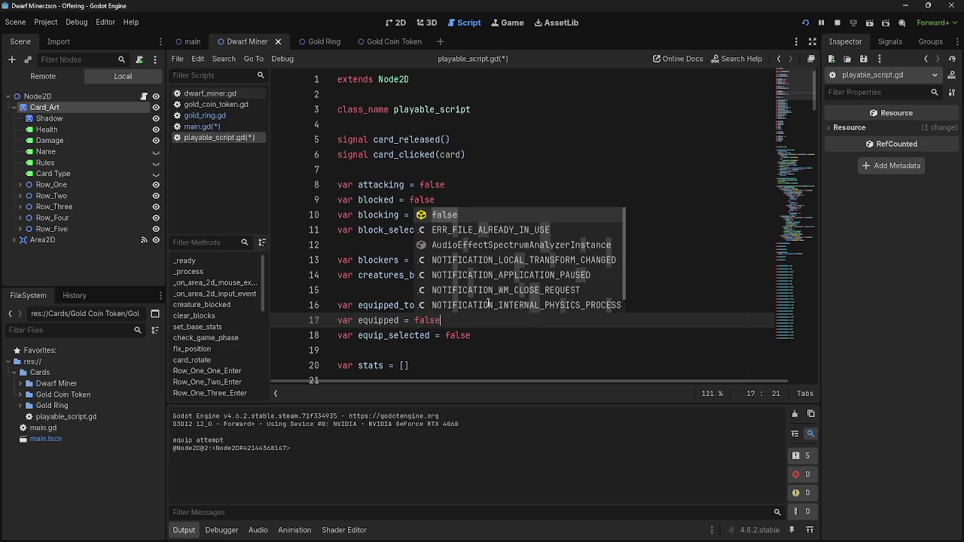
{"action": "left_click", "coordinate": [507, 344]}
Open main.gd and review the equipped_to code on lines 137–138
{"action": "scroll", "coordinate": [508, 344], "scroll_direction": "down", "scroll_amount": 6}
{"action": "scroll", "coordinate": [508, 343], "scroll_direction": "down", "scroll_amount": 14}
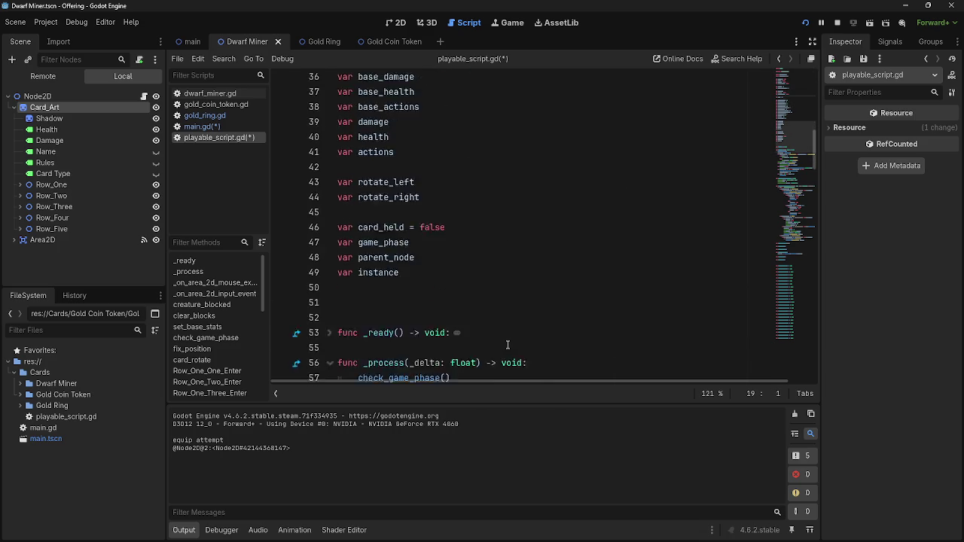
{"action": "scroll", "coordinate": [553, 336], "scroll_direction": "up", "scroll_amount": 1}
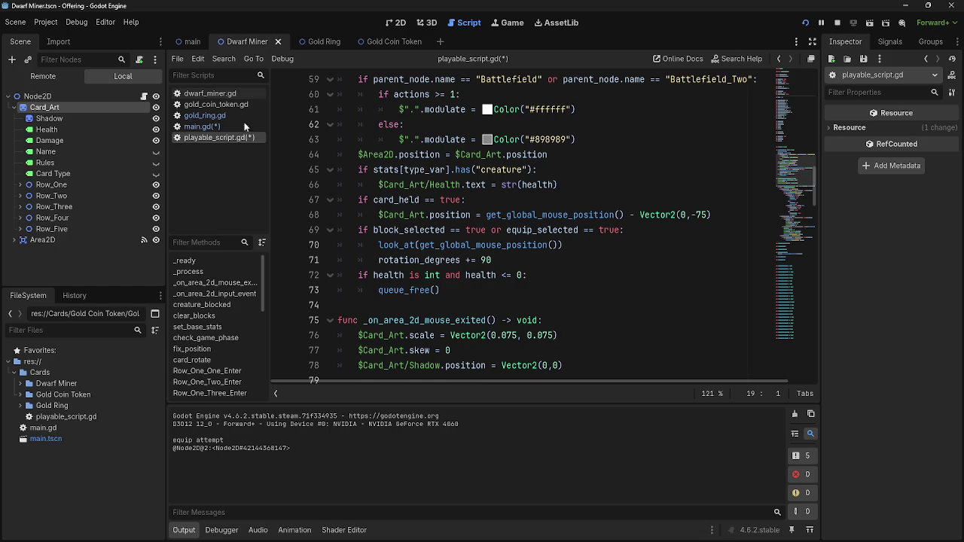
{"action": "left_click", "coordinate": [202, 126]}
{"action": "left_click", "coordinate": [587, 216]}
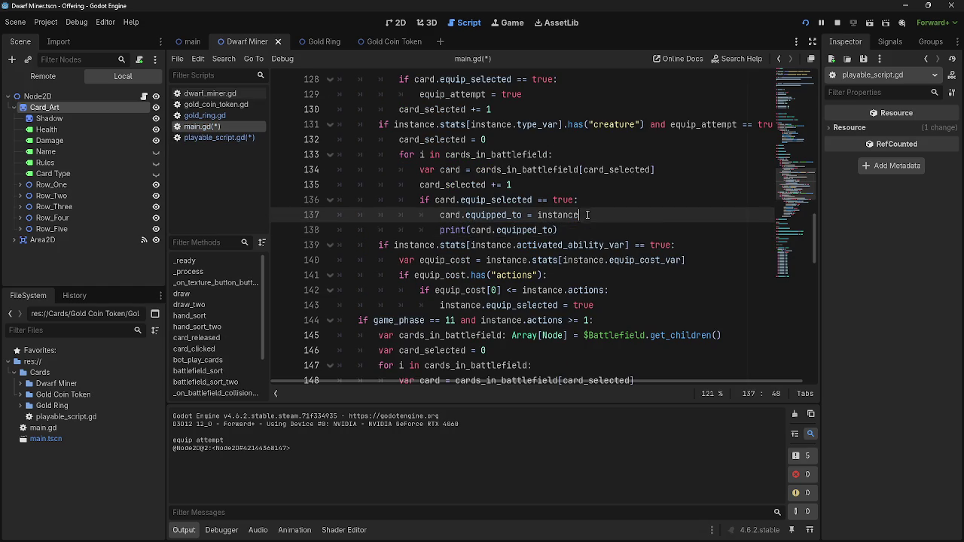
{"action": "left_click", "coordinate": [587, 233]}
{"action": "left_click", "coordinate": [604, 220]}
{"action": "left_click", "coordinate": [596, 236]}
{"action": "left_click", "coordinate": [605, 219]}
{"action": "left_click", "coordinate": [595, 233]}
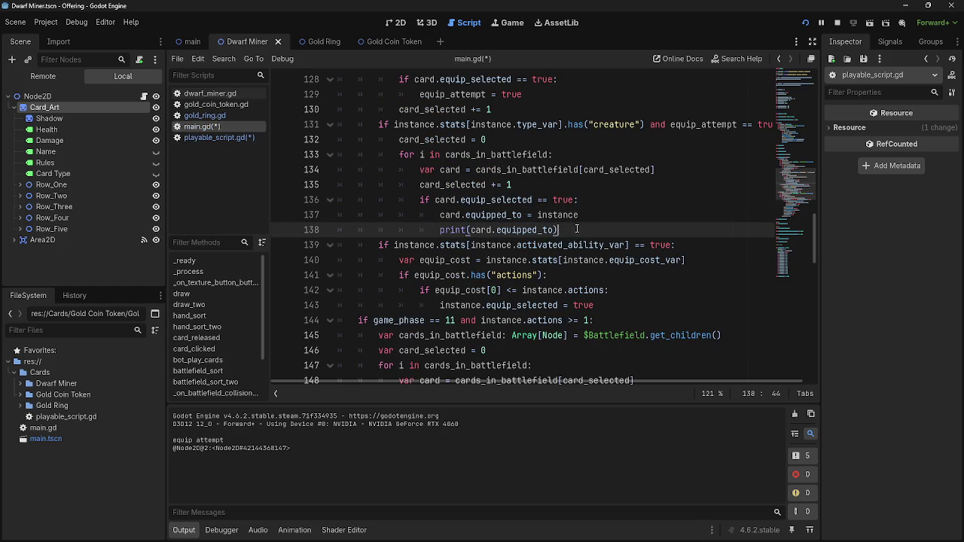
Compare playable_script.gd against main.gd, switching between the two scripts
{"action": "left_click", "coordinate": [196, 138]}
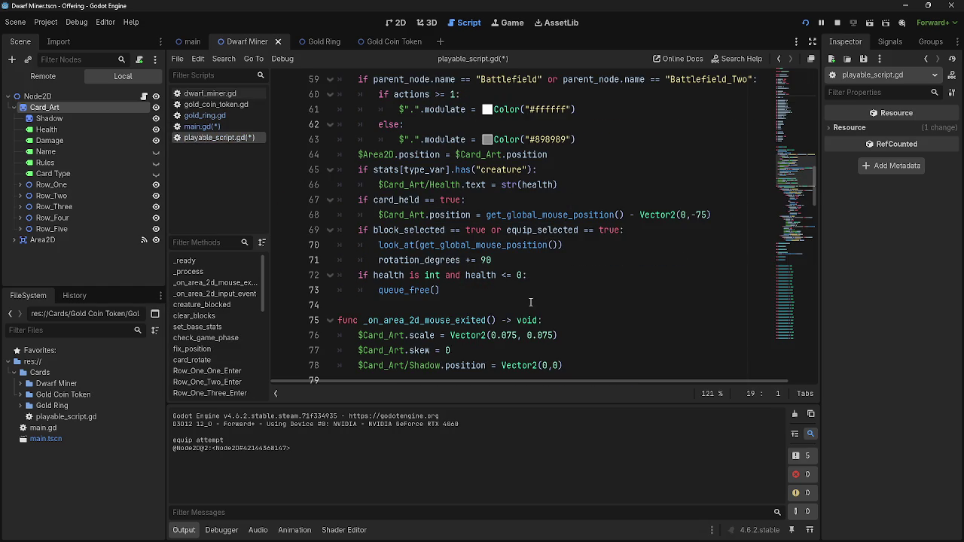
{"action": "left_click", "coordinate": [200, 126]}
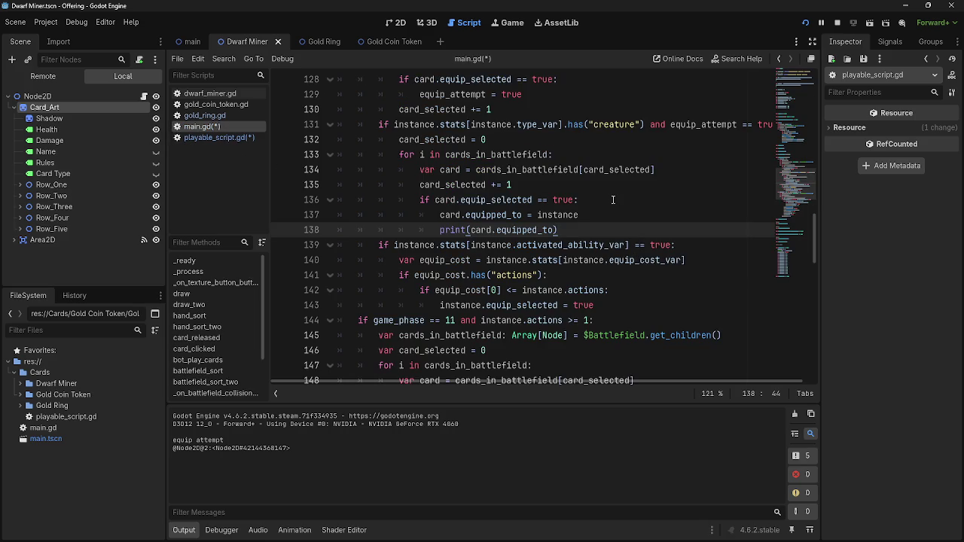
{"action": "left_click", "coordinate": [226, 138]}
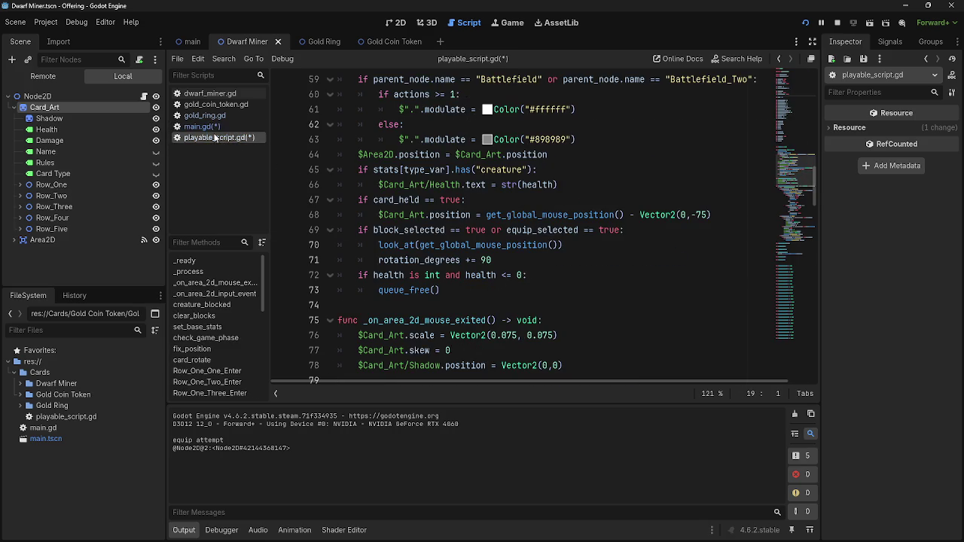
{"action": "left_click", "coordinate": [214, 128]}
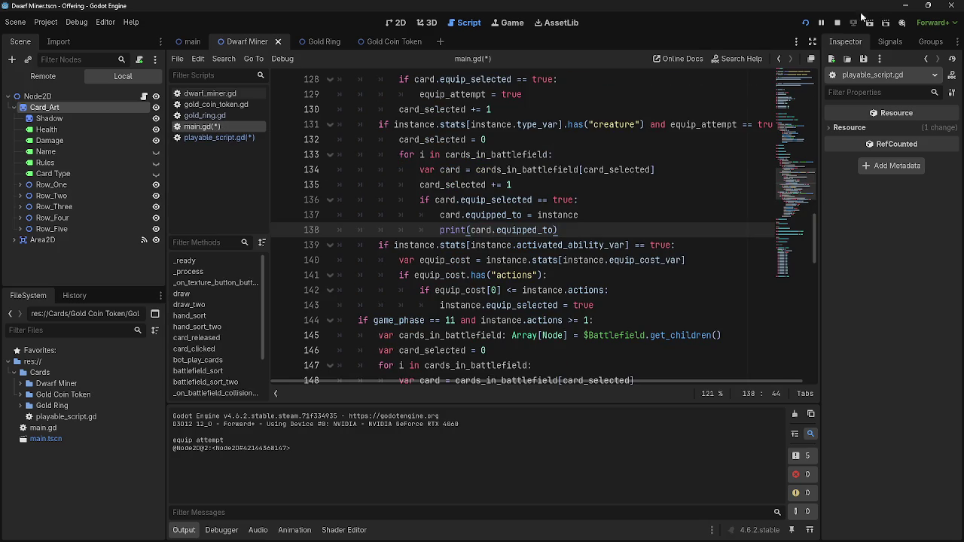
{"action": "scroll", "coordinate": [676, 183], "scroll_direction": "up", "scroll_amount": 1}
{"action": "scroll", "coordinate": [676, 184], "scroll_direction": "down", "scroll_amount": 1}
Inspect lines 141–144 of main.gd, highlighting actions, instance and equip_selected
{"action": "left_click", "coordinate": [659, 306]}
{"action": "left_click", "coordinate": [663, 280]}
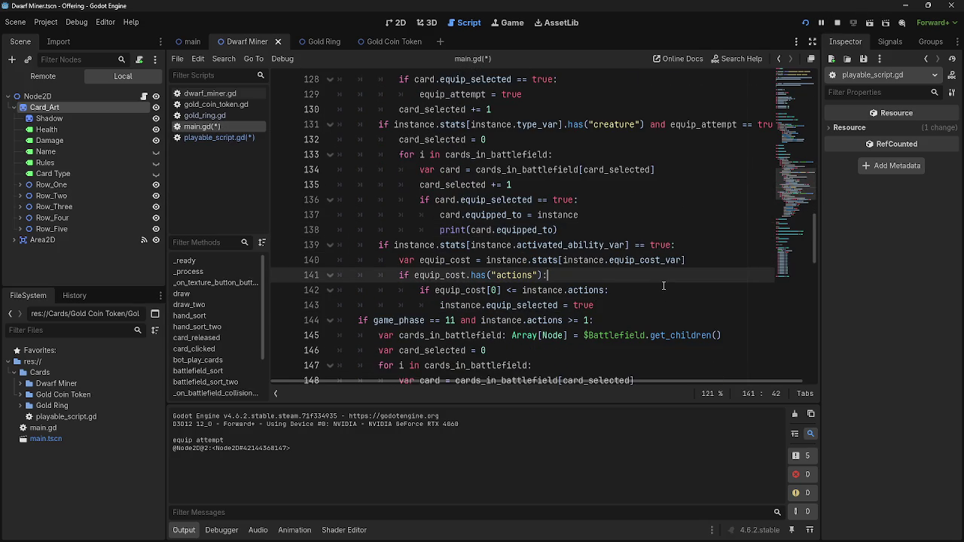
{"action": "left_click", "coordinate": [664, 291]}
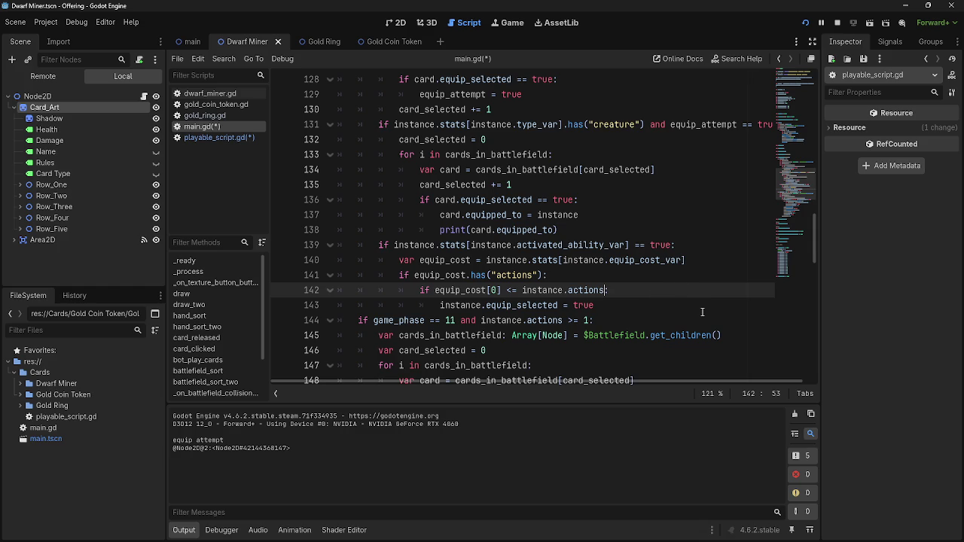
{"action": "left_click", "coordinate": [610, 310]}
{"action": "double_click", "coordinate": [586, 290]}
{"action": "double_click", "coordinate": [543, 290]}
{"action": "double_click", "coordinate": [537, 305]}
{"action": "double_click", "coordinate": [585, 291]}
{"action": "double_click", "coordinate": [545, 321]}
{"action": "double_click", "coordinate": [515, 275]}
{"action": "double_click", "coordinate": [586, 290]}
Select line 144 and re-examine its instance, actions and equip_selected references
{"action": "left_click_drag", "start_coordinate": [339, 321], "coordinate": [563, 320]}
{"action": "left_click", "coordinate": [536, 321]}
{"action": "double_click", "coordinate": [536, 320]}
{"action": "double_click", "coordinate": [511, 320]}
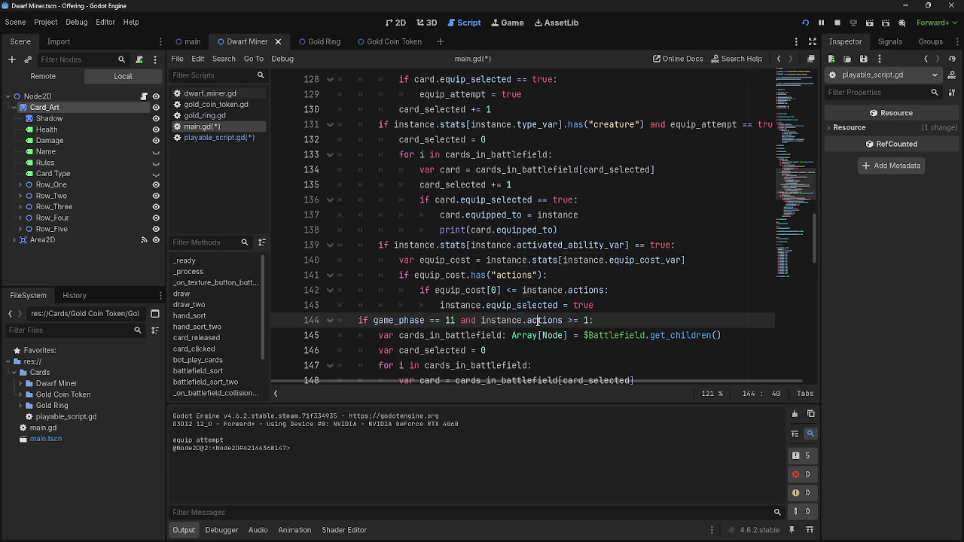
{"action": "double_click", "coordinate": [535, 305]}
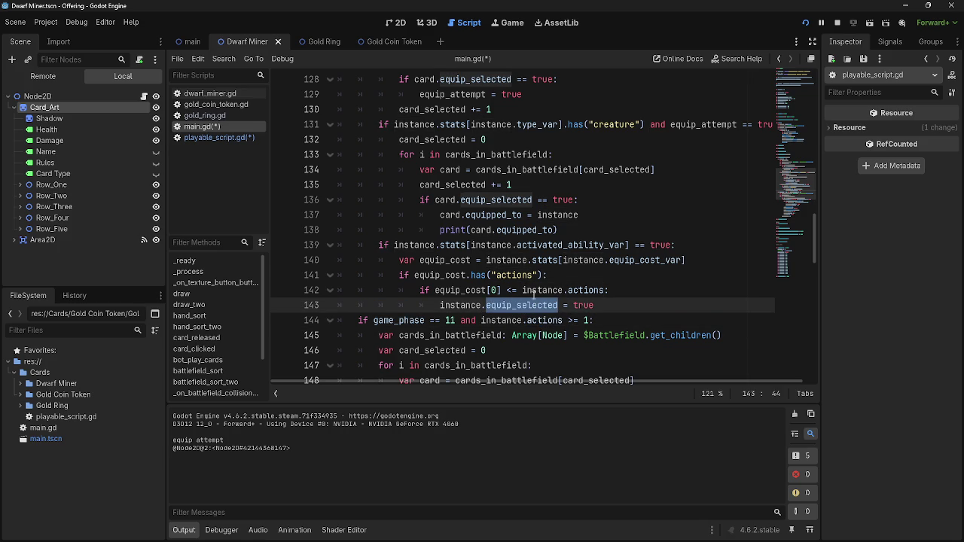
{"action": "double_click", "coordinate": [578, 290]}
{"action": "double_click", "coordinate": [546, 320]}
{"action": "double_click", "coordinate": [584, 290]}
{"action": "double_click", "coordinate": [527, 305]}
{"action": "double_click", "coordinate": [586, 290]}
{"action": "double_click", "coordinate": [527, 305]}
{"action": "left_click", "coordinate": [596, 290]}
Inspect instance and equip_cost_var on line 140, then stop the running game
{"action": "double_click", "coordinate": [586, 290]}
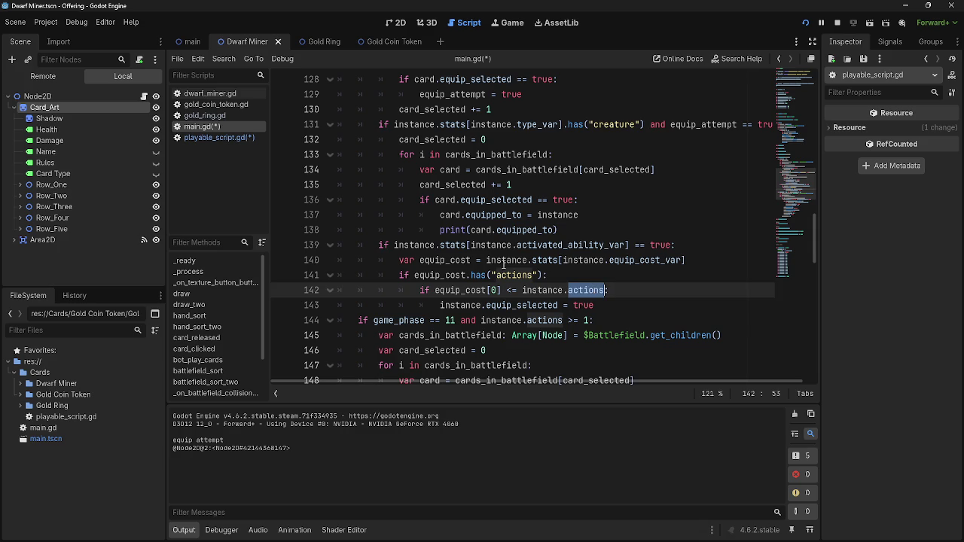
{"action": "left_click", "coordinate": [504, 266]}
{"action": "double_click", "coordinate": [505, 264]}
{"action": "left_click", "coordinate": [545, 261]}
{"action": "double_click", "coordinate": [583, 262]}
{"action": "double_click", "coordinate": [631, 260]}
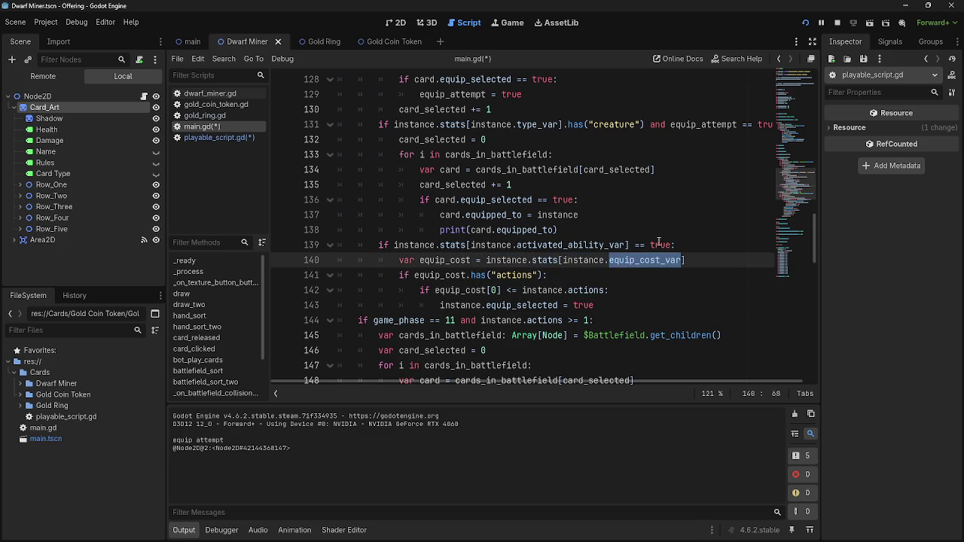
{"action": "double_click", "coordinate": [659, 243]}
{"action": "left_click", "coordinate": [618, 291]}
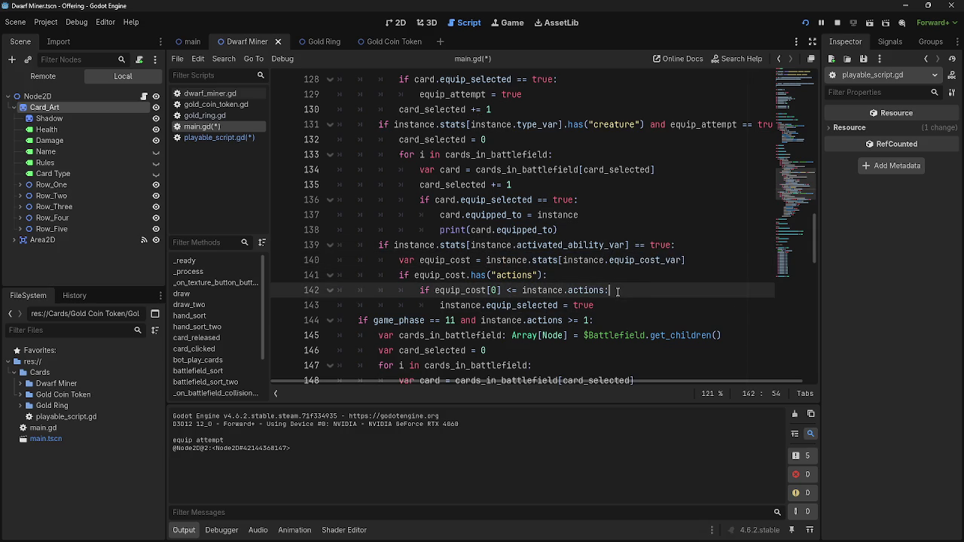
{"action": "left_click", "coordinate": [836, 23]}
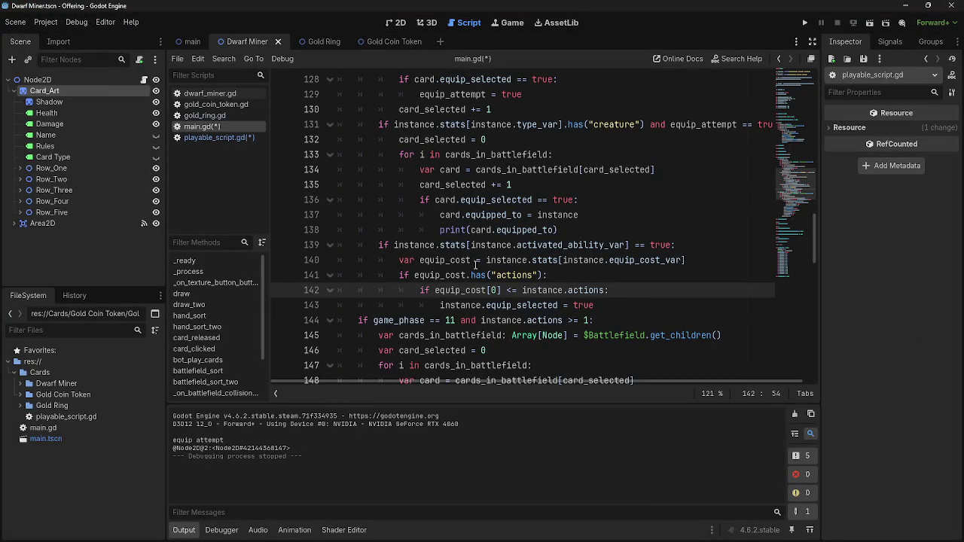
Check the equipped variable declared on line 17 of playable_script.gd, then return to main.gd
{"action": "scroll", "coordinate": [534, 294], "scroll_direction": "up", "scroll_amount": 1}
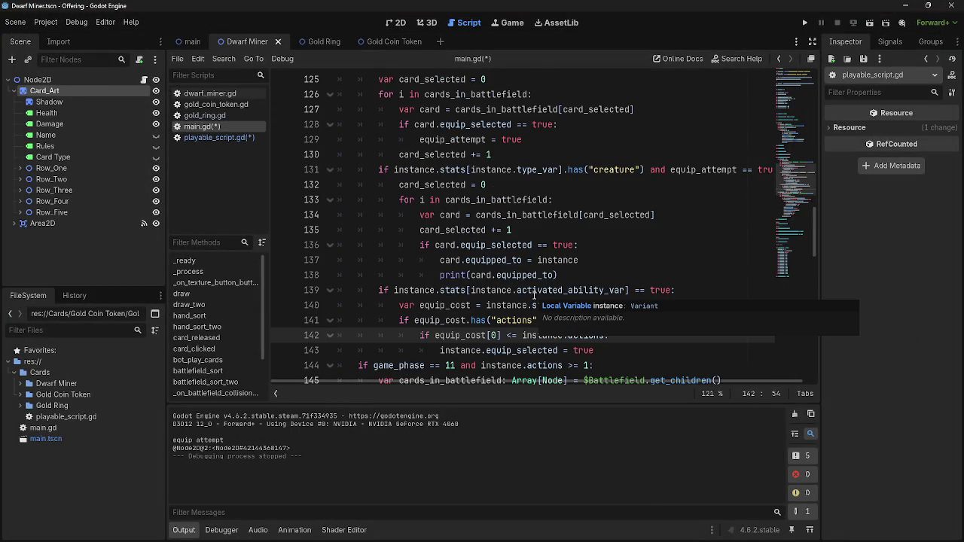
{"action": "left_click", "coordinate": [630, 350]}
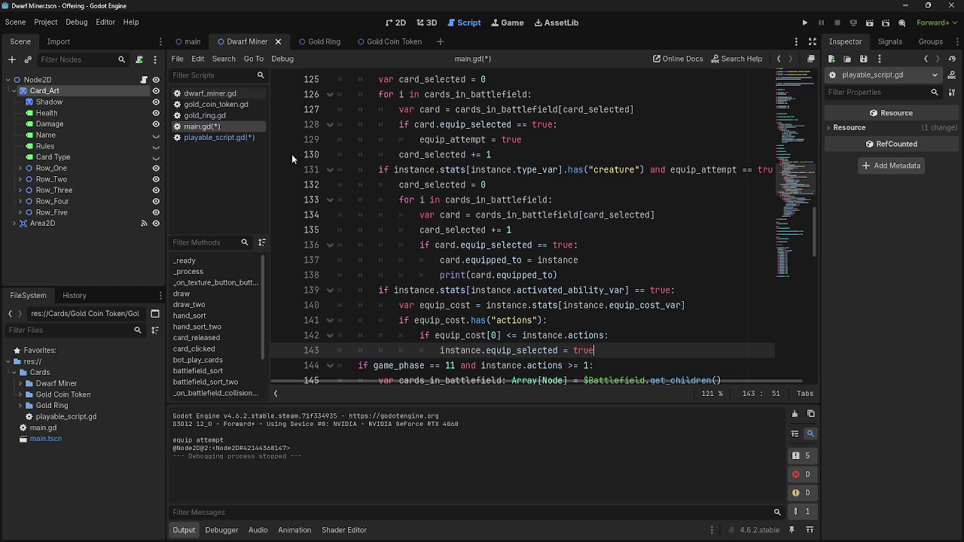
{"action": "left_click", "coordinate": [215, 138]}
{"action": "scroll", "coordinate": [558, 331], "scroll_direction": "up", "scroll_amount": 2}
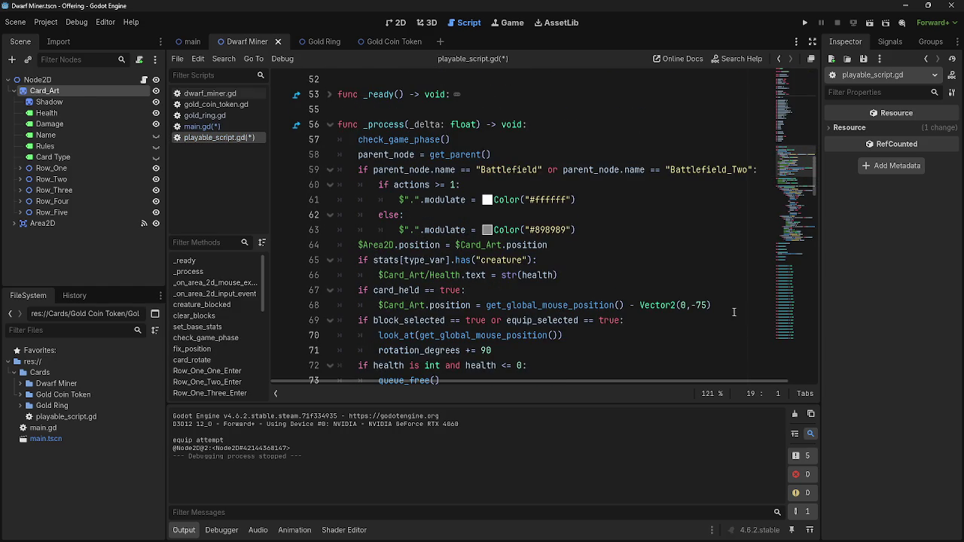
{"action": "left_click", "coordinate": [359, 320]}
{"action": "scroll", "coordinate": [399, 260], "scroll_direction": "up", "scroll_amount": 9}
{"action": "scroll", "coordinate": [399, 260], "scroll_direction": "up", "scroll_amount": 5}
{"action": "double_click", "coordinate": [377, 185]}
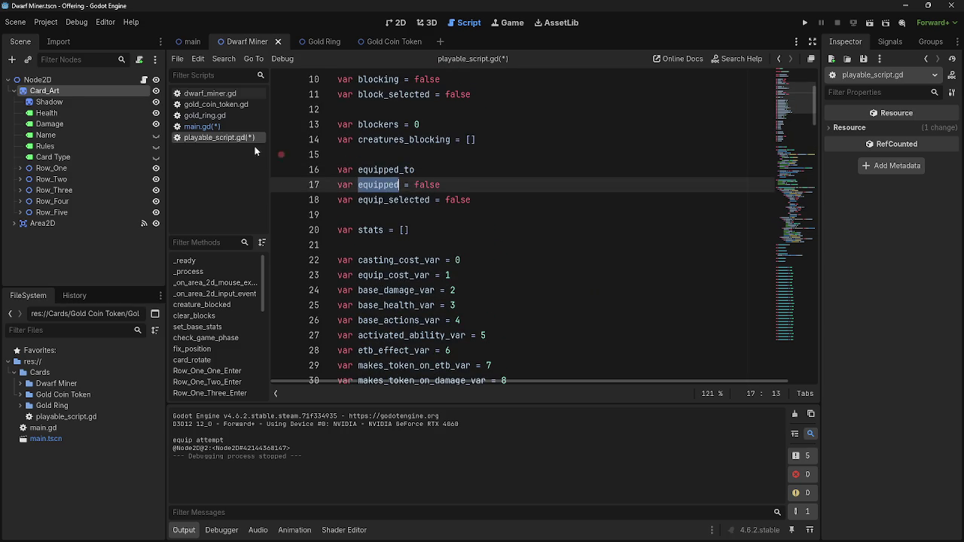
{"action": "left_click", "coordinate": [217, 128]}
Insert 'card.equipped == true' on a new line below the equipped_to assignment in main.gd
{"action": "scroll", "coordinate": [606, 334], "scroll_direction": "down", "scroll_amount": 1}
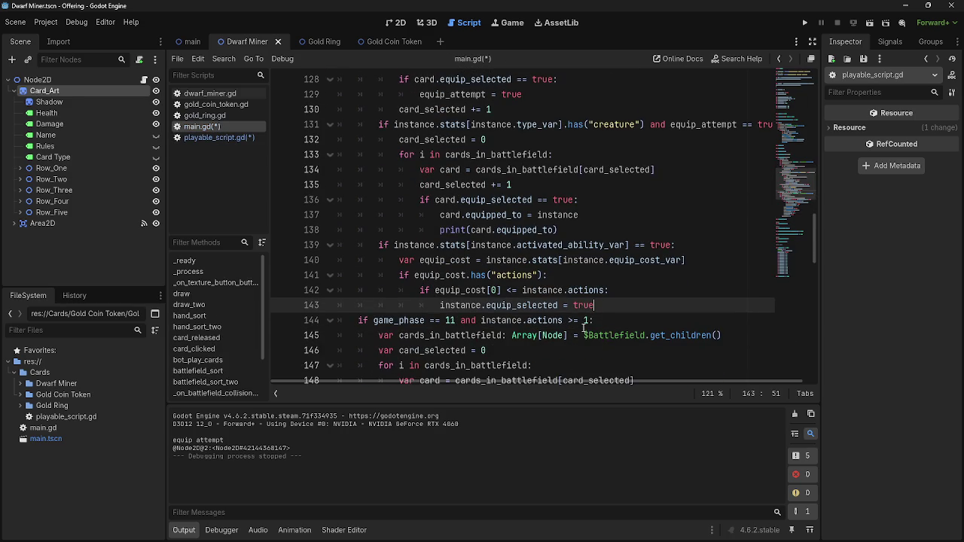
{"action": "scroll", "coordinate": [593, 326], "scroll_direction": "up", "scroll_amount": 1}
{"action": "scroll", "coordinate": [593, 326], "scroll_direction": "up", "scroll_amount": 1}
{"action": "left_click", "coordinate": [674, 305]}
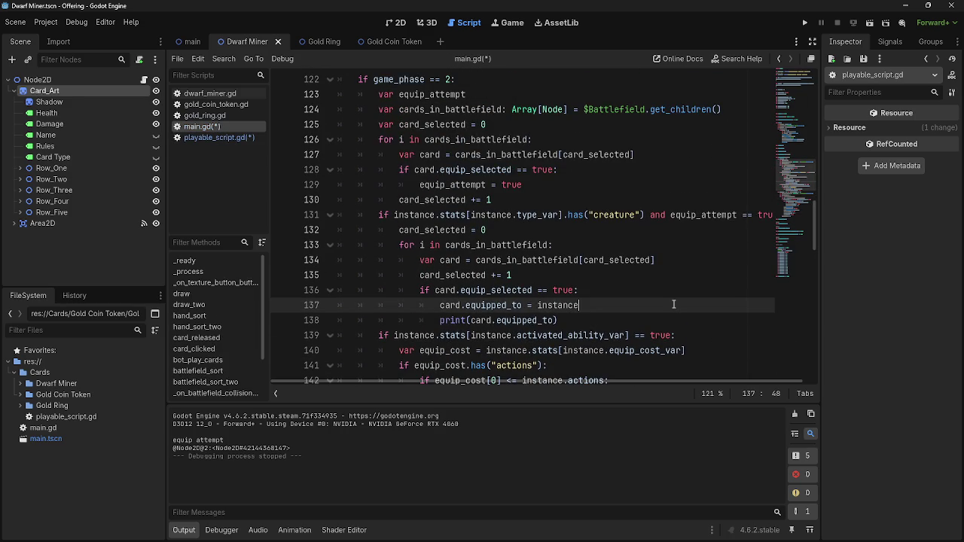
{"action": "key", "text": "Return"}
{"action": "type", "text": "equipped == "}
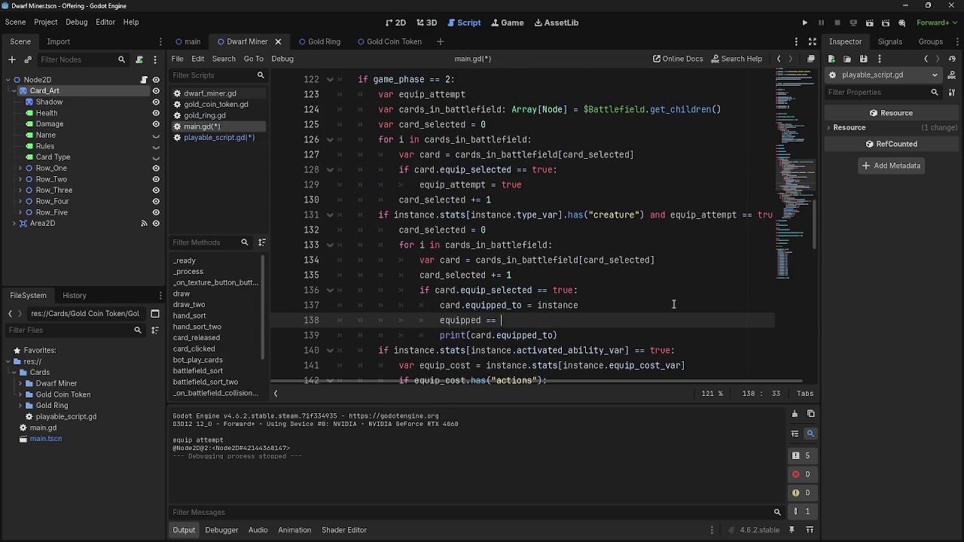
{"action": "type", "text": "true"}
{"action": "key", "text": "Home"}
{"action": "type", "text": "card."}
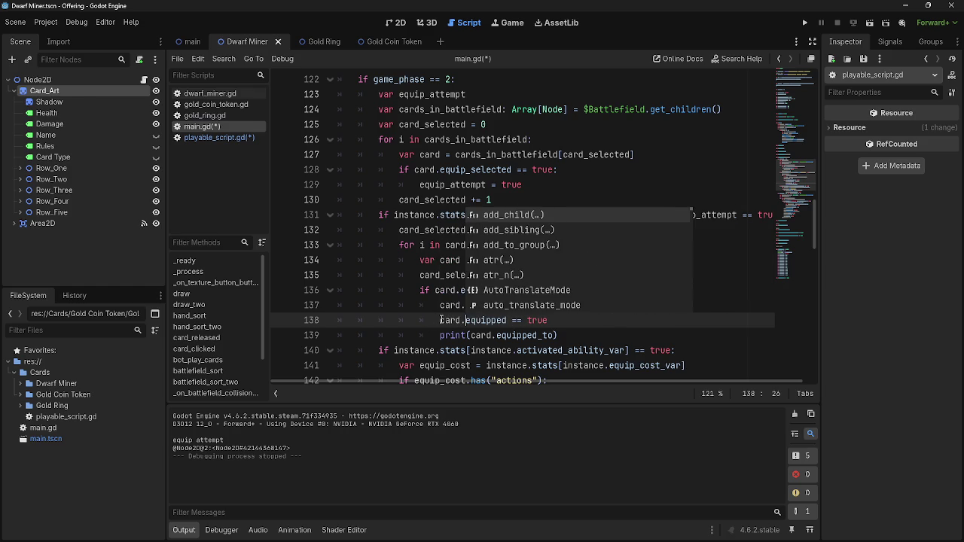
{"action": "left_click", "coordinate": [592, 328]}
{"action": "key", "text": "Up"}
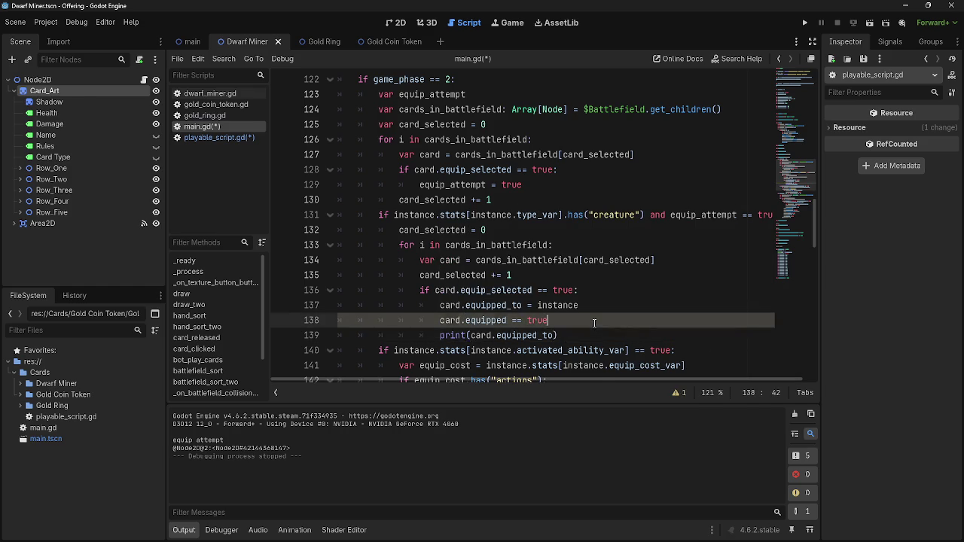
Compare equipped_to and equipped on lines 137–138, rechecking the variable in playable_script.gd
{"action": "scroll", "coordinate": [595, 322], "scroll_direction": "down", "scroll_amount": 2}
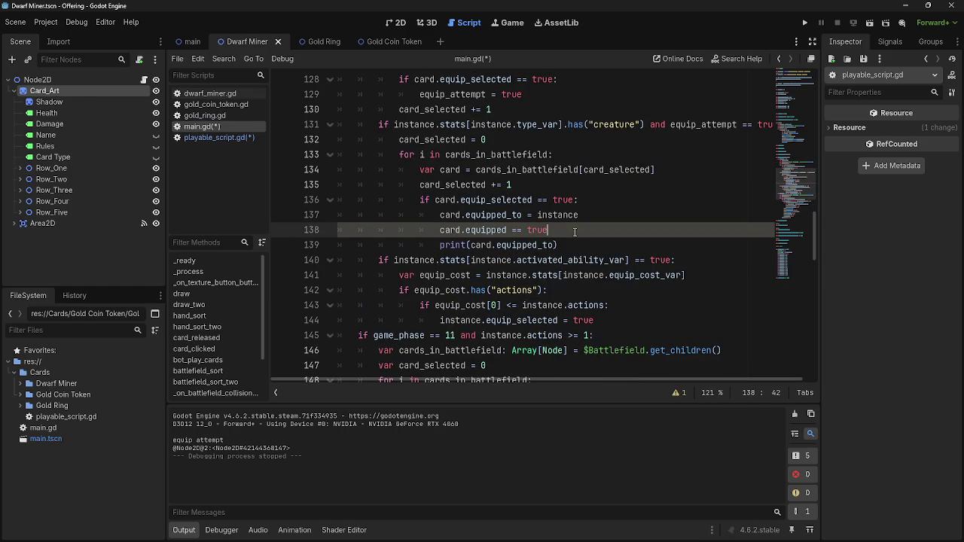
{"action": "double_click", "coordinate": [482, 230]}
{"action": "double_click", "coordinate": [485, 215]}
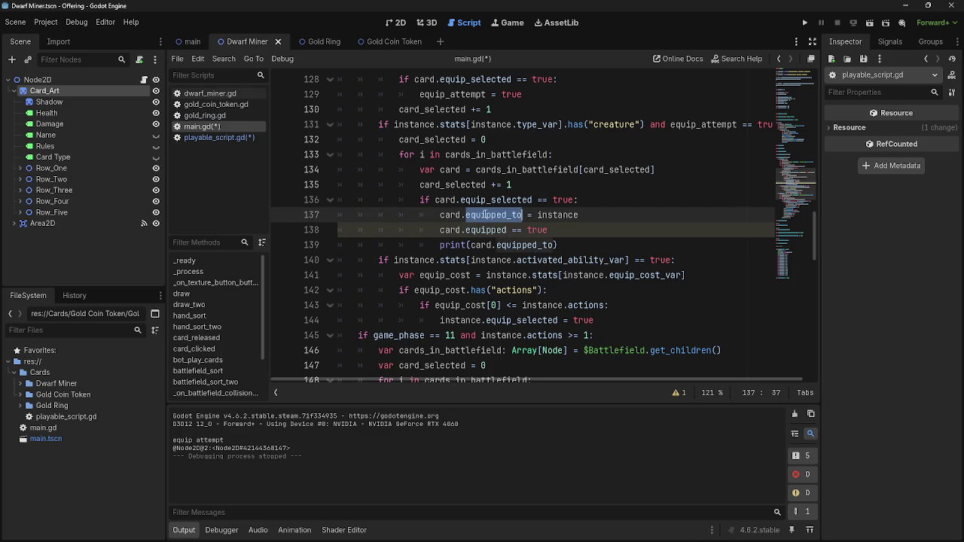
{"action": "double_click", "coordinate": [484, 229]}
{"action": "left_click", "coordinate": [566, 231]}
{"action": "left_click", "coordinate": [562, 244]}
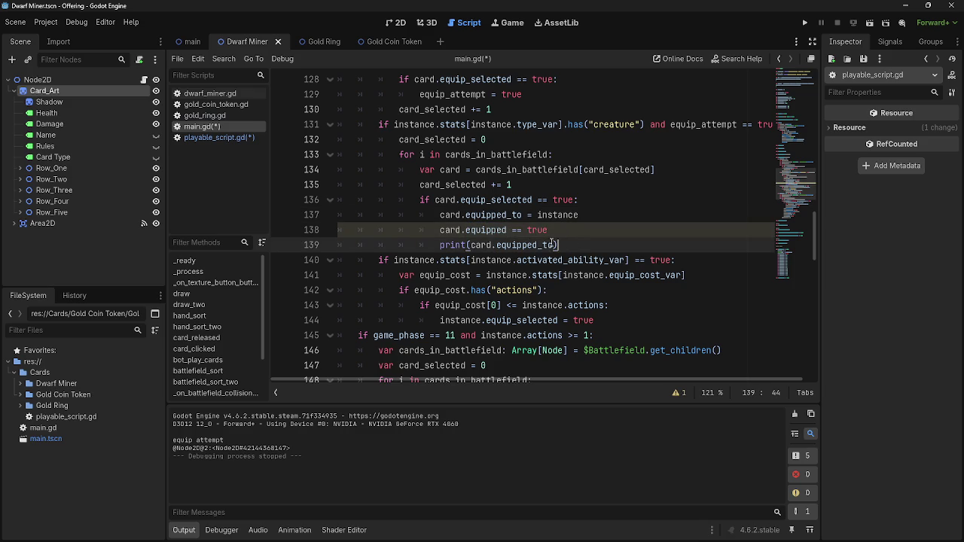
{"action": "double_click", "coordinate": [493, 232]}
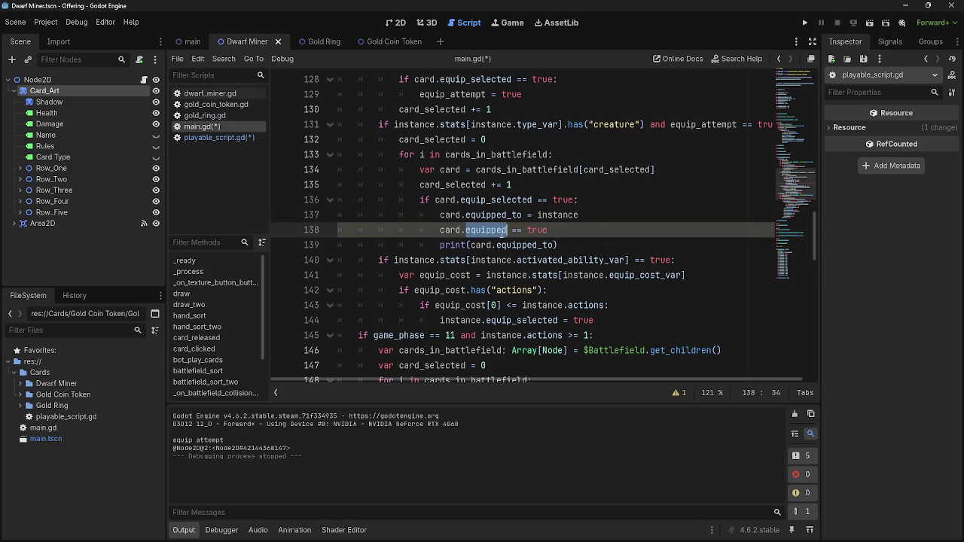
{"action": "left_click", "coordinate": [218, 137]}
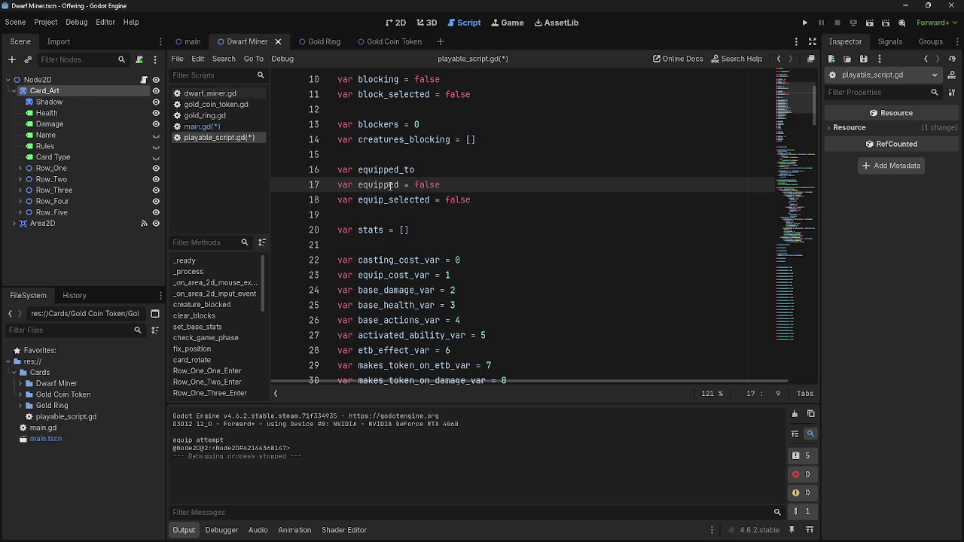
{"action": "left_click", "coordinate": [216, 128]}
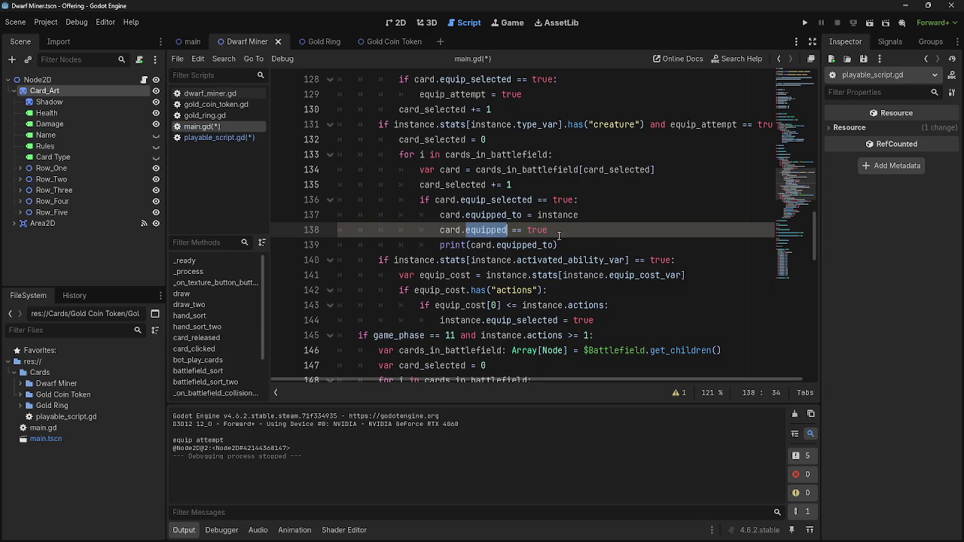
{"action": "left_click", "coordinate": [612, 233]}
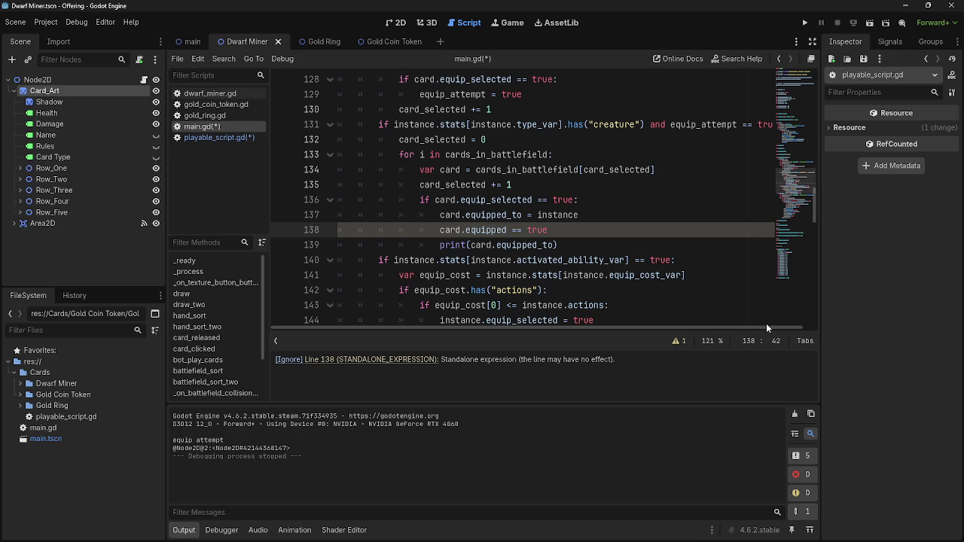
Review the warnings below the main.gd code, collapse the list, and open playable_script.gd
{"action": "left_click", "coordinate": [274, 341]}
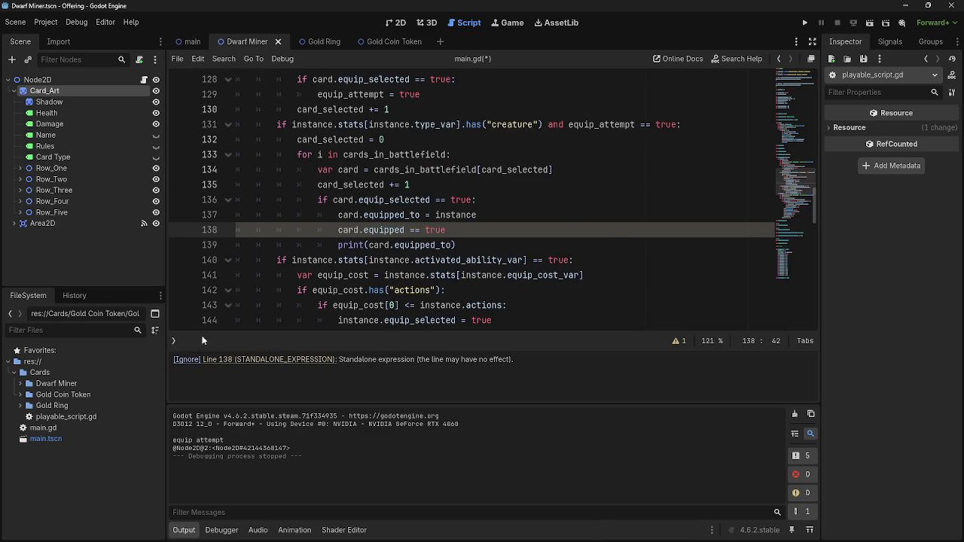
{"action": "left_click", "coordinate": [177, 341]}
{"action": "left_click", "coordinate": [811, 435]}
{"action": "left_click", "coordinate": [812, 436]}
{"action": "left_click", "coordinate": [812, 456]}
{"action": "left_click", "coordinate": [812, 456]}
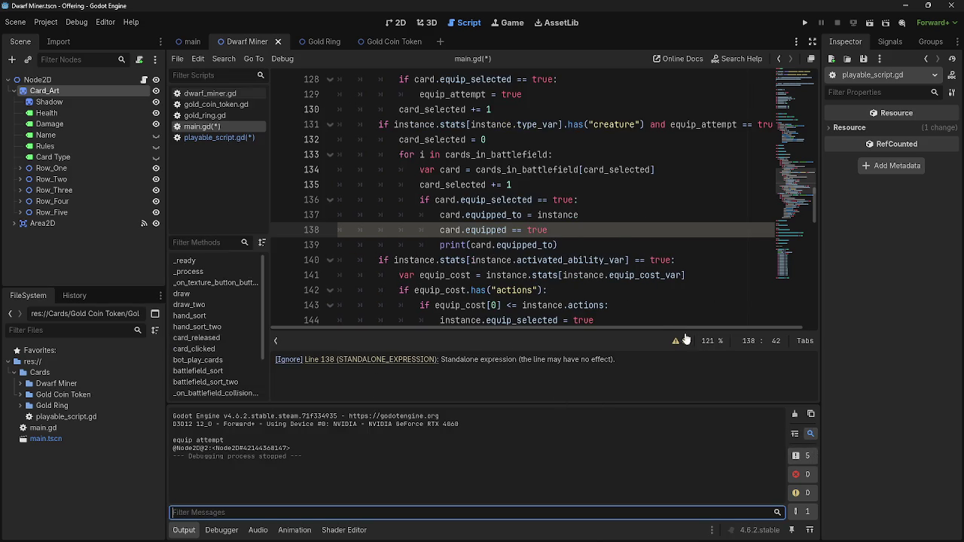
{"action": "left_click", "coordinate": [657, 305]}
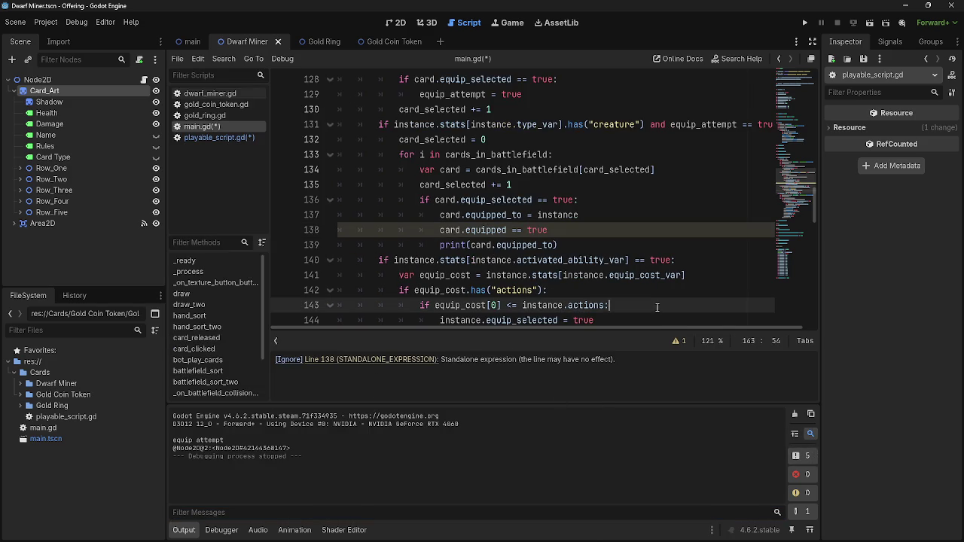
{"action": "left_click", "coordinate": [679, 342]}
{"action": "left_click", "coordinate": [567, 243]}
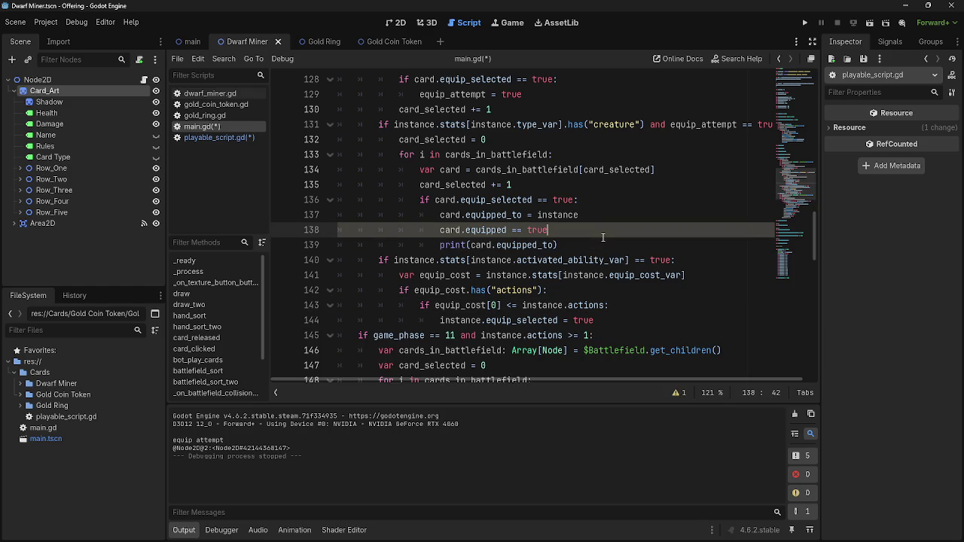
{"action": "left_click", "coordinate": [219, 138]}
{"action": "left_click", "coordinate": [519, 261]}
Add an 'if equipped == true:' check with a placeholder pass to playable_script.gd's _process
{"action": "scroll", "coordinate": [490, 239], "scroll_direction": "down", "scroll_amount": 15}
{"action": "scroll", "coordinate": [495, 239], "scroll_direction": "down", "scroll_amount": 1}
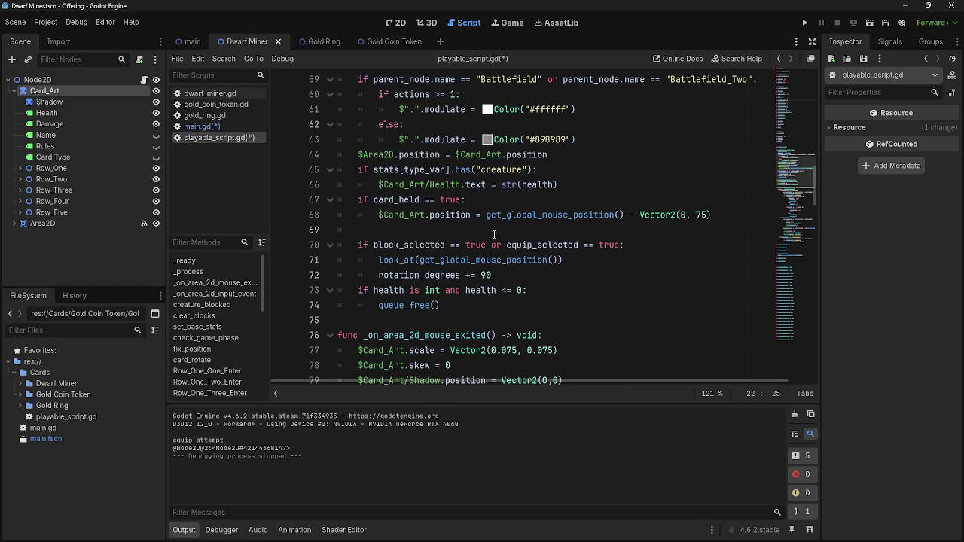
{"action": "left_click", "coordinate": [494, 233]}
{"action": "type", "text": "if eq"}
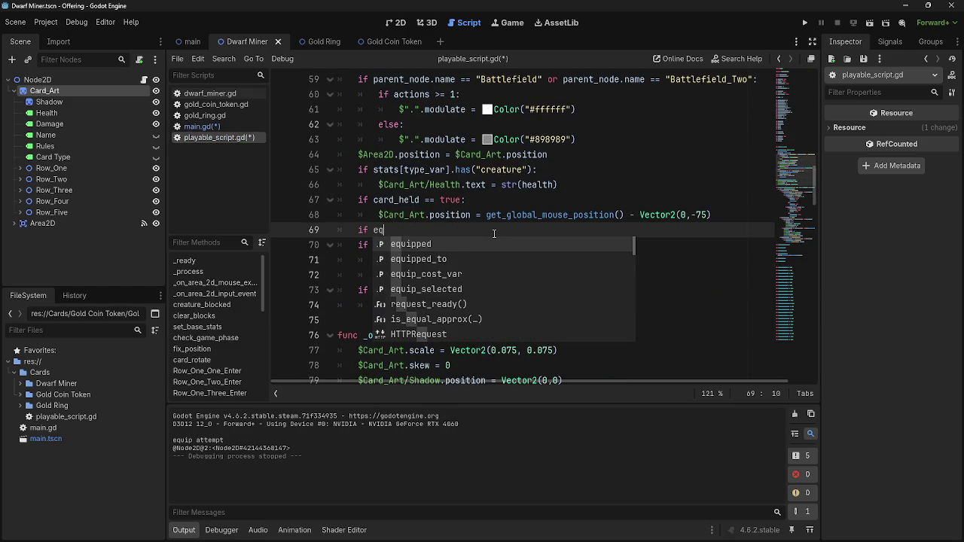
{"action": "type", "text": "quipped == "}
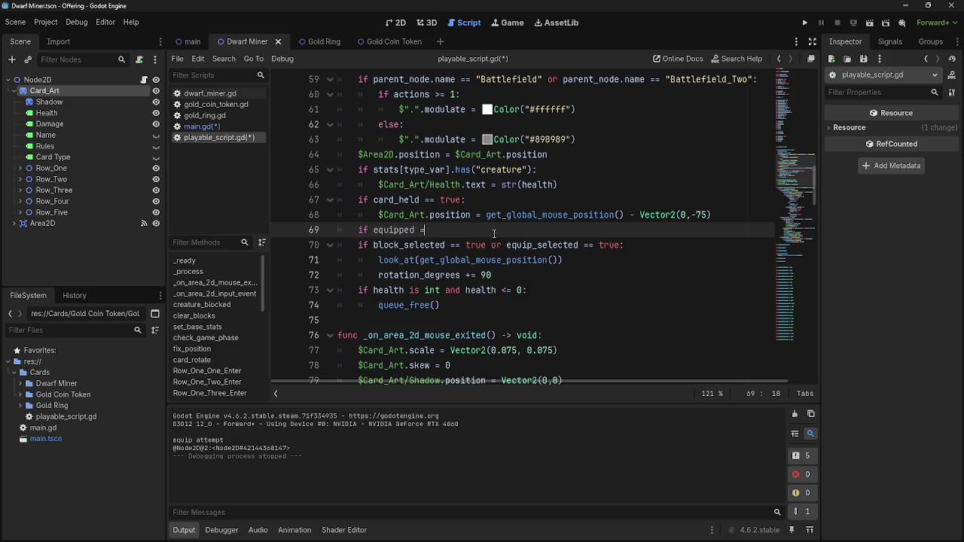
{"action": "type", "text": "true:"}
{"action": "key", "text": "Return"}
{"action": "type", "text": "pass"}
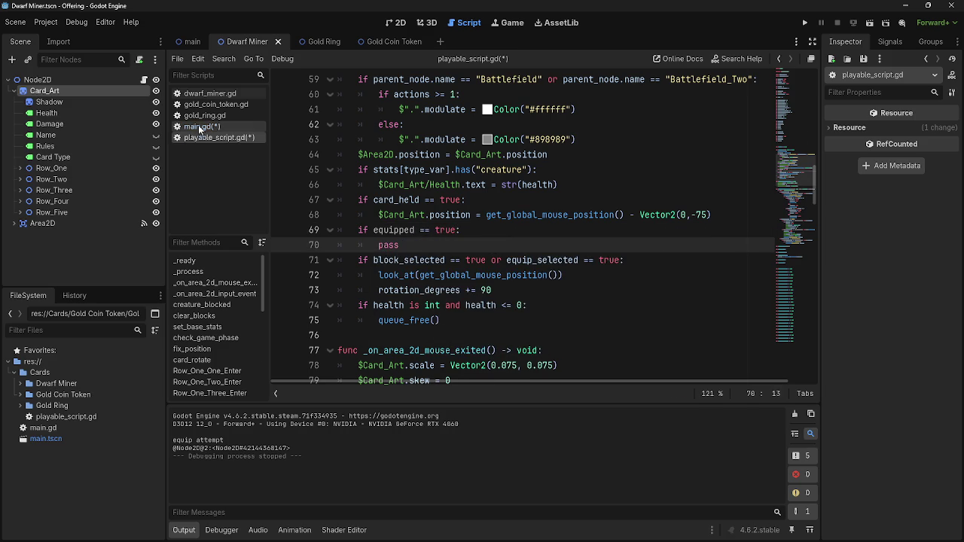
In main.gd, turn the equipped comparison on line 138 into an assignment and save the scripts
{"action": "left_click", "coordinate": [195, 127]}
{"action": "key", "text": "Delete"}
{"action": "key", "text": "End"}
{"action": "key", "text": "ctrl+s"}
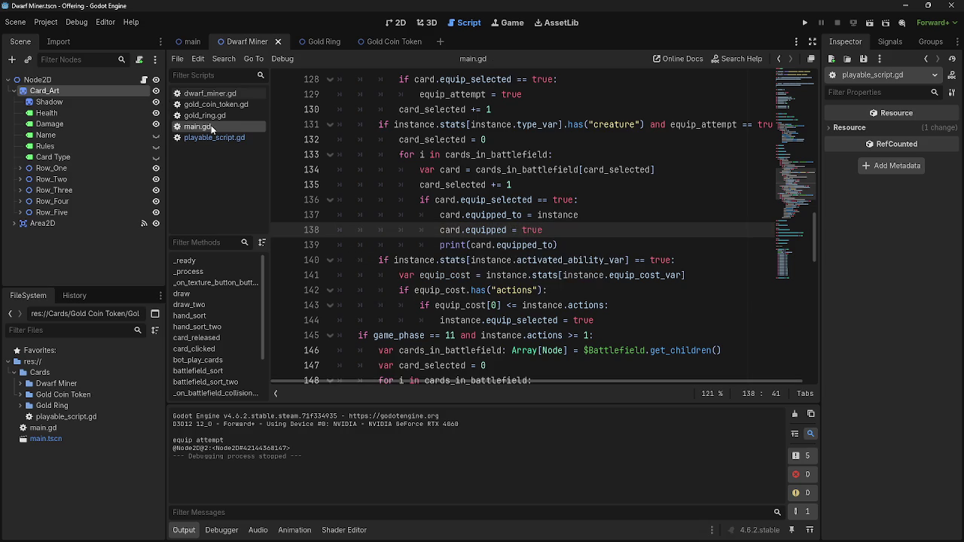
Inside the equipped check, write $".".pos = equipped_to.pos using the dragged-in root node reference
{"action": "left_click", "coordinate": [219, 138]}
{"action": "left_click", "coordinate": [474, 245]}
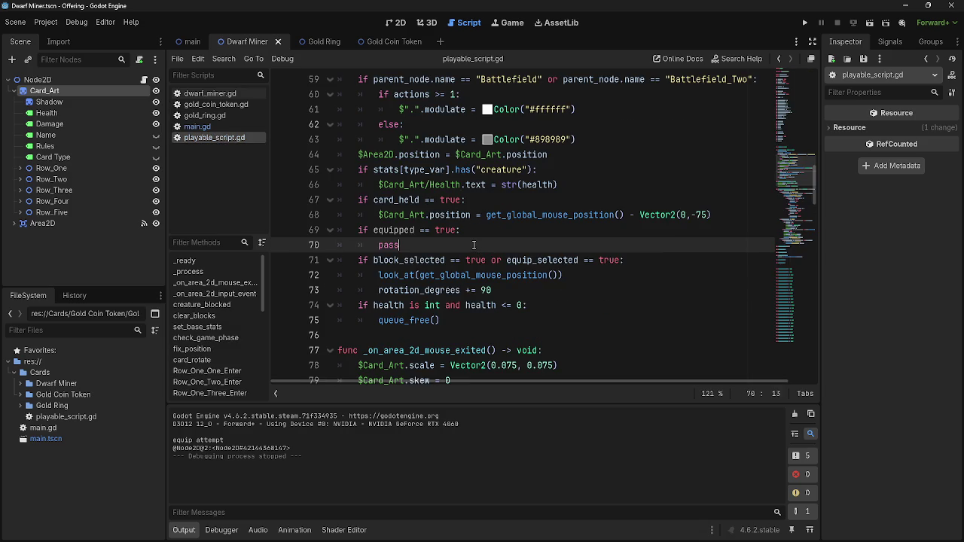
{"action": "left_click", "coordinate": [476, 236]}
{"action": "key", "text": "Return"}
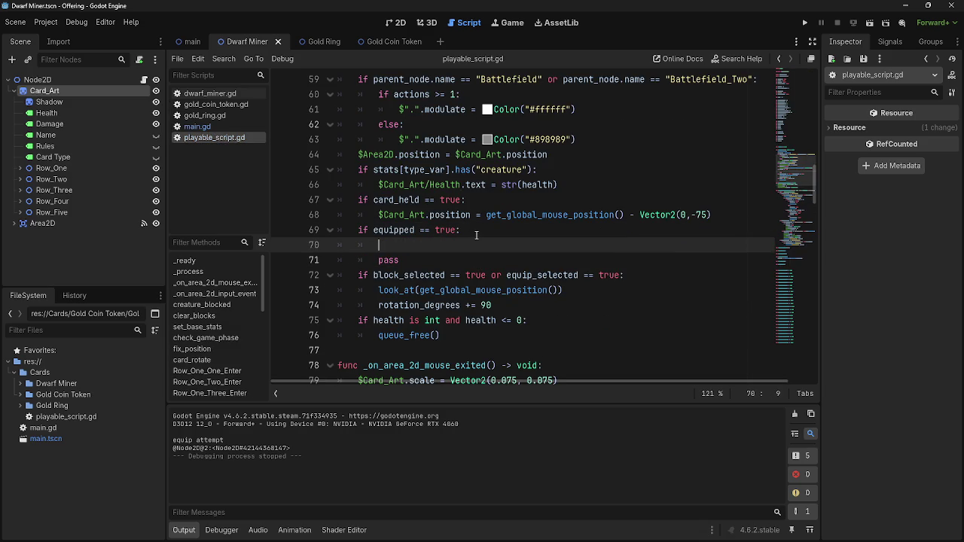
{"action": "left_click", "coordinate": [67, 78]}
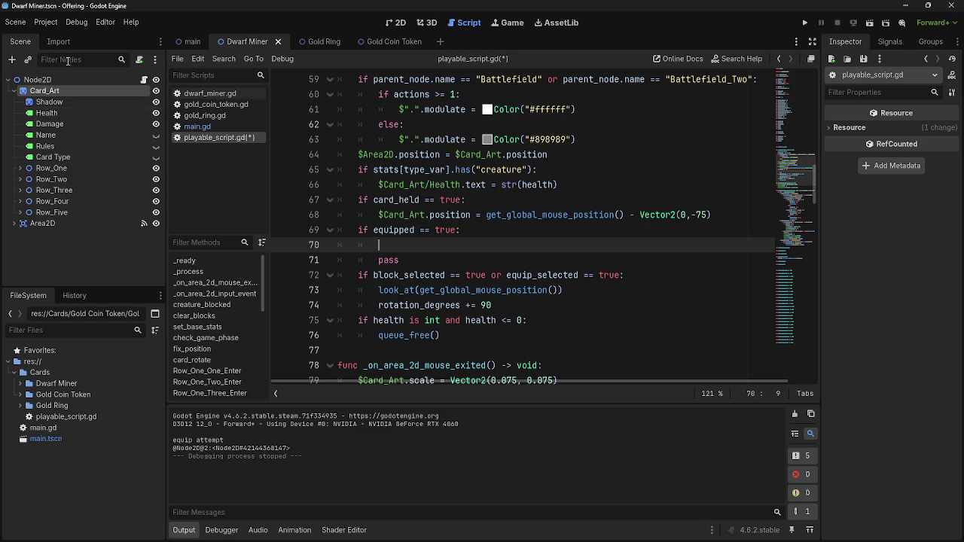
{"action": "mouse_move", "coordinate": [67, 78]}
{"action": "left_mouse_down"}
{"action": "mouse_move", "coordinate": [425, 259]}
{"action": "mouse_move", "coordinate": [505, 255]}
{"action": "left_mouse_up"}
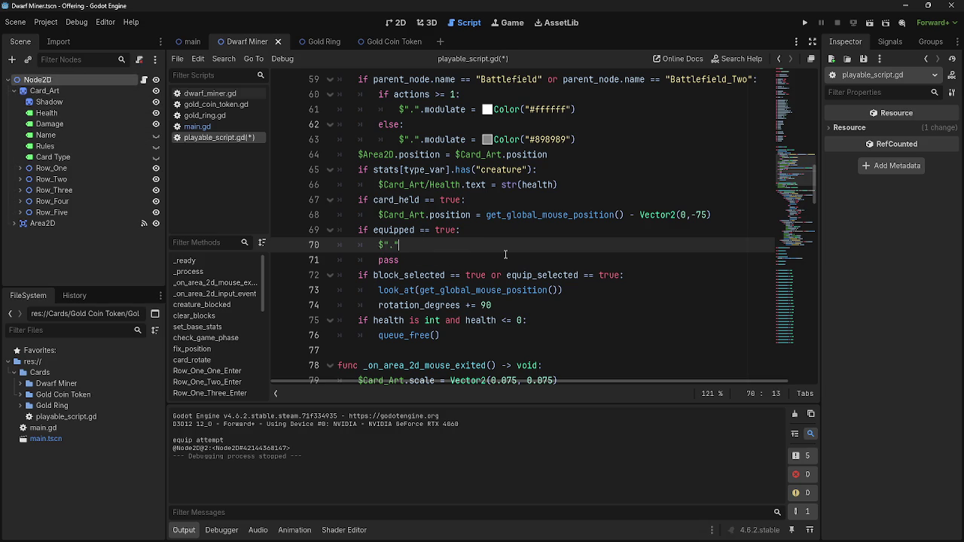
{"action": "type", "text": ".pos"}
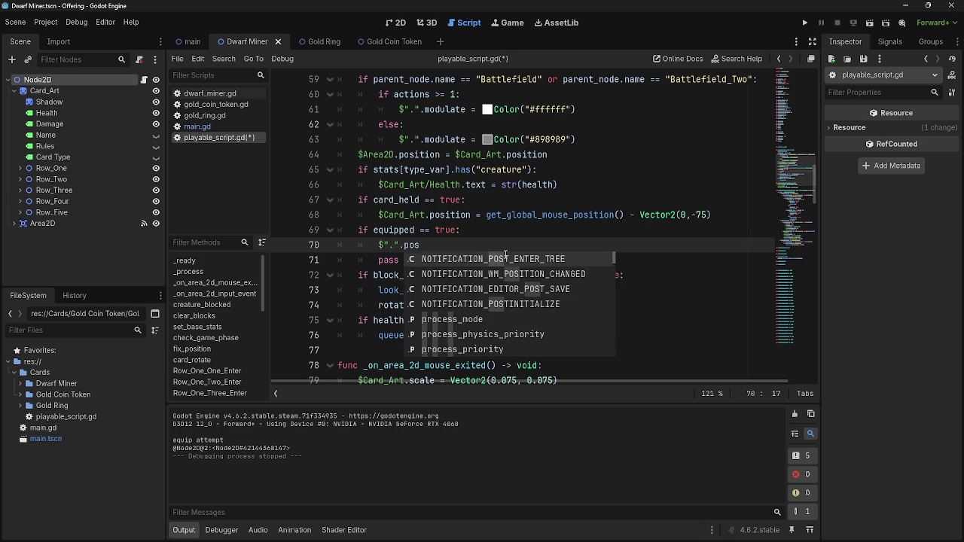
{"action": "type", "text": " ="}
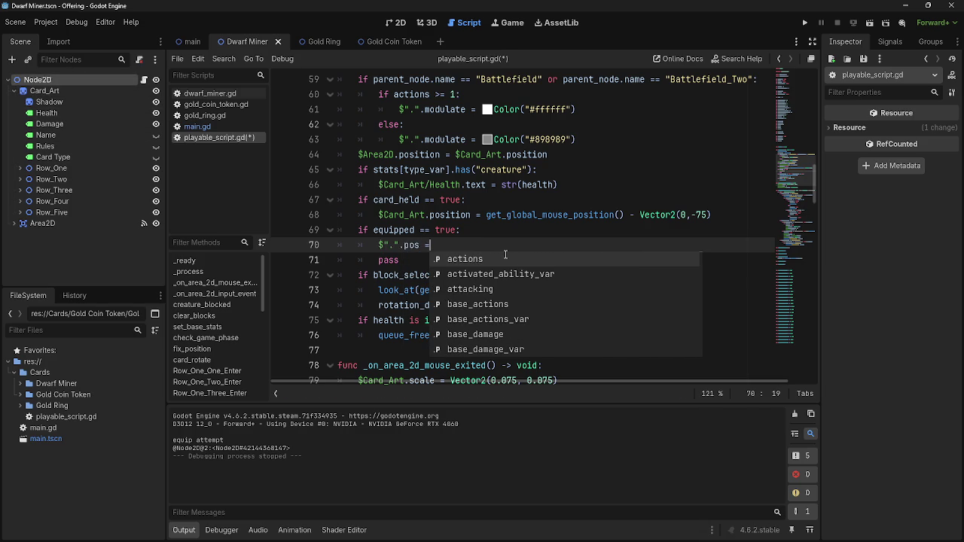
{"action": "type", "text": "qu"}
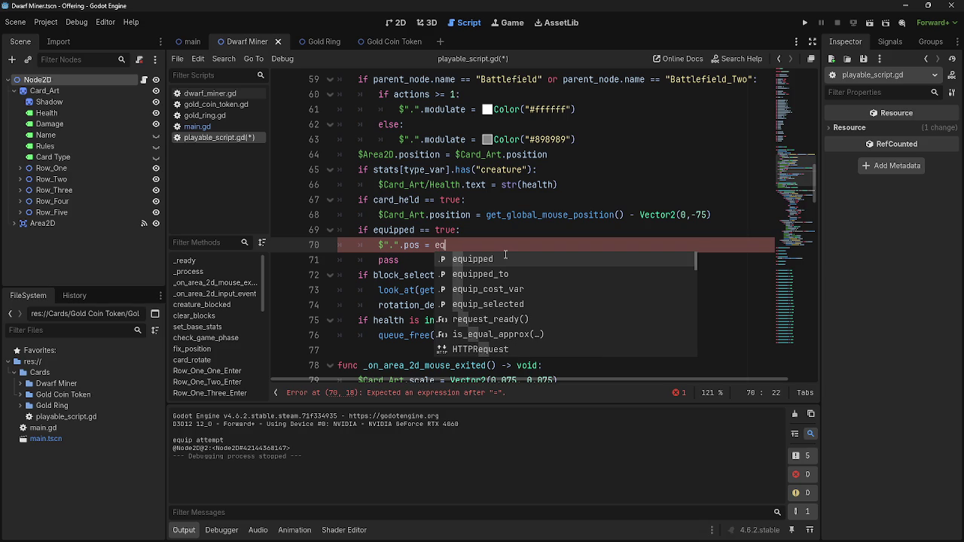
{"action": "key", "text": "Down"}
{"action": "key", "text": "Down"}
{"action": "key", "text": "Return"}
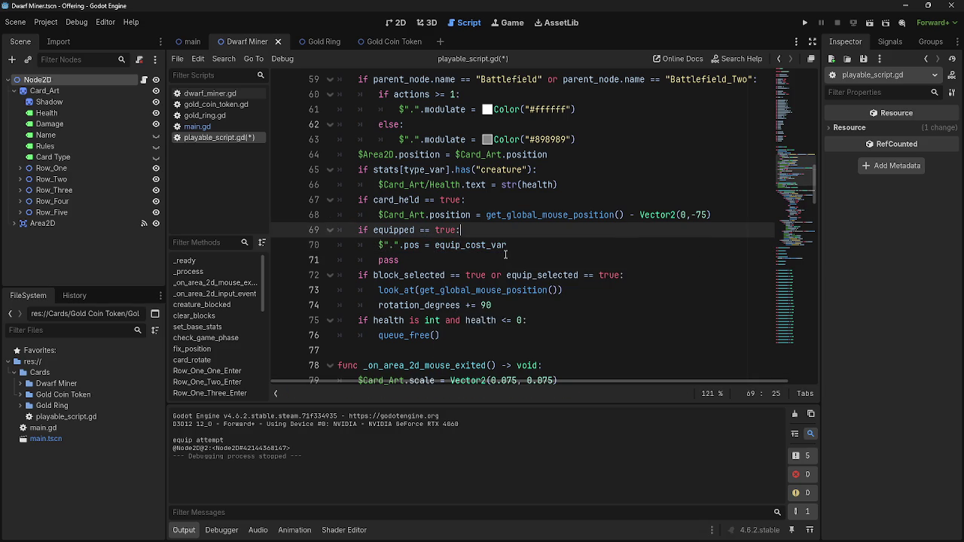
{"action": "key", "text": "BackSpace"}
{"action": "key", "text": "BackSpace"}
{"action": "key", "text": "BackSpace"}
{"action": "key", "text": "BackSpace"}
{"action": "key", "text": "BackSpace"}
{"action": "key", "text": "BackSpace"}
{"action": "type", "text": "t"}
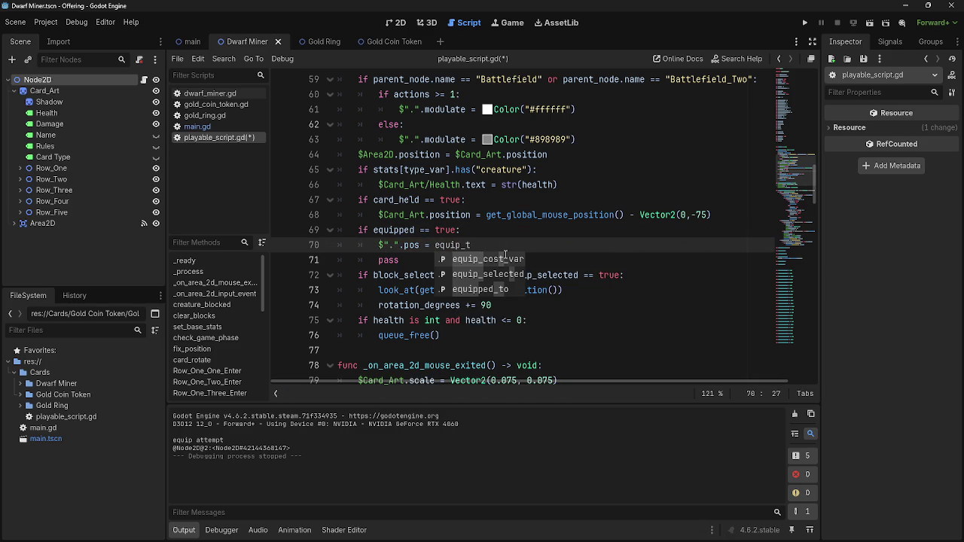
{"action": "key", "text": "Down"}
{"action": "key", "text": "Down"}
{"action": "key", "text": "Return"}
{"action": "type", "text": "."}
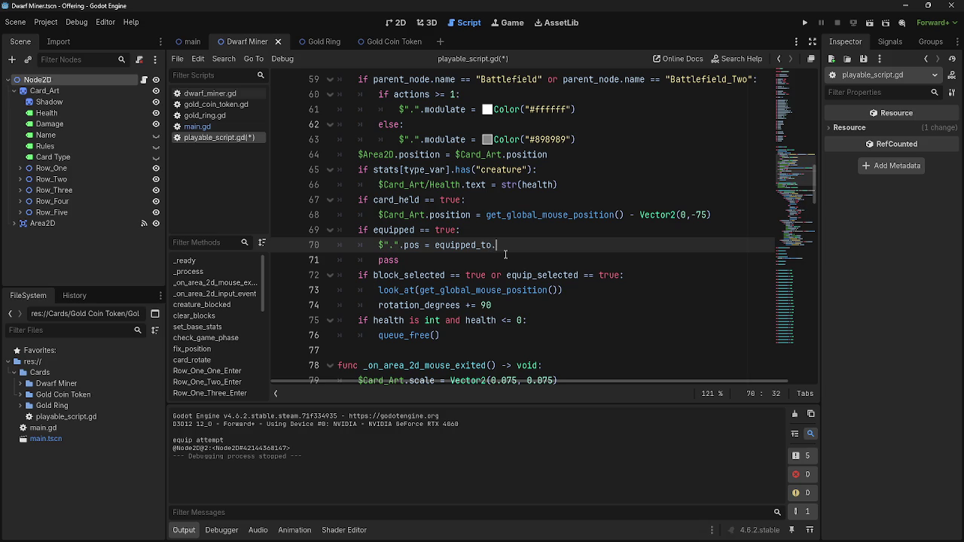
{"action": "type", "text": "pos"}
Change both pos references to global_position and delete the leftover pass line
{"action": "double_click", "coordinate": [413, 247]}
{"action": "type", "text": "global"}
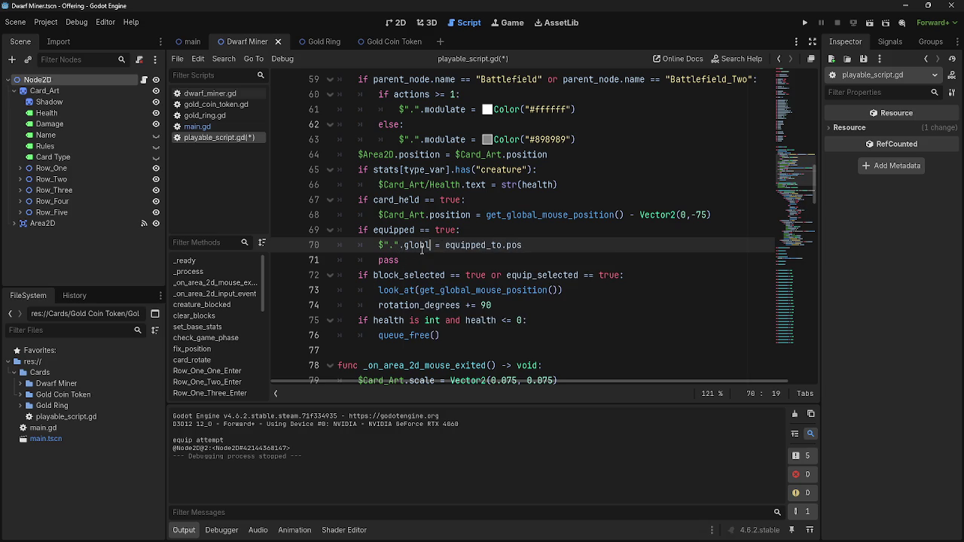
{"action": "type", "text": "_positio"}
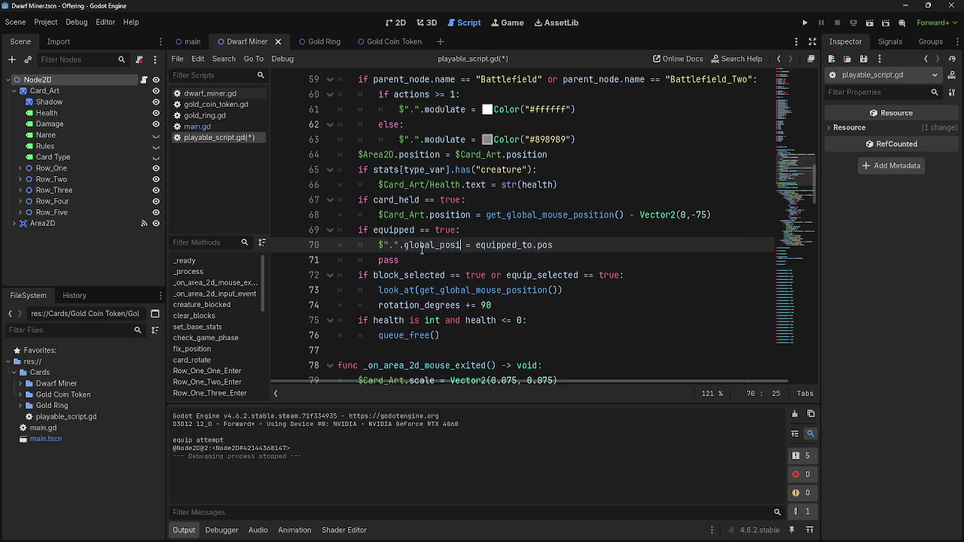
{"action": "type", "text": "n"}
{"action": "double_click", "coordinate": [422, 247]}
{"action": "key", "text": "ctrl+c"}
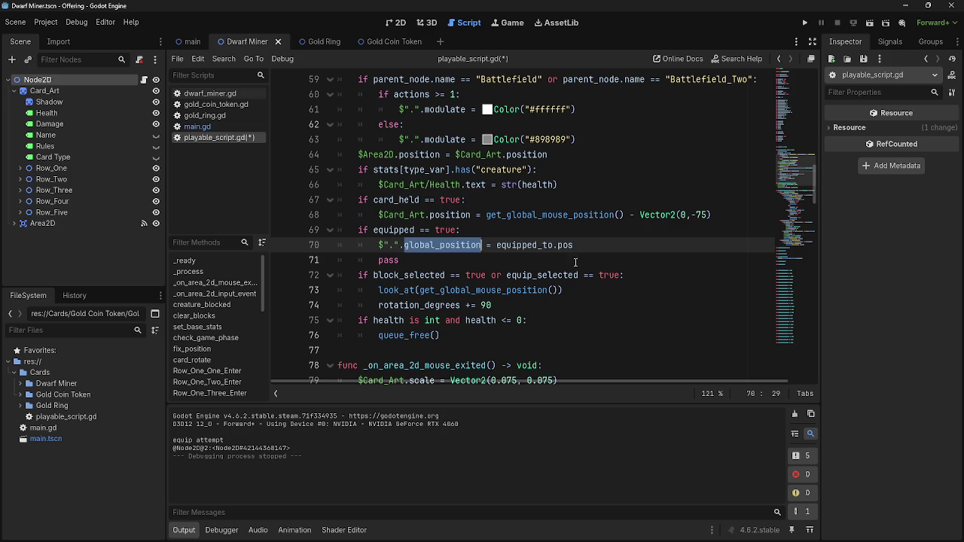
{"action": "double_click", "coordinate": [567, 246]}
{"action": "key", "text": "ctrl+v"}
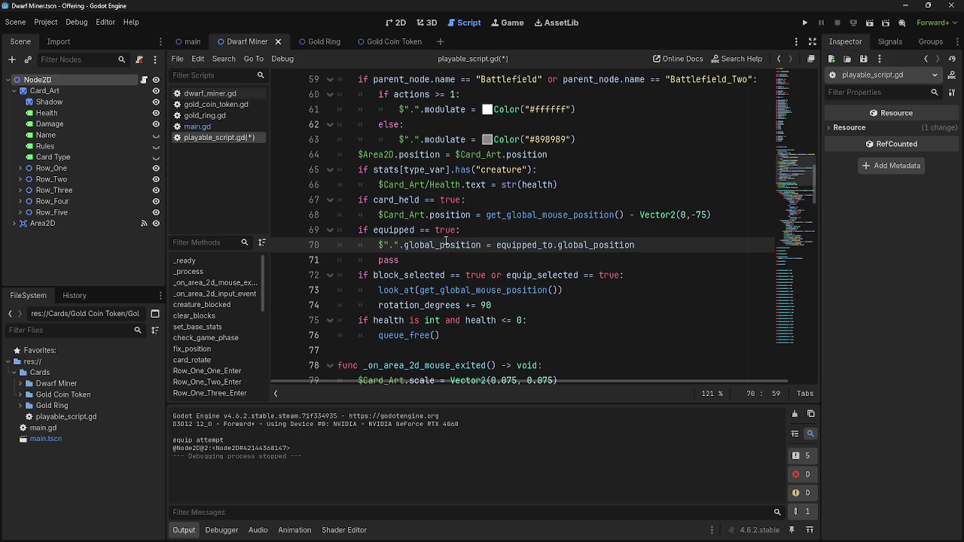
{"action": "key", "text": "shift+Down"}
{"action": "key", "text": "Delete"}
{"action": "left_click", "coordinate": [805, 23]}
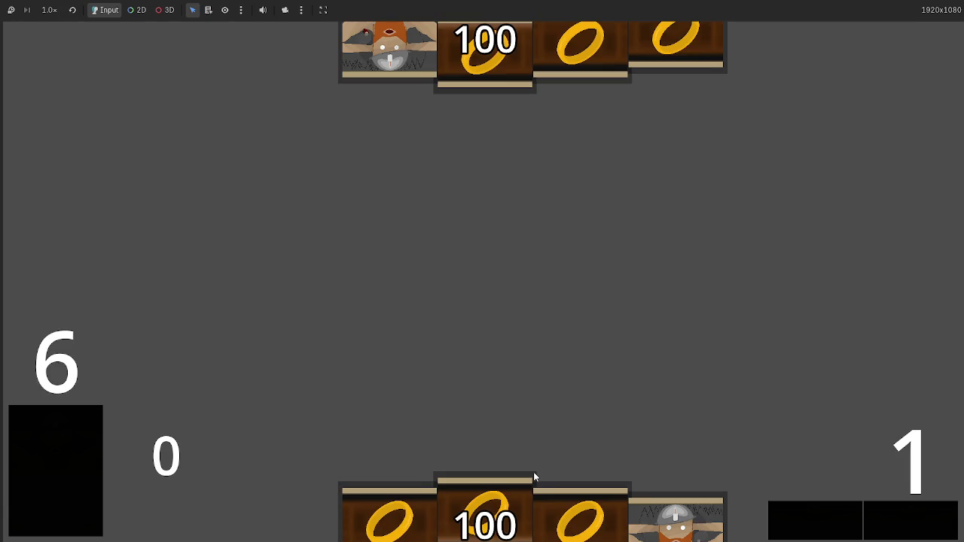
Play a ring card and a dwarf card onto the battlefield, then equip the ring onto the dwarf
{"action": "left_click_drag", "start_coordinate": [520, 512], "coordinate": [470, 334]}
{"action": "left_click_drag", "start_coordinate": [412, 521], "coordinate": [422, 380]}
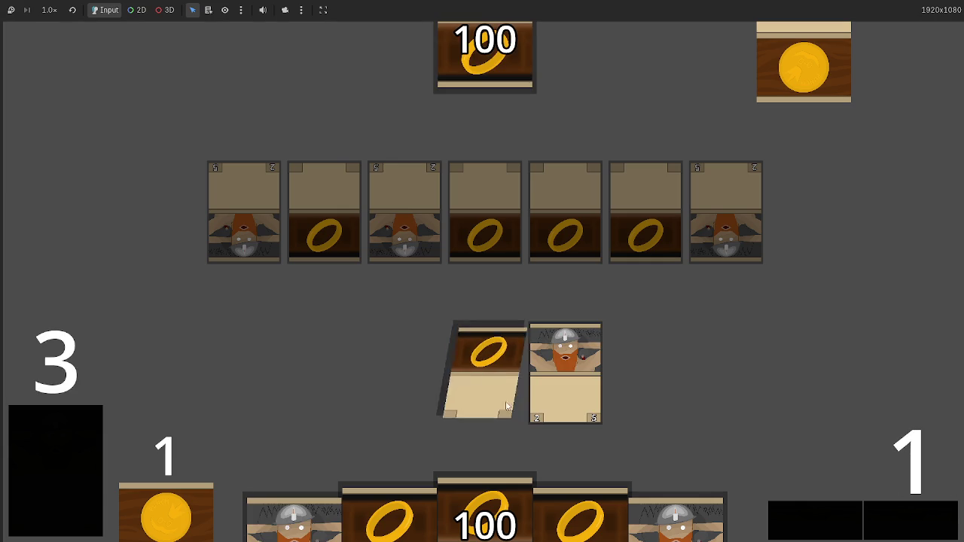
{"action": "mouse_move", "coordinate": [497, 376]}
{"action": "left_mouse_down"}
{"action": "mouse_move", "coordinate": [475, 375]}
{"action": "mouse_move", "coordinate": [497, 374]}
{"action": "mouse_move", "coordinate": [544, 438]}
{"action": "left_mouse_up"}
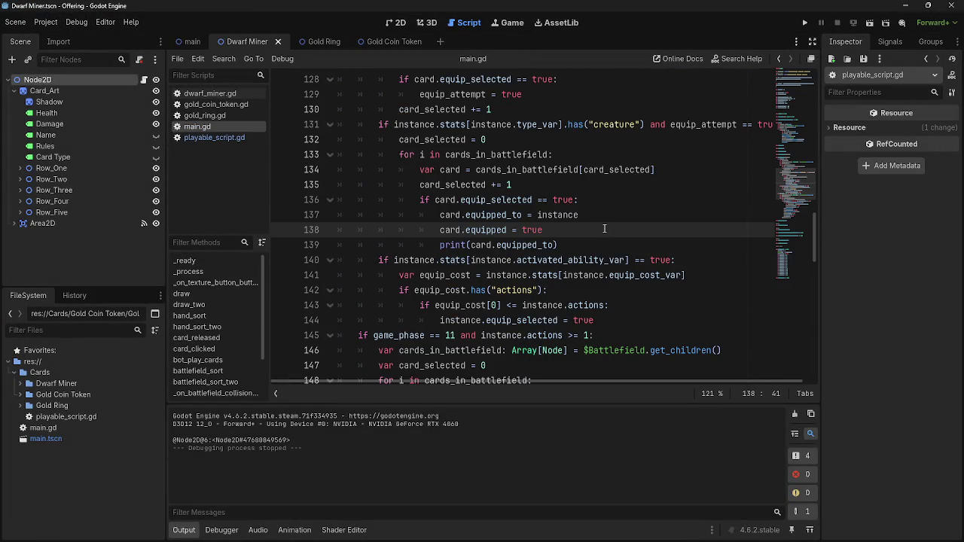
Add card.equip_selected = false after card.equipped = true in main.gd, checking playable_script.gd's equip code
{"action": "key", "text": "Return"}
{"action": "double_click", "coordinate": [443, 229]}
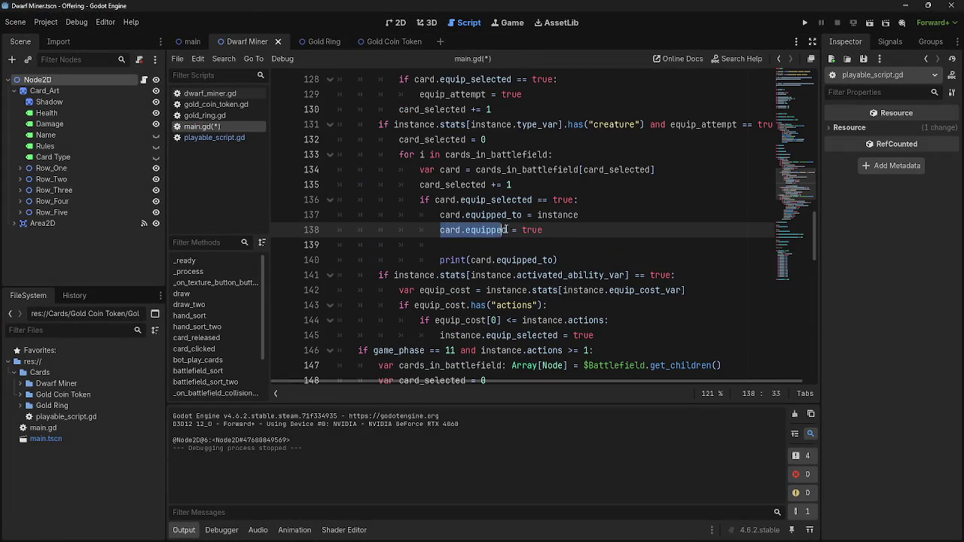
{"action": "left_click", "coordinate": [476, 247]}
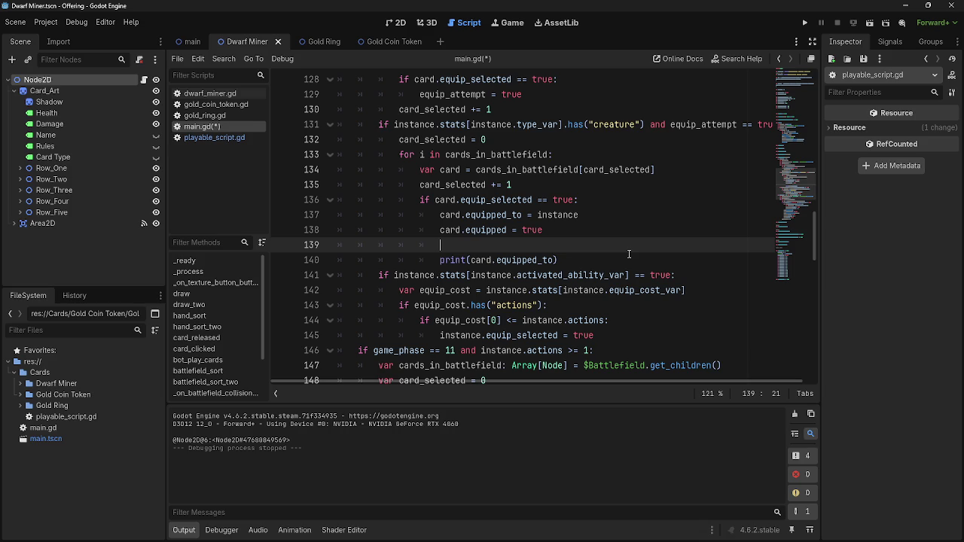
{"action": "type", "text": "card.equip_"}
{"action": "type", "text": "select"}
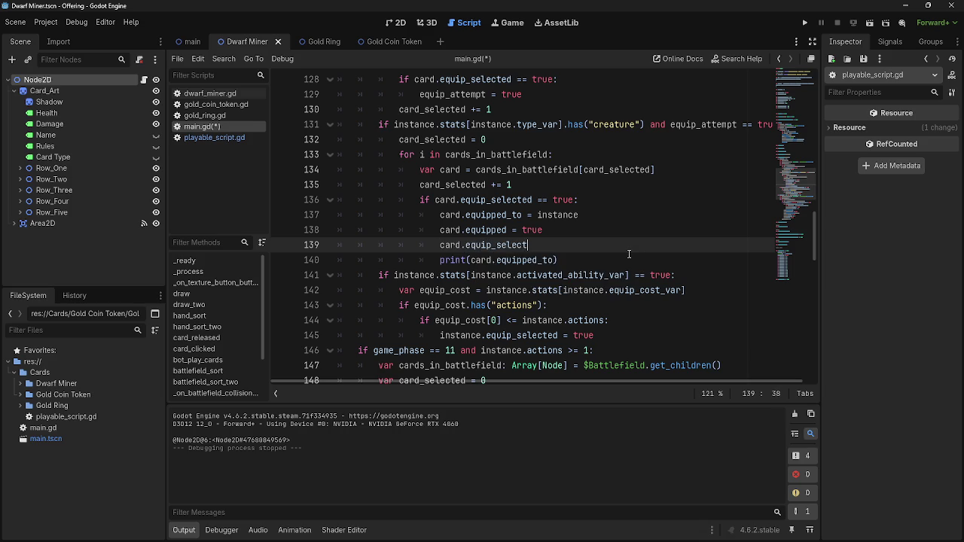
{"action": "type", "text": "ed = false"}
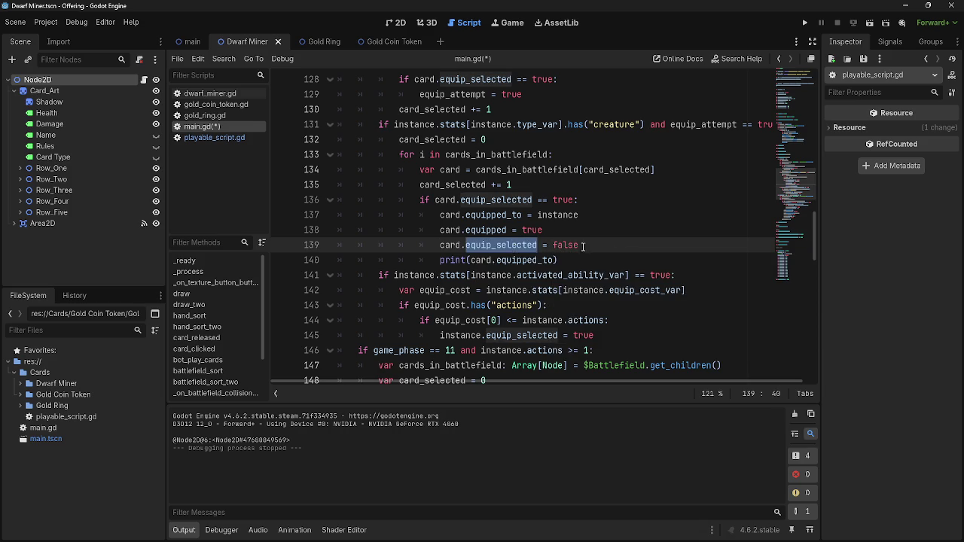
{"action": "left_click", "coordinate": [214, 137]}
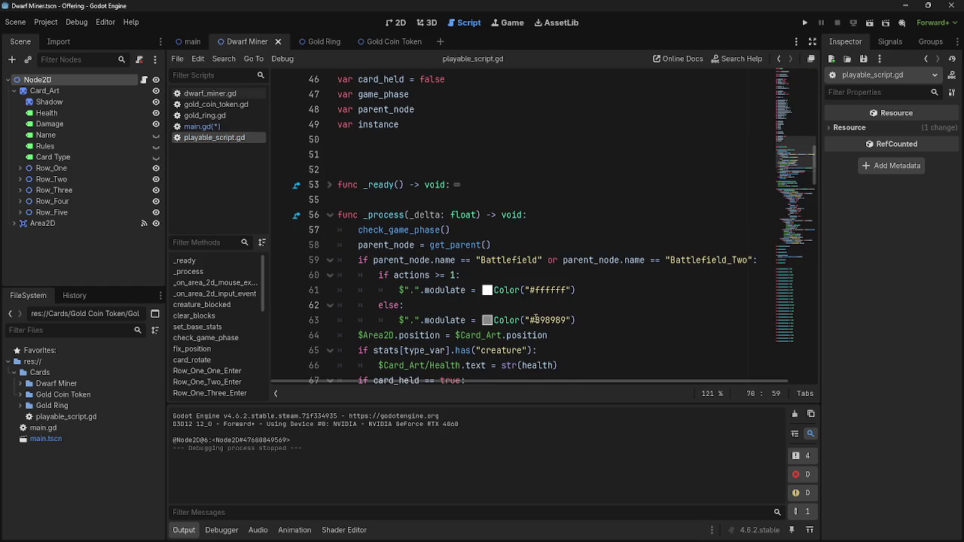
{"action": "scroll", "coordinate": [446, 309], "scroll_direction": "down", "scroll_amount": 2}
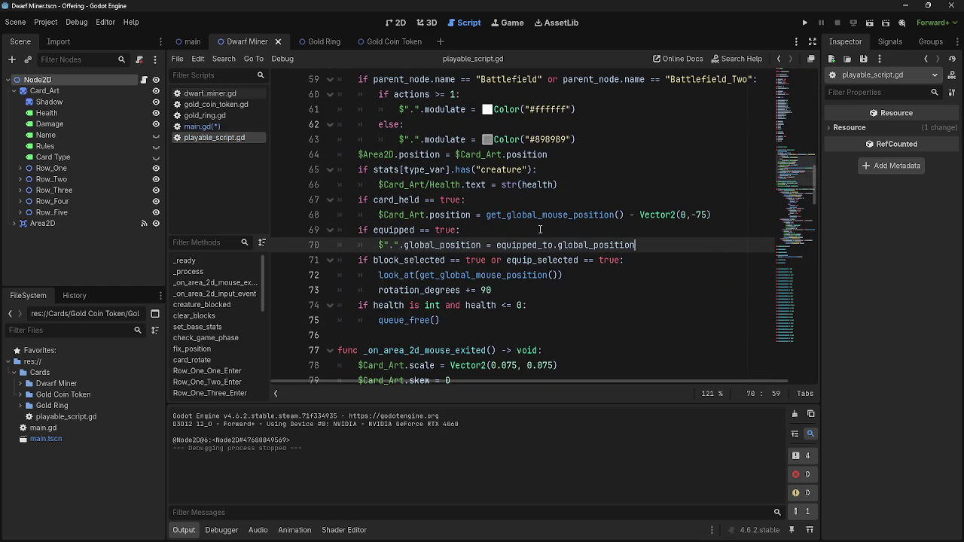
{"action": "left_click", "coordinate": [538, 228]}
{"action": "left_click", "coordinate": [247, 126]}
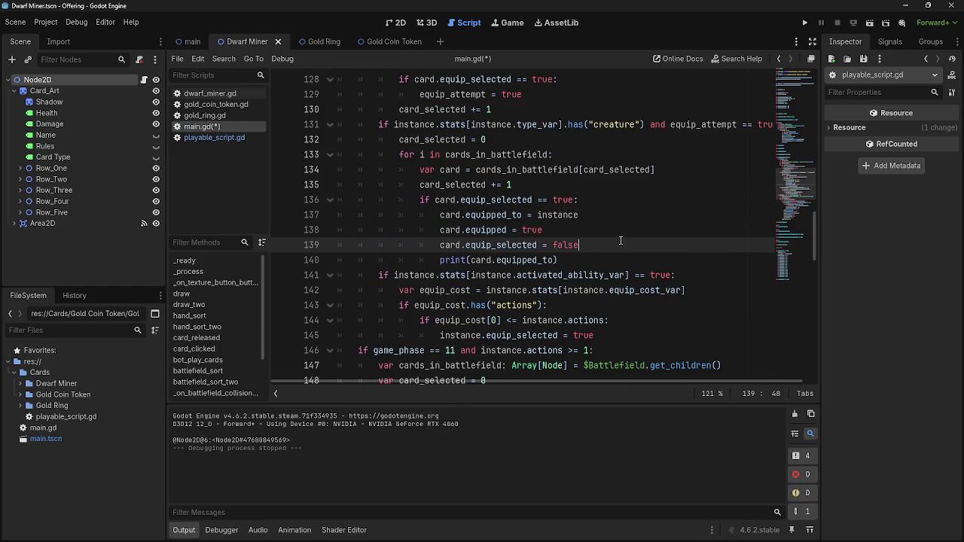
Replace the print(card.equipped_to) debug line with card.rotation_degrees = 0
{"action": "key", "text": "Return"}
{"action": "left_click_drag", "start_coordinate": [578, 275], "coordinate": [312, 280]}
{"action": "key", "text": "BackSpace"}
{"action": "key", "text": "BackSpace"}
{"action": "type", "text": "car"}
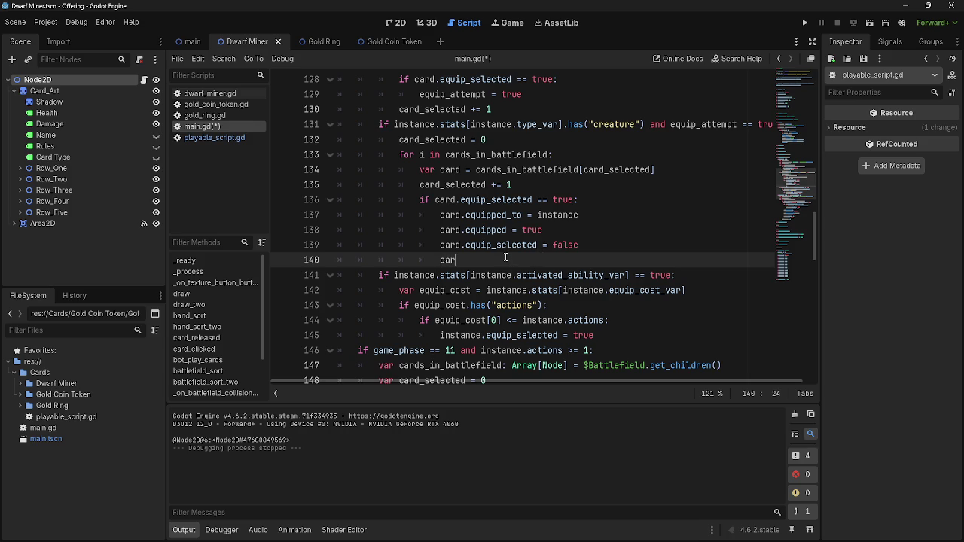
{"action": "type", "text": "d.eq"}
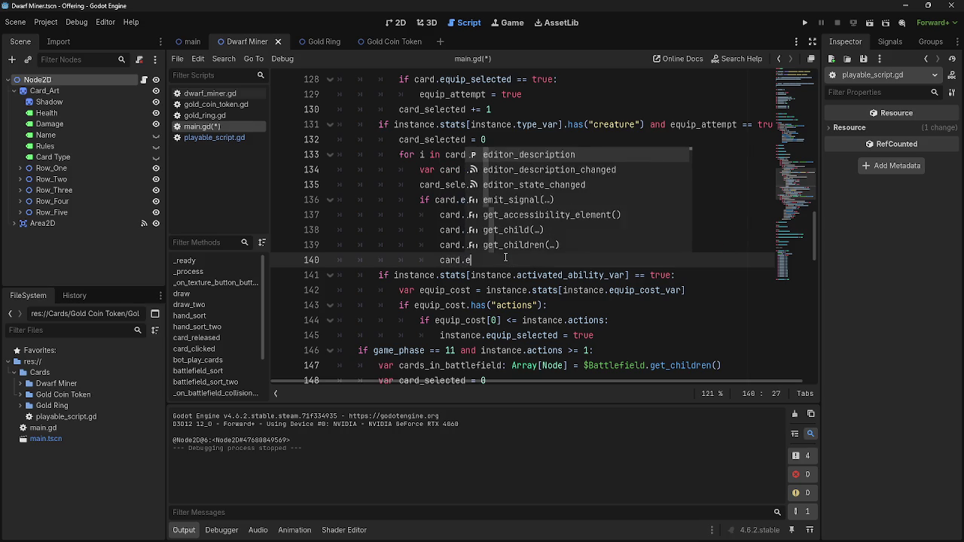
{"action": "key", "text": "BackSpace"}
{"action": "key", "text": "BackSpace"}
{"action": "type", "text": "eq"}
{"action": "key", "text": "BackSpace"}
{"action": "key", "text": "BackSpace"}
{"action": "key", "text": "BackSpace"}
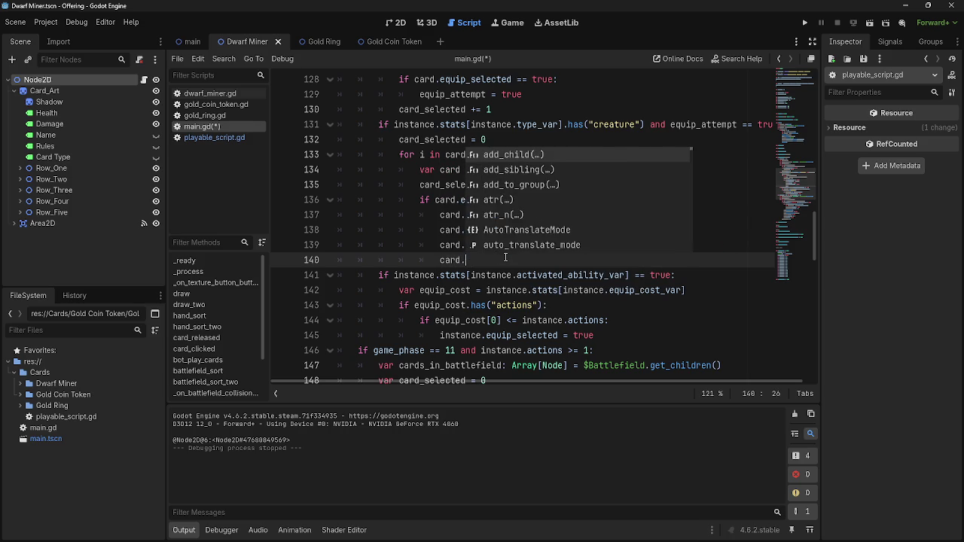
{"action": "type", "text": "c"}
{"action": "key", "text": "BackSpace"}
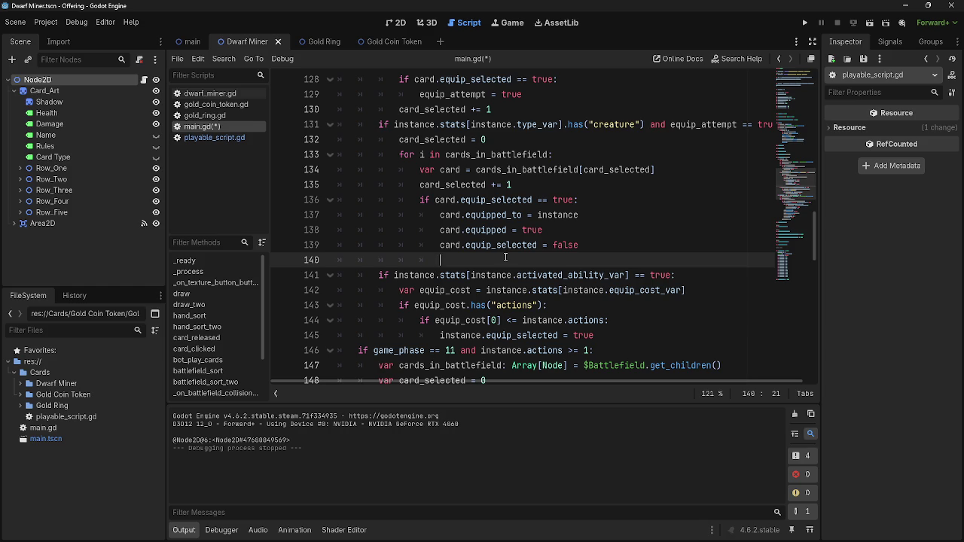
{"action": "type", "text": "card"}
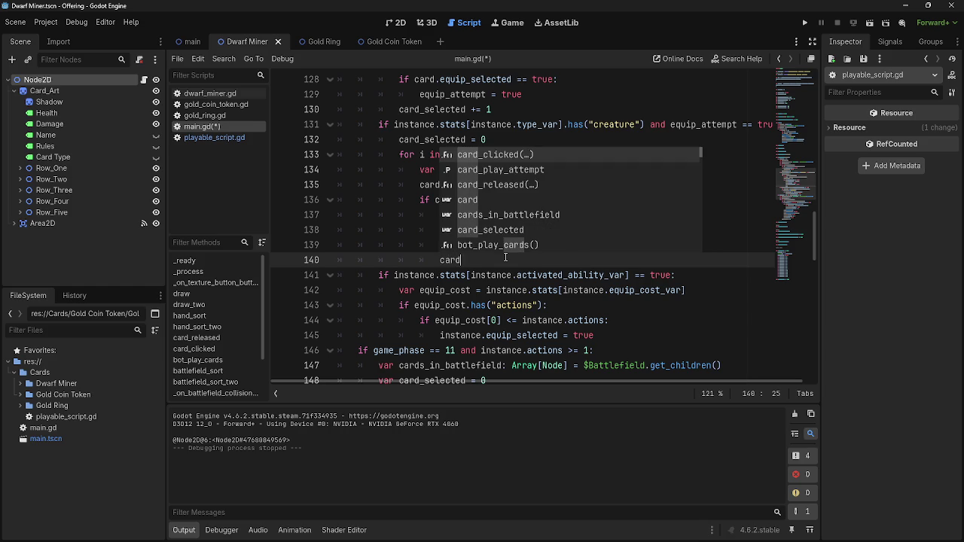
{"action": "key", "text": "BackSpace"}
{"action": "key", "text": "BackSpace"}
{"action": "key", "text": "BackSpace"}
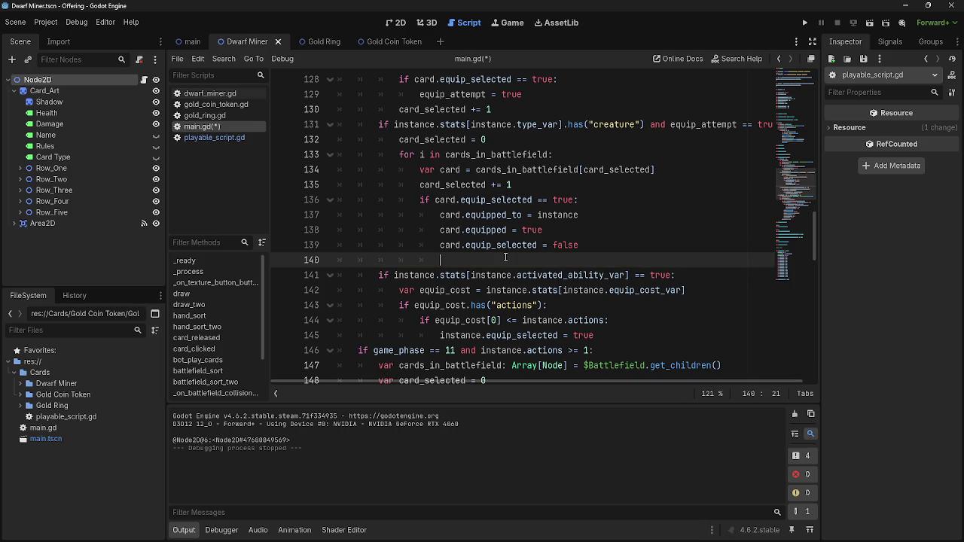
{"action": "type", "text": "card"}
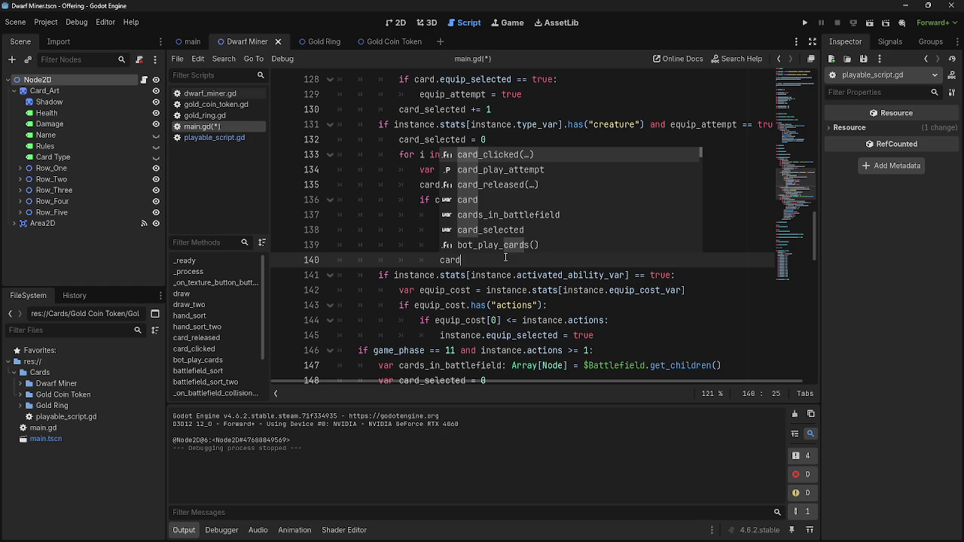
{"action": "type", "text": ".rotation_degree"}
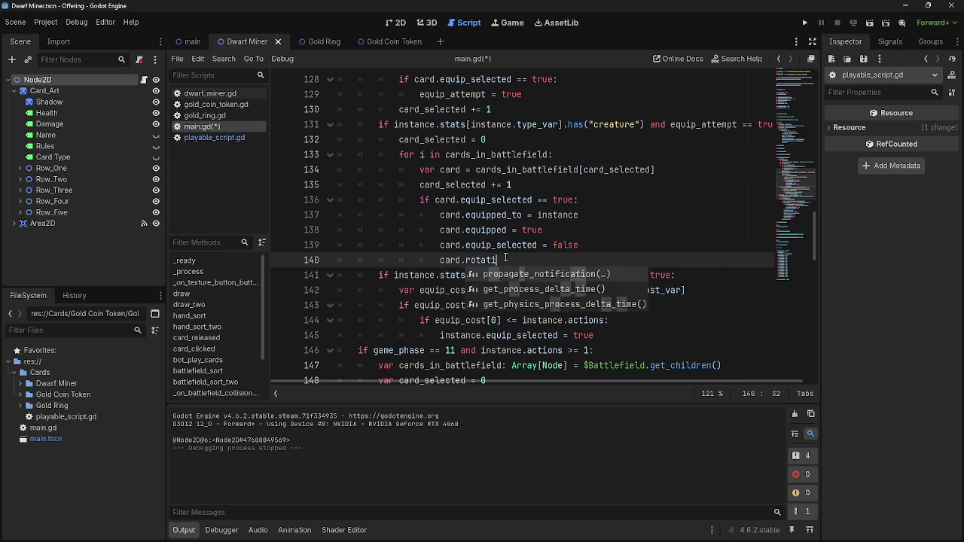
{"action": "type", "text": "s = 0"}
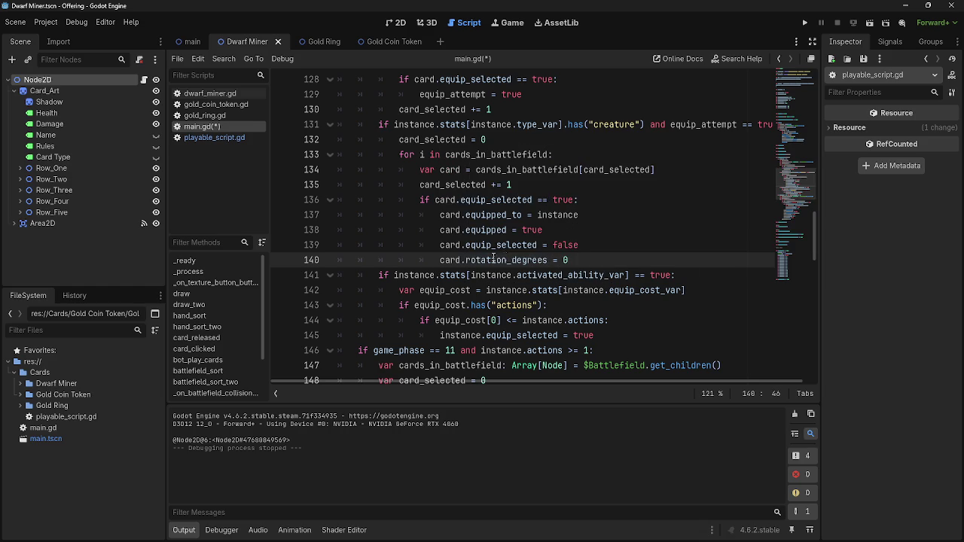
{"action": "left_click", "coordinate": [806, 23]}
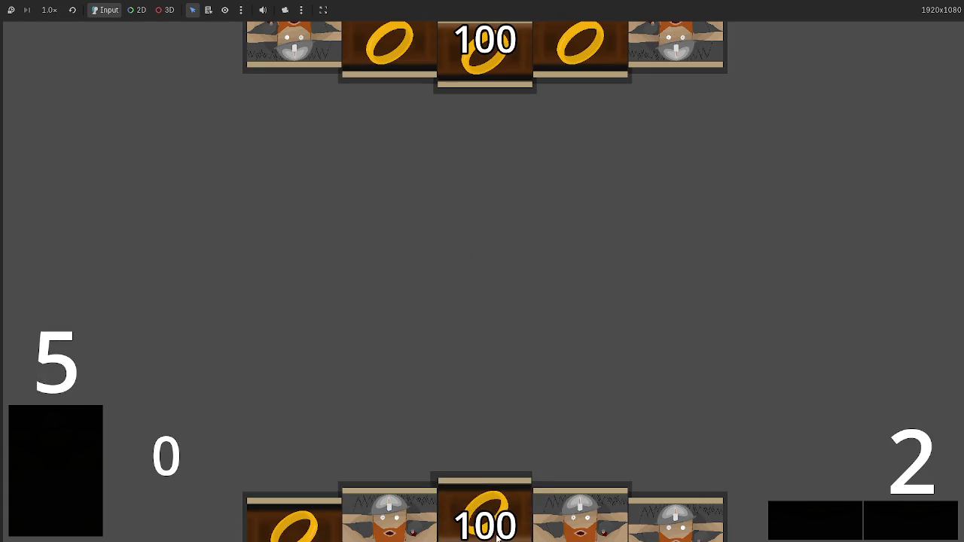
Play the ring card from the hand, then stop the test run with F8
{"action": "left_click", "coordinate": [474, 503]}
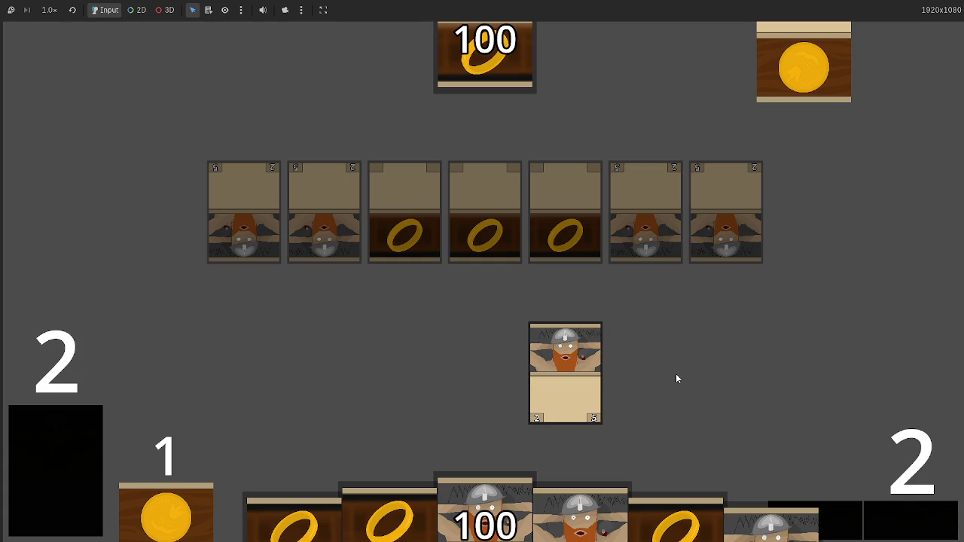
{"action": "key", "text": "F8"}
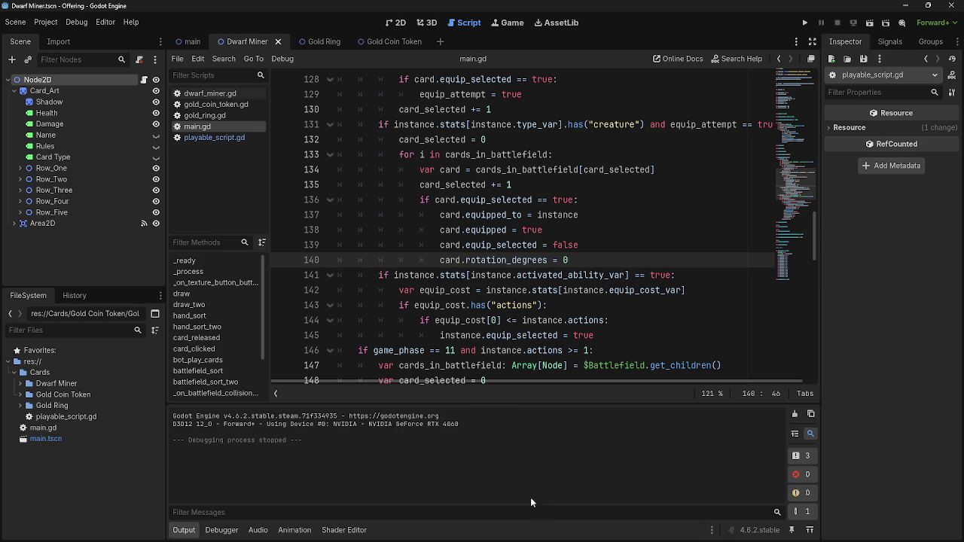
Review the equip-assignment lines 136–140 in main.gd, then switch to playable_script.gd
{"action": "mouse_move", "coordinate": [238, 536]}
{"action": "left_click_drag", "start_coordinate": [595, 263], "coordinate": [424, 183]}
{"action": "left_click", "coordinate": [605, 248]}
{"action": "mouse_move", "coordinate": [605, 264]}
{"action": "left_mouse_down"}
{"action": "mouse_move", "coordinate": [377, 216]}
{"action": "mouse_move", "coordinate": [428, 202]}
{"action": "left_mouse_up"}
{"action": "left_click", "coordinate": [593, 260]}
{"action": "left_click_drag", "start_coordinate": [592, 260], "coordinate": [422, 200]}
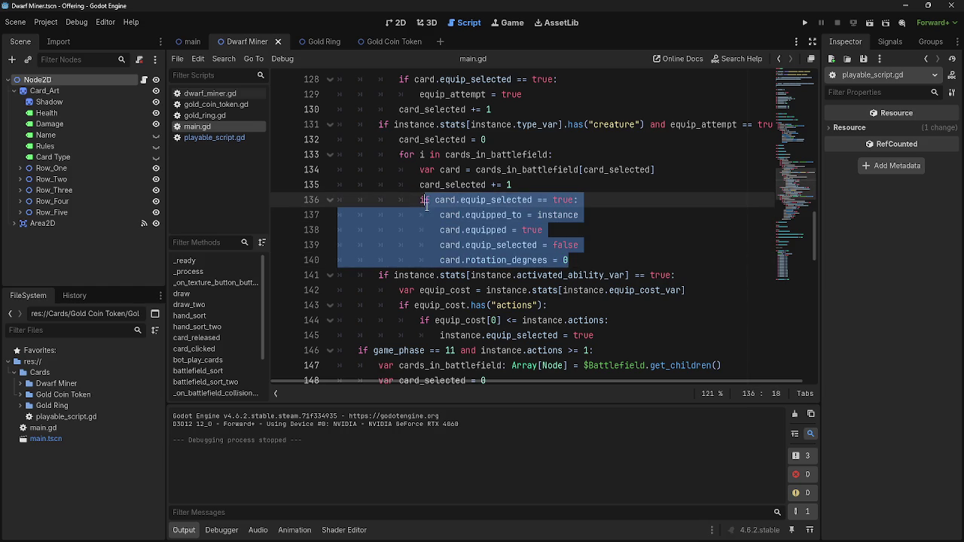
{"action": "key", "text": "Right"}
{"action": "double_click", "coordinate": [482, 200]}
{"action": "double_click", "coordinate": [490, 215]}
{"action": "double_click", "coordinate": [478, 230]}
{"action": "double_click", "coordinate": [491, 259]}
{"action": "left_click", "coordinate": [633, 258]}
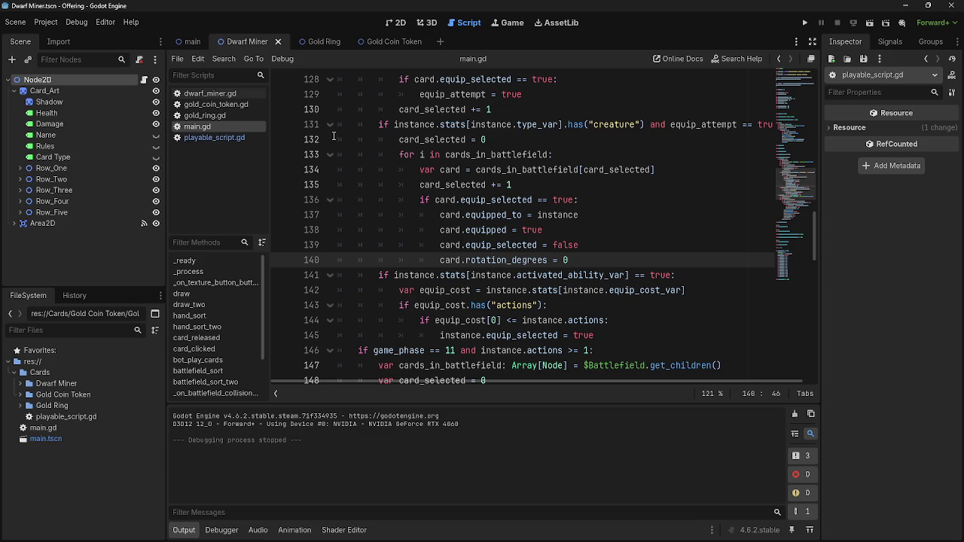
{"action": "left_click", "coordinate": [220, 139]}
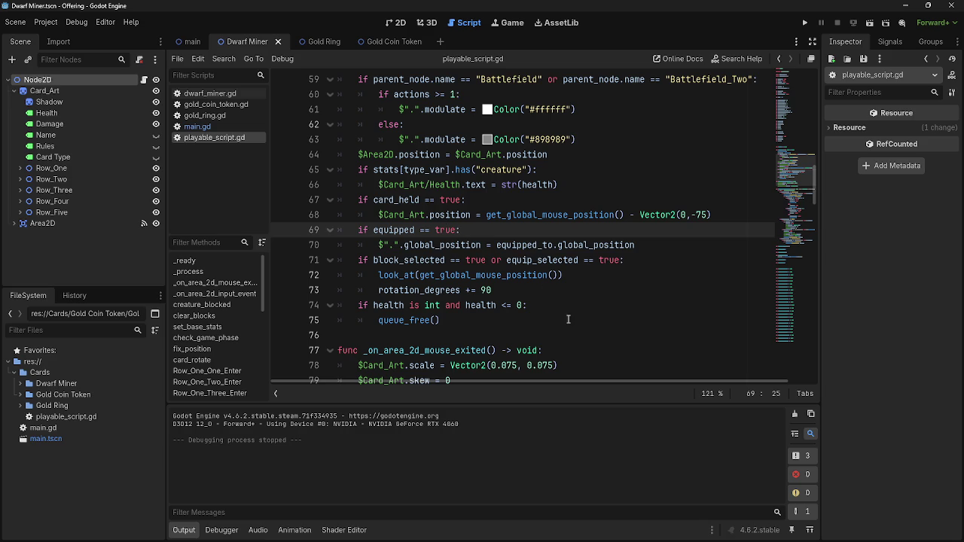
Copy the held card's ' - Vector2(0,-75)' offset from line 68 of playable_script.gd
{"action": "left_click_drag", "start_coordinate": [568, 315], "coordinate": [354, 185]}
{"action": "left_click", "coordinate": [354, 185]}
{"action": "left_click", "coordinate": [218, 123]}
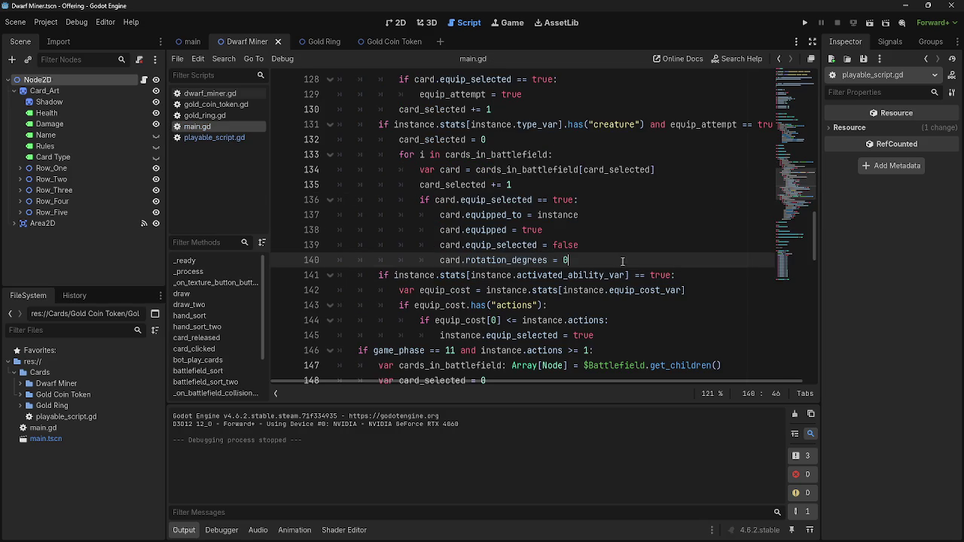
{"action": "left_click", "coordinate": [215, 137]}
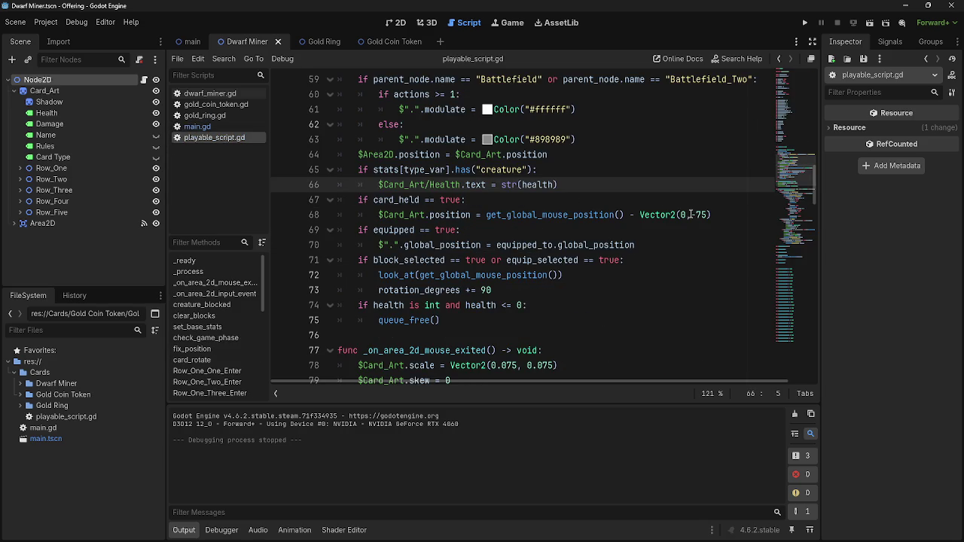
{"action": "left_click_drag", "start_coordinate": [626, 215], "coordinate": [718, 214]}
{"action": "key", "text": "ctrl+c"}
{"action": "scroll", "coordinate": [636, 252], "scroll_direction": "up", "scroll_amount": 2}
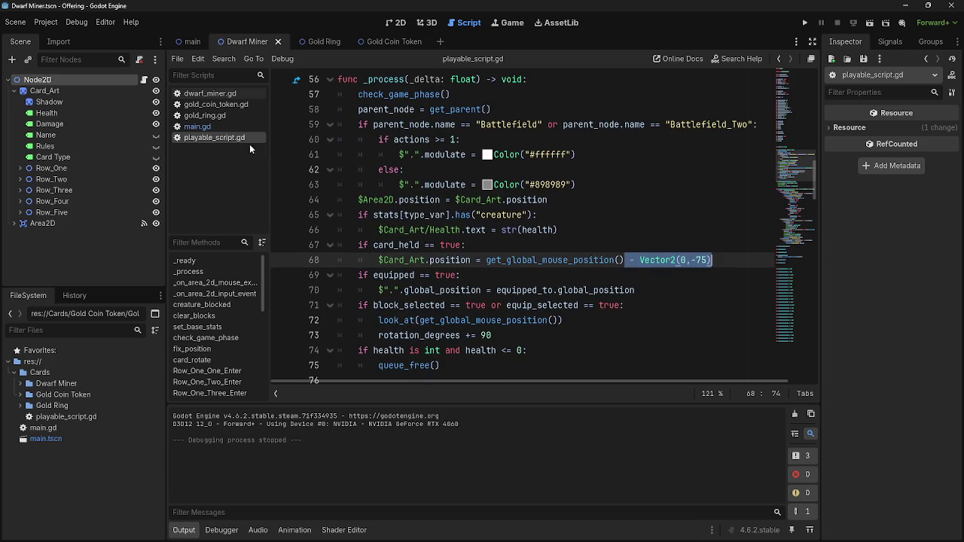
{"action": "left_click", "coordinate": [198, 127]}
{"action": "scroll", "coordinate": [512, 236], "scroll_direction": "up", "scroll_amount": 1}
{"action": "scroll", "coordinate": [513, 235], "scroll_direction": "up", "scroll_amount": 20}
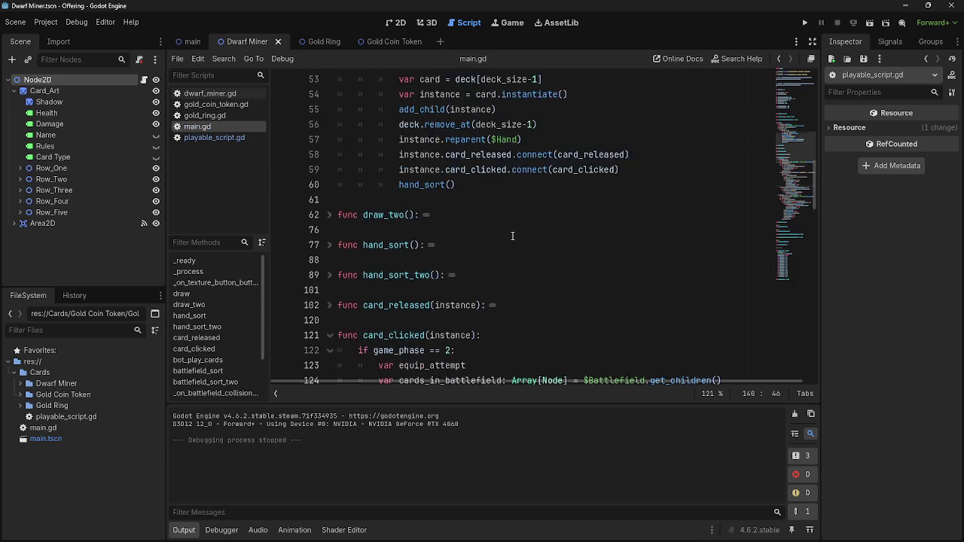
{"action": "scroll", "coordinate": [513, 236], "scroll_direction": "up", "scroll_amount": 3}
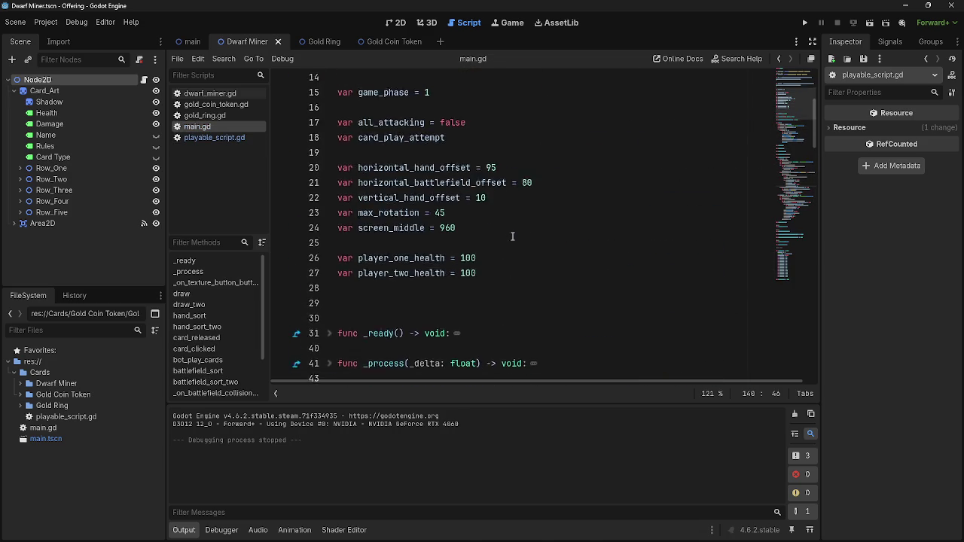
{"action": "scroll", "coordinate": [513, 235], "scroll_direction": "down", "scroll_amount": 15}
{"action": "scroll", "coordinate": [512, 236], "scroll_direction": "down", "scroll_amount": 4}
{"action": "scroll", "coordinate": [512, 236], "scroll_direction": "up", "scroll_amount": 3}
Paste the offset at the end of line 70, giving equipped_to.global_position - Vector2(0,-75)
{"action": "left_click", "coordinate": [223, 141]}
{"action": "scroll", "coordinate": [522, 269], "scroll_direction": "up", "scroll_amount": 5}
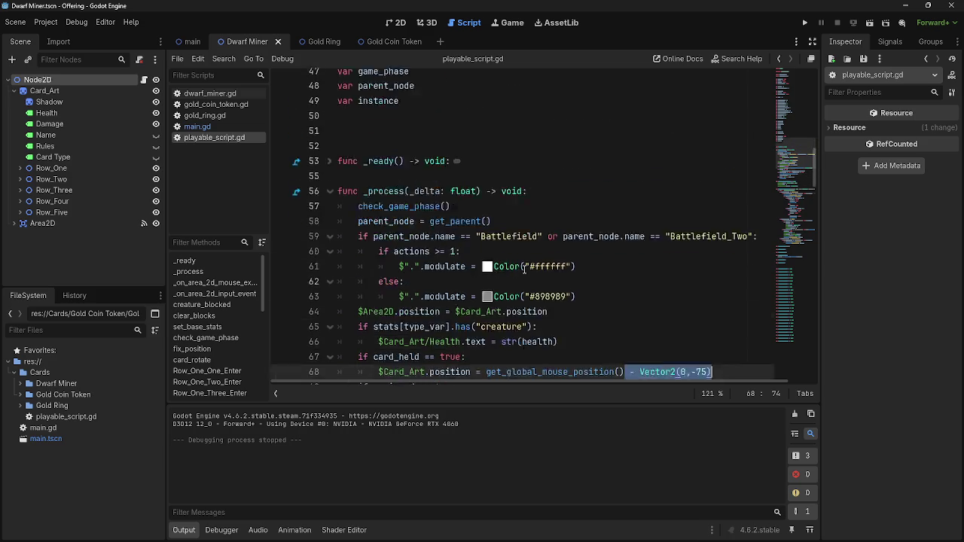
{"action": "scroll", "coordinate": [521, 269], "scroll_direction": "down", "scroll_amount": 7}
{"action": "scroll", "coordinate": [560, 266], "scroll_direction": "up", "scroll_amount": 1}
{"action": "left_click", "coordinate": [666, 248]}
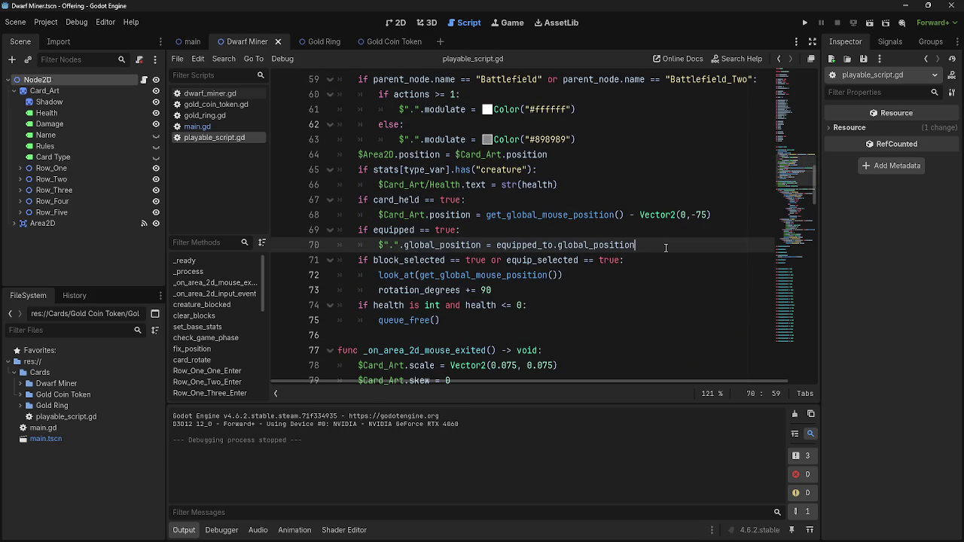
{"action": "key", "text": "ctrl+v"}
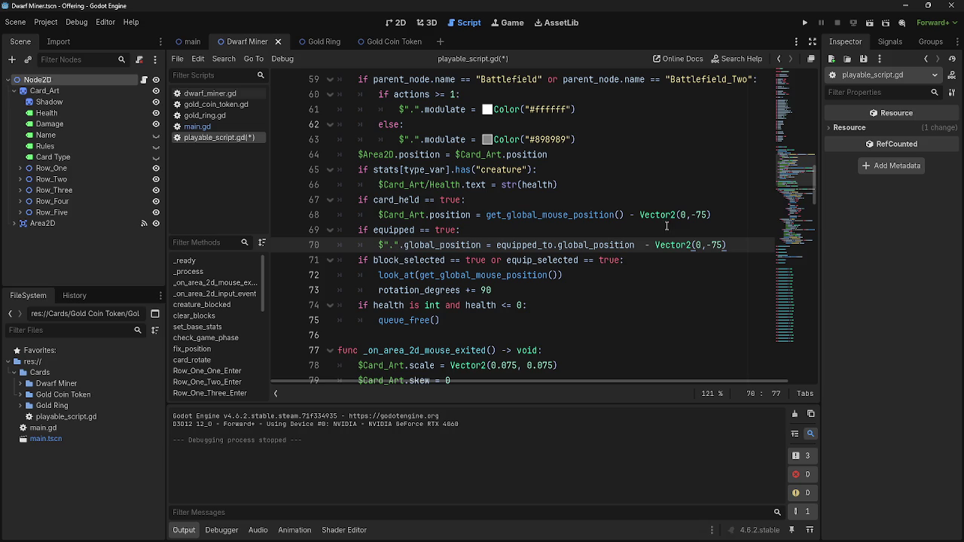
{"action": "left_click", "coordinate": [804, 23]}
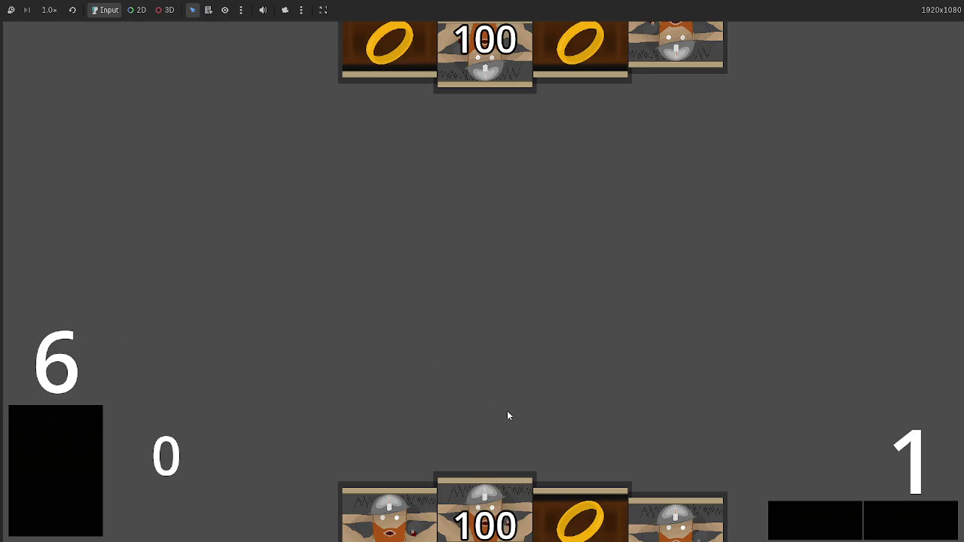
Play a dwarf card and draw a card from the deck, then stop the test with F8
{"action": "left_click_drag", "start_coordinate": [455, 517], "coordinate": [485, 301]}
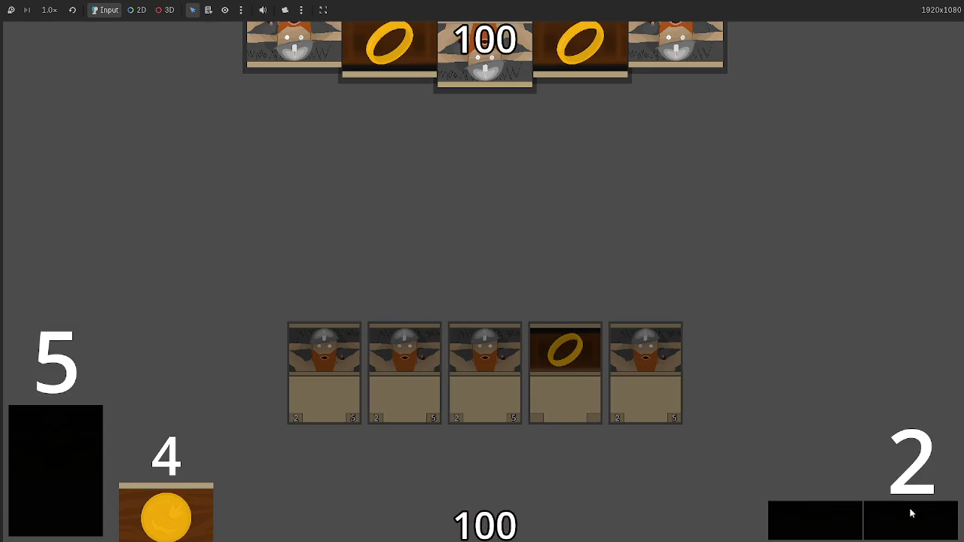
{"action": "left_click", "coordinate": [824, 520]}
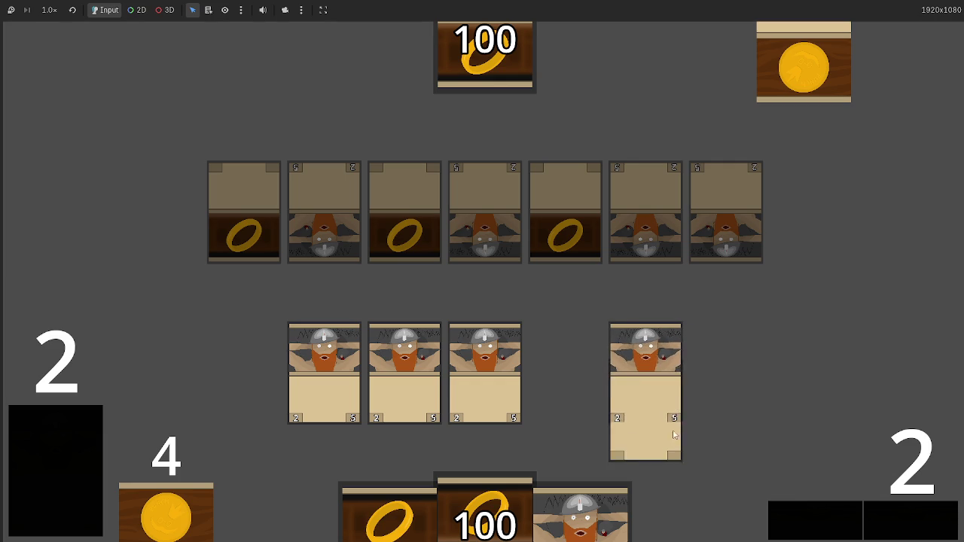
{"action": "key", "text": "F8"}
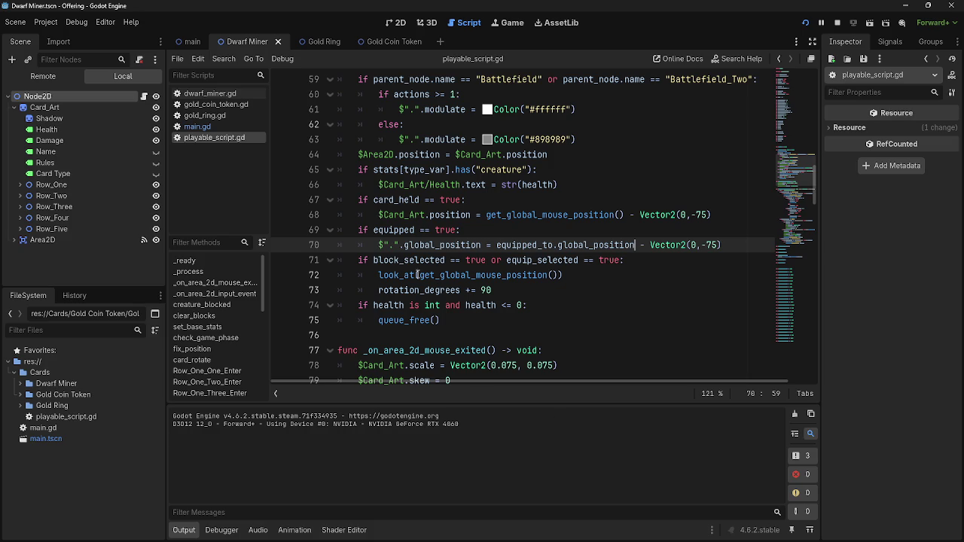
{"action": "scroll", "coordinate": [538, 296], "scroll_direction": "down", "scroll_amount": 5}
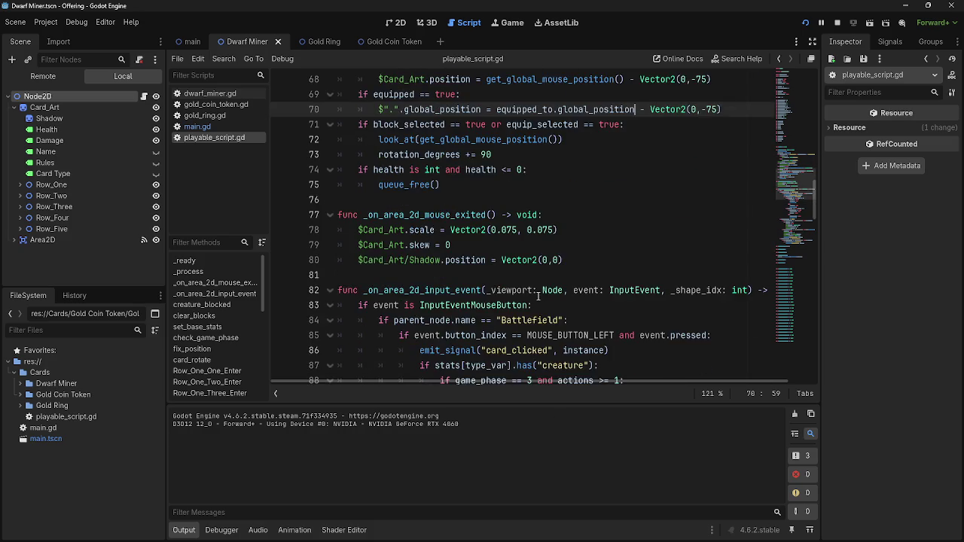
{"action": "scroll", "coordinate": [538, 296], "scroll_direction": "up", "scroll_amount": 4}
{"action": "scroll", "coordinate": [538, 296], "scroll_direction": "down", "scroll_amount": 2}
{"action": "scroll", "coordinate": [537, 296], "scroll_direction": "down", "scroll_amount": 15}
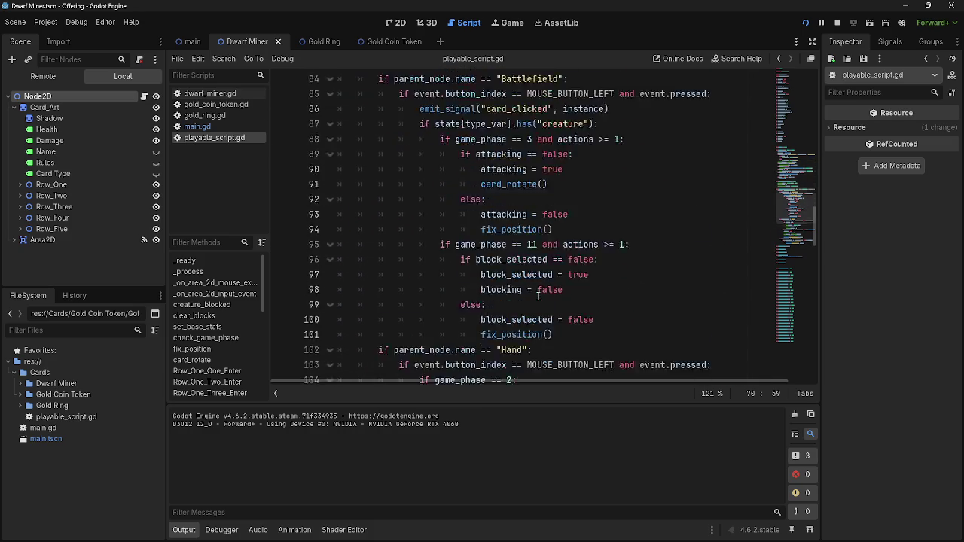
{"action": "scroll", "coordinate": [538, 296], "scroll_direction": "down", "scroll_amount": 5}
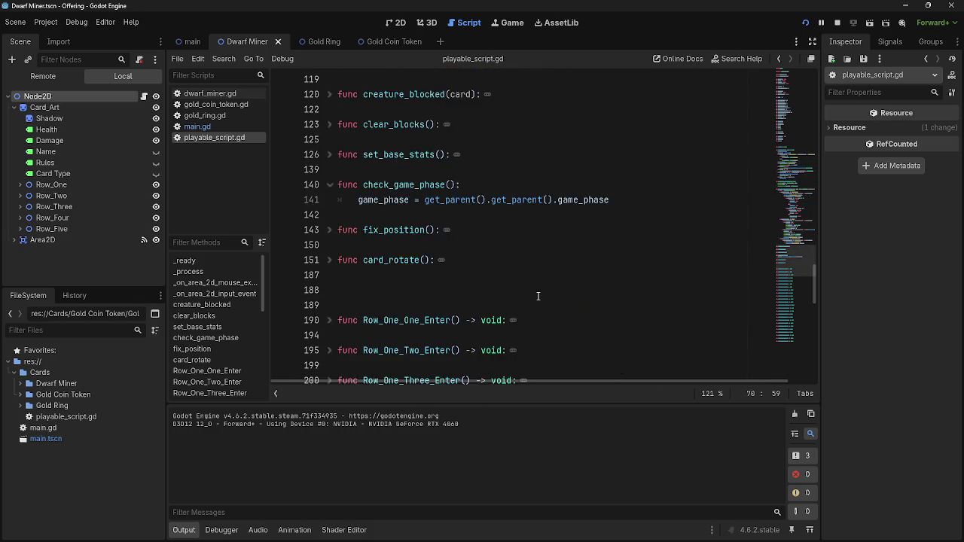
{"action": "left_click", "coordinate": [329, 186]}
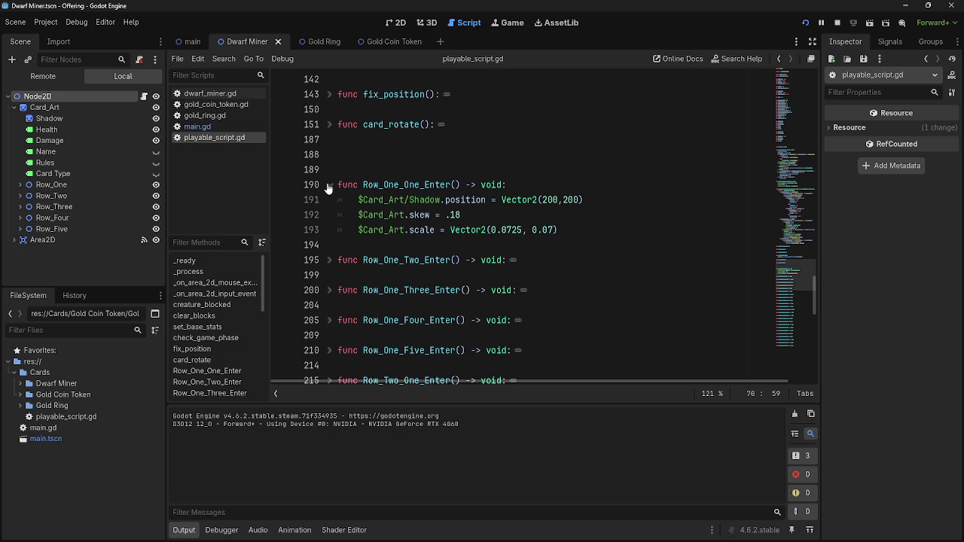
{"action": "left_click", "coordinate": [328, 186]}
{"action": "scroll", "coordinate": [330, 188], "scroll_direction": "up", "scroll_amount": 2}
{"action": "left_click", "coordinate": [330, 185]}
{"action": "left_click", "coordinate": [330, 185]}
{"action": "left_click", "coordinate": [329, 275]}
{"action": "scroll", "coordinate": [328, 277], "scroll_direction": "down", "scroll_amount": 3}
{"action": "left_click", "coordinate": [330, 215]}
{"action": "left_click", "coordinate": [329, 216]}
{"action": "left_click", "coordinate": [329, 141]}
{"action": "scroll", "coordinate": [404, 305], "scroll_direction": "up", "scroll_amount": 7}
{"action": "scroll", "coordinate": [404, 305], "scroll_direction": "up", "scroll_amount": 6}
{"action": "scroll", "coordinate": [508, 275], "scroll_direction": "down", "scroll_amount": 5}
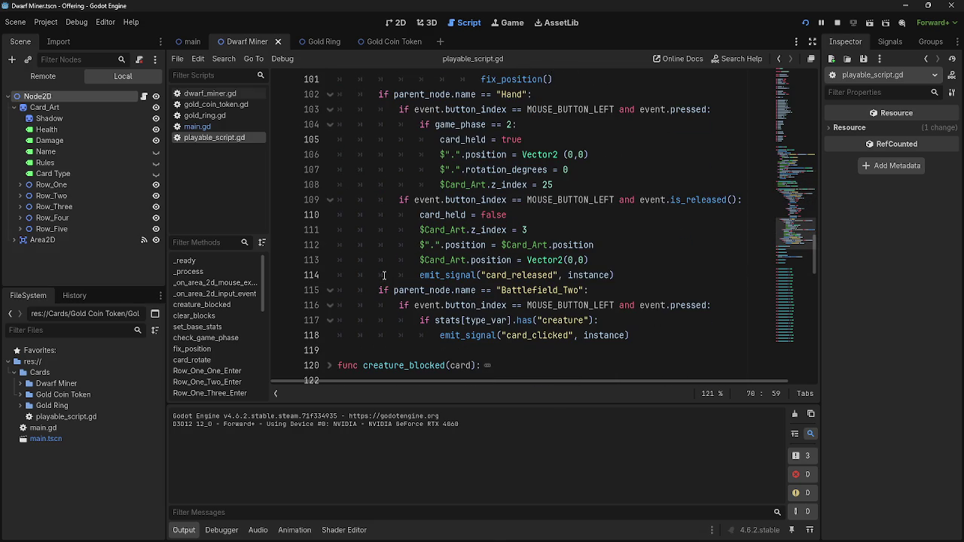
{"action": "scroll", "coordinate": [384, 275], "scroll_direction": "up", "scroll_amount": 4}
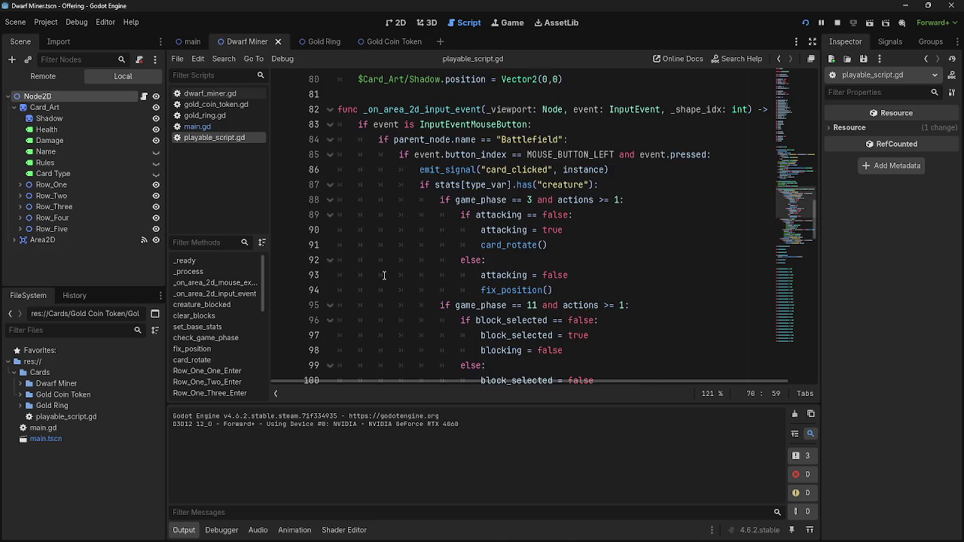
{"action": "scroll", "coordinate": [384, 275], "scroll_direction": "down", "scroll_amount": 8}
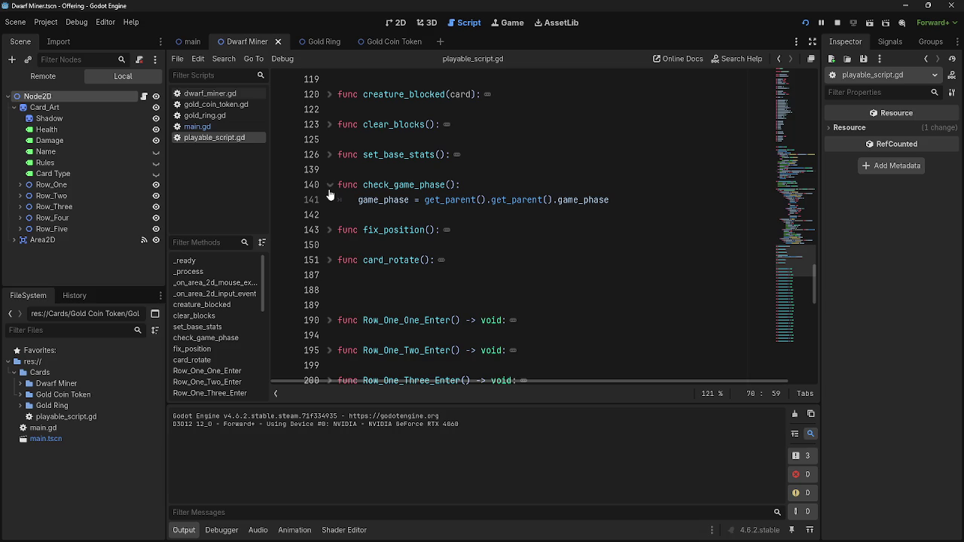
{"action": "left_click", "coordinate": [329, 230]}
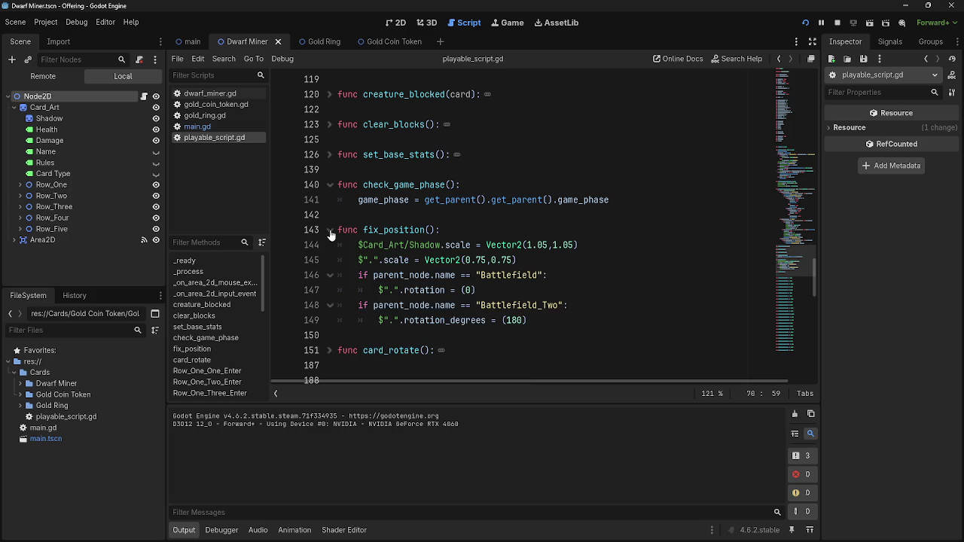
{"action": "left_click", "coordinate": [330, 230]}
{"action": "scroll", "coordinate": [329, 245], "scroll_direction": "down", "scroll_amount": 4}
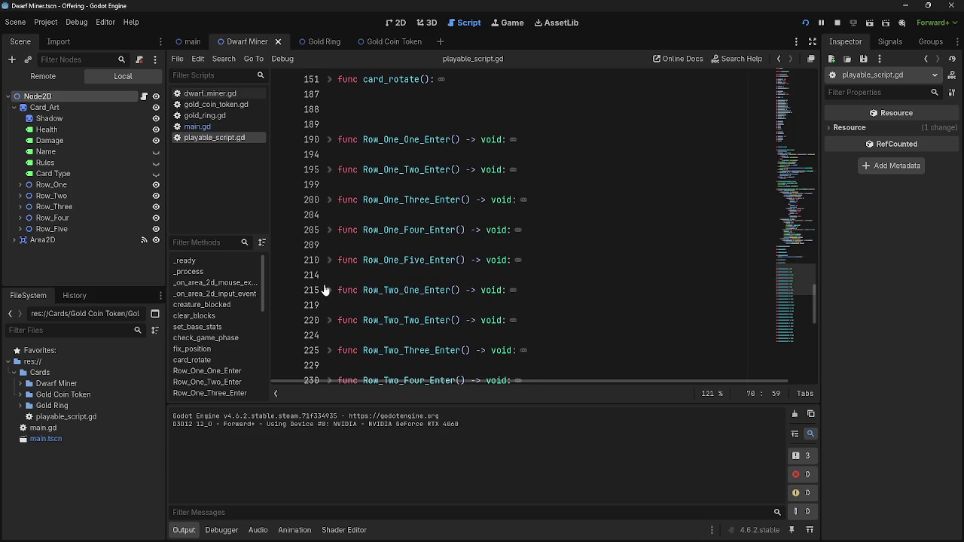
{"action": "scroll", "coordinate": [327, 286], "scroll_direction": "down", "scroll_amount": 10}
{"action": "left_click", "coordinate": [332, 340]}
{"action": "scroll", "coordinate": [337, 355], "scroll_direction": "down", "scroll_amount": 1}
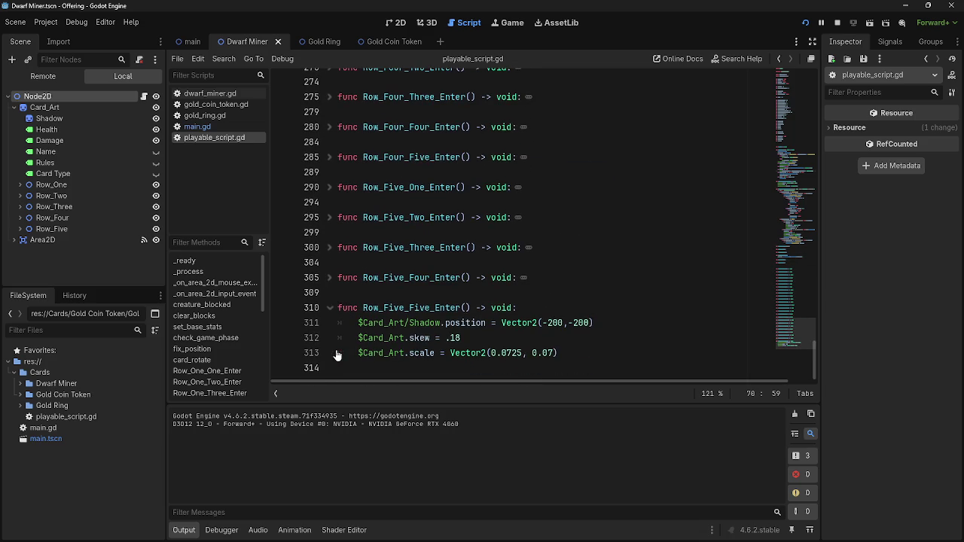
{"action": "left_click", "coordinate": [332, 309]}
{"action": "scroll", "coordinate": [335, 311], "scroll_direction": "up", "scroll_amount": 15}
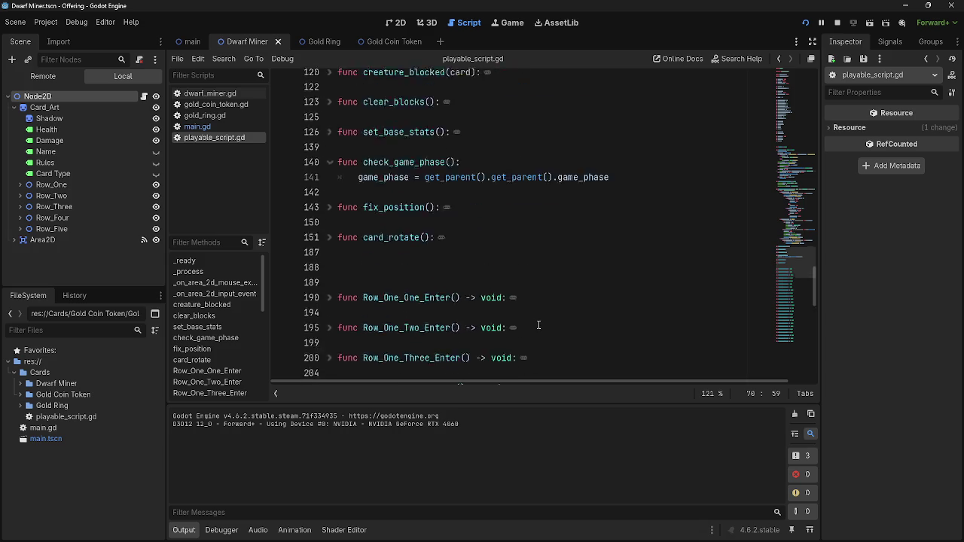
{"action": "scroll", "coordinate": [539, 324], "scroll_direction": "up", "scroll_amount": 5}
{"action": "scroll", "coordinate": [539, 324], "scroll_direction": "down", "scroll_amount": 1}
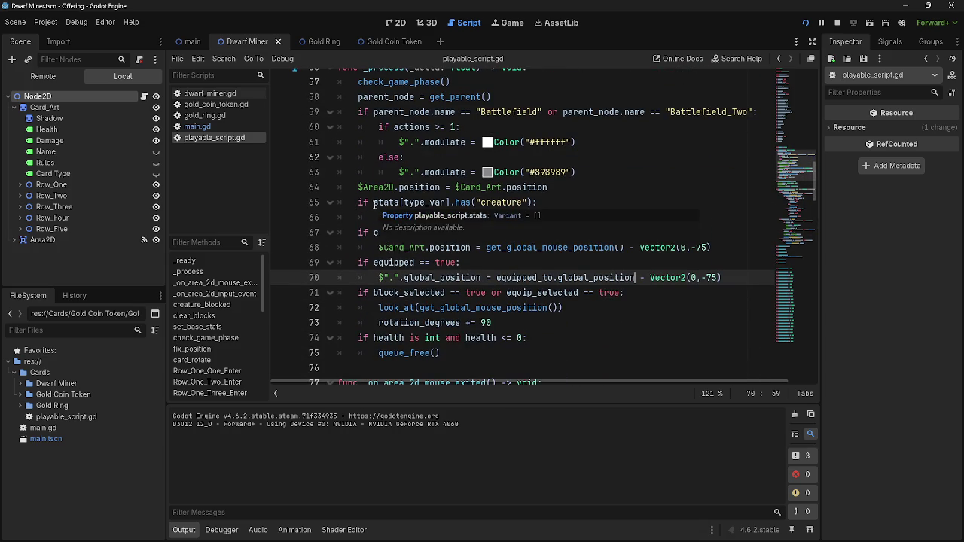
{"action": "left_click", "coordinate": [505, 263]}
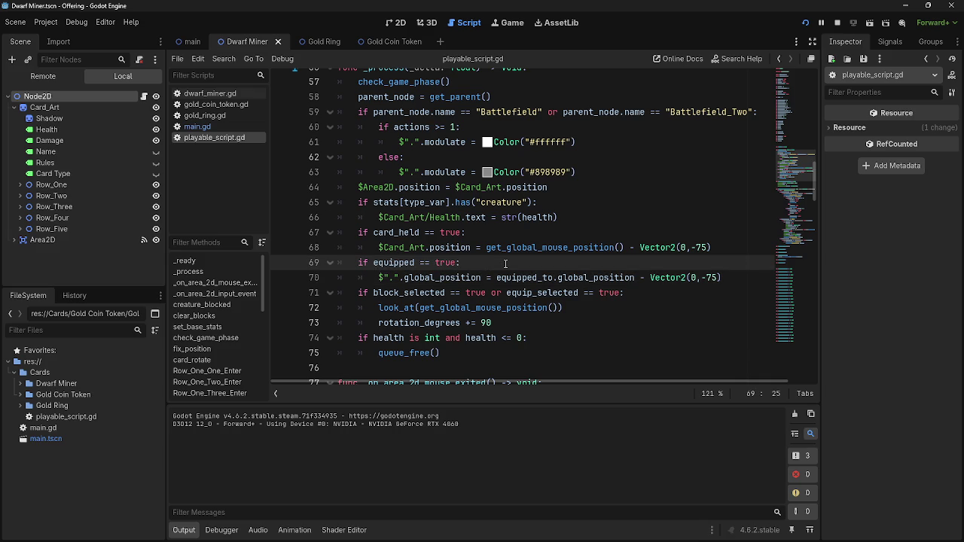